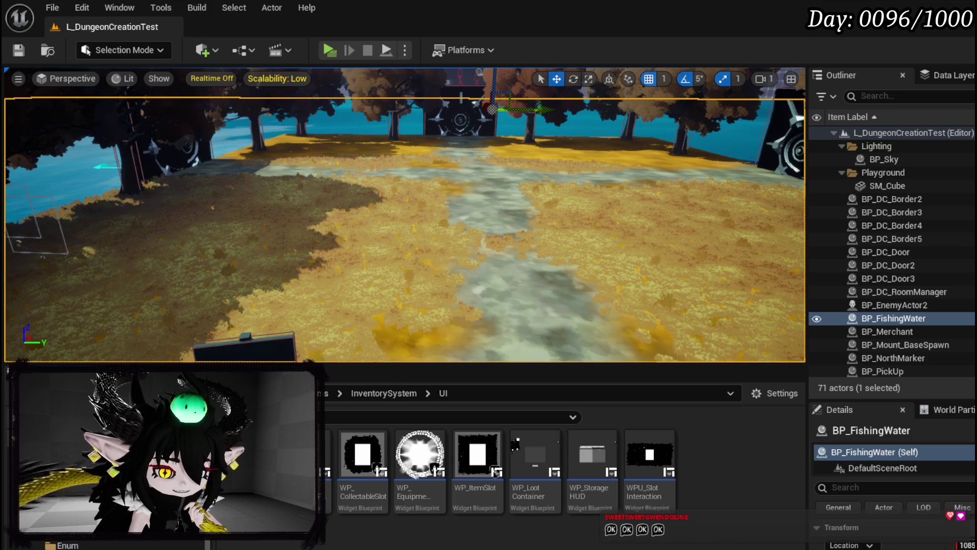
Open WP_EquipmentUpgradeTree from the EquipmentSystem UI folder and save it.
{"action": "key", "text": "alt+Left"}
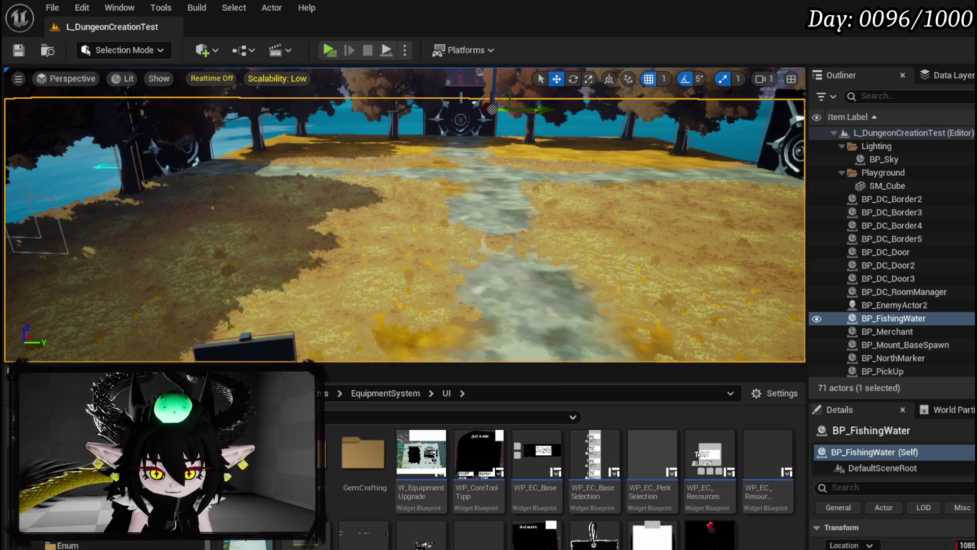
{"action": "double_click", "coordinate": [342, 536]}
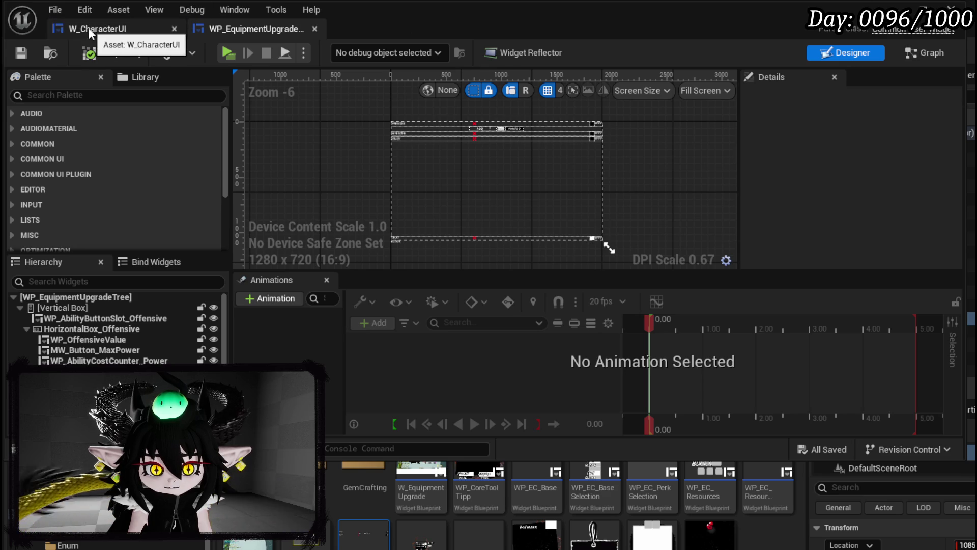
{"action": "left_click", "coordinate": [21, 52]}
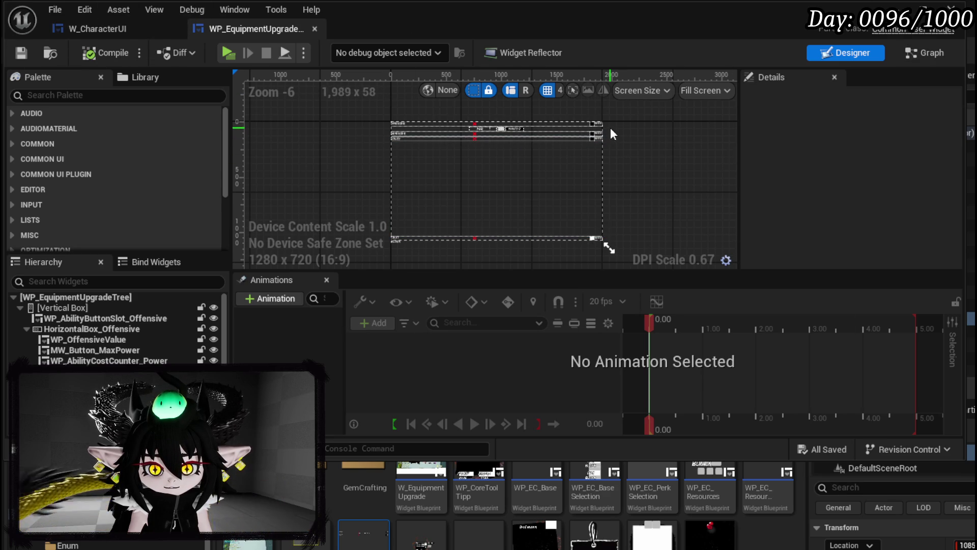
Review the SetData function graph, then go back to the Designer layout.
{"action": "left_click", "coordinate": [925, 52]}
{"action": "scroll", "coordinate": [546, 153], "scroll_direction": "down", "scroll_amount": 3}
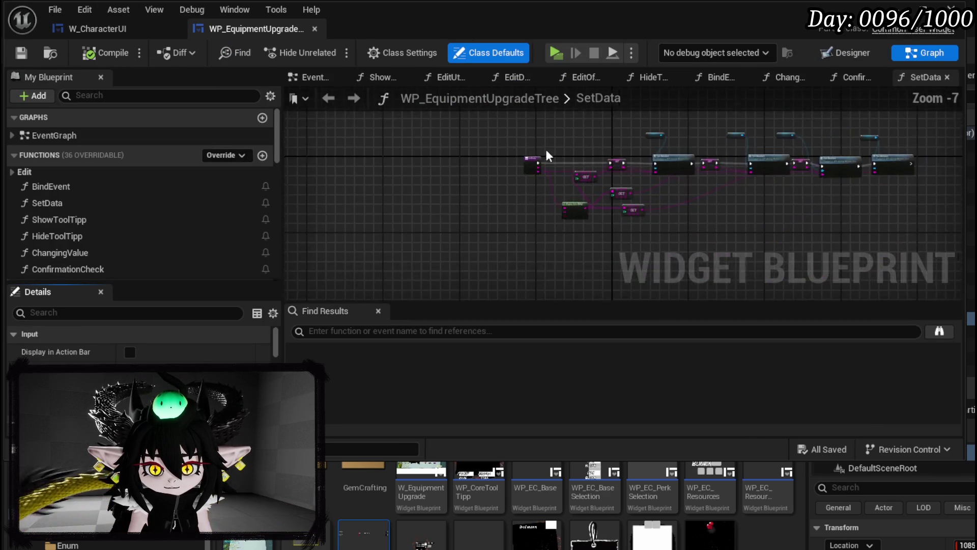
{"action": "left_click_drag", "start_coordinate": [465, 147], "coordinate": [500, 159]}
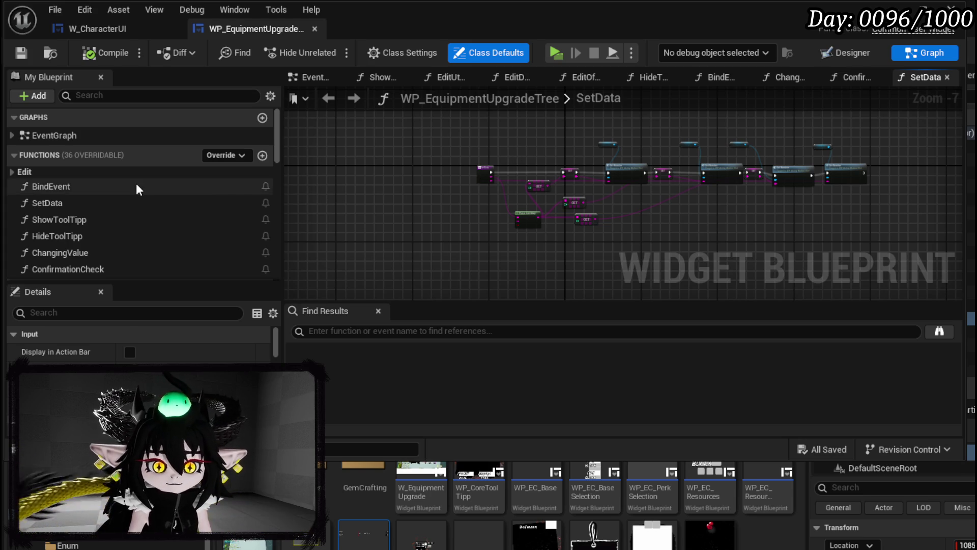
{"action": "scroll", "coordinate": [127, 202], "scroll_direction": "down", "scroll_amount": 5}
{"action": "scroll", "coordinate": [150, 194], "scroll_direction": "up", "scroll_amount": 3}
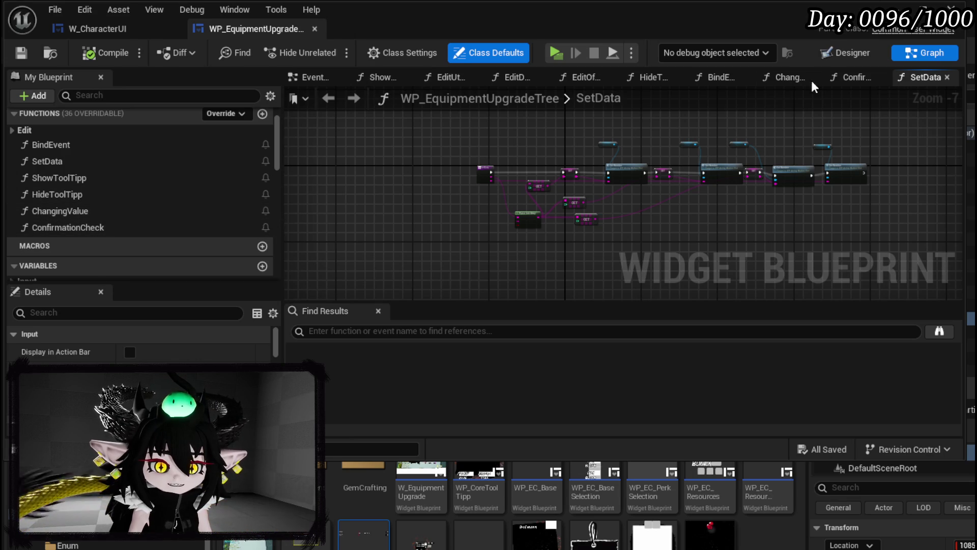
{"action": "left_click", "coordinate": [853, 53]}
Locate and select the Utility ability slot in the Hierarchy's vertical box.
{"action": "scroll", "coordinate": [426, 147], "scroll_direction": "up", "scroll_amount": 4}
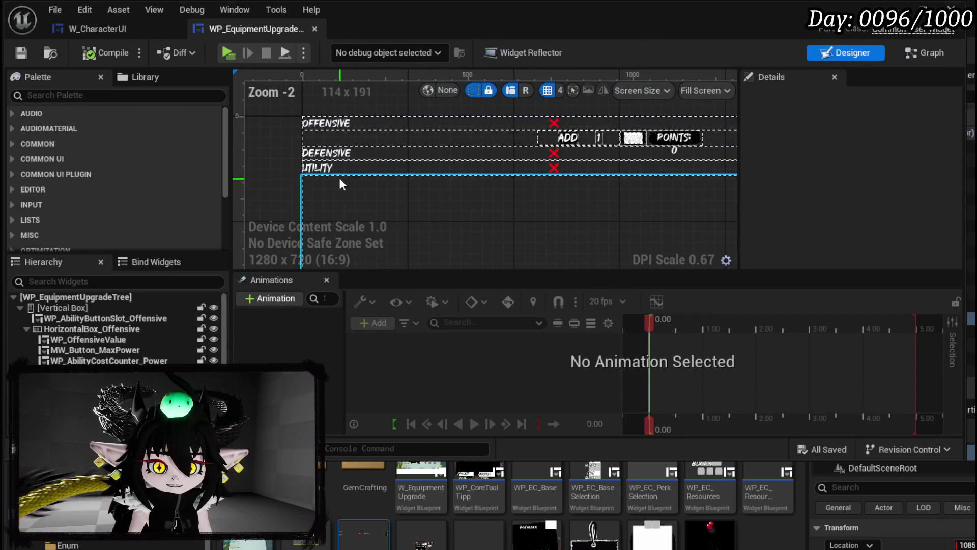
{"action": "left_click", "coordinate": [340, 168]}
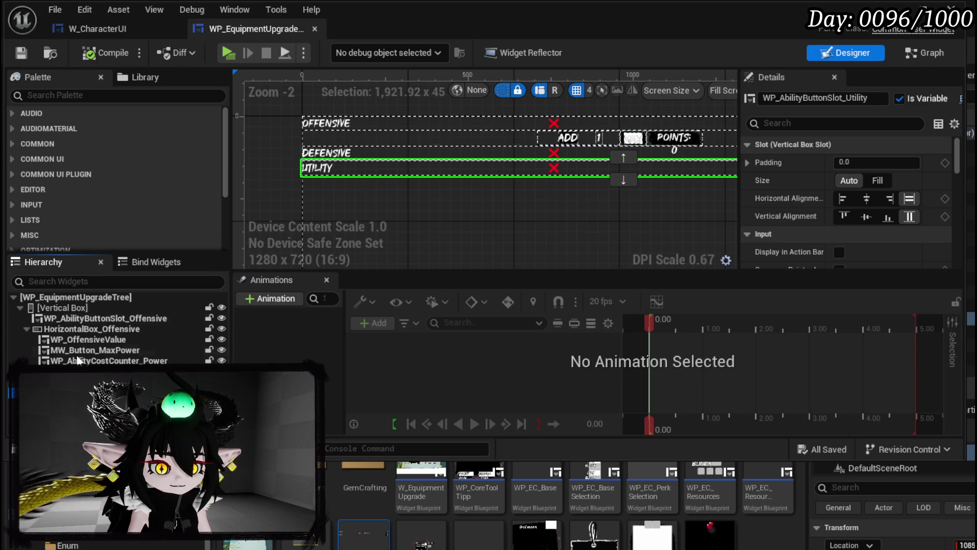
{"action": "left_click", "coordinate": [20, 329]}
{"action": "left_click", "coordinate": [27, 329]}
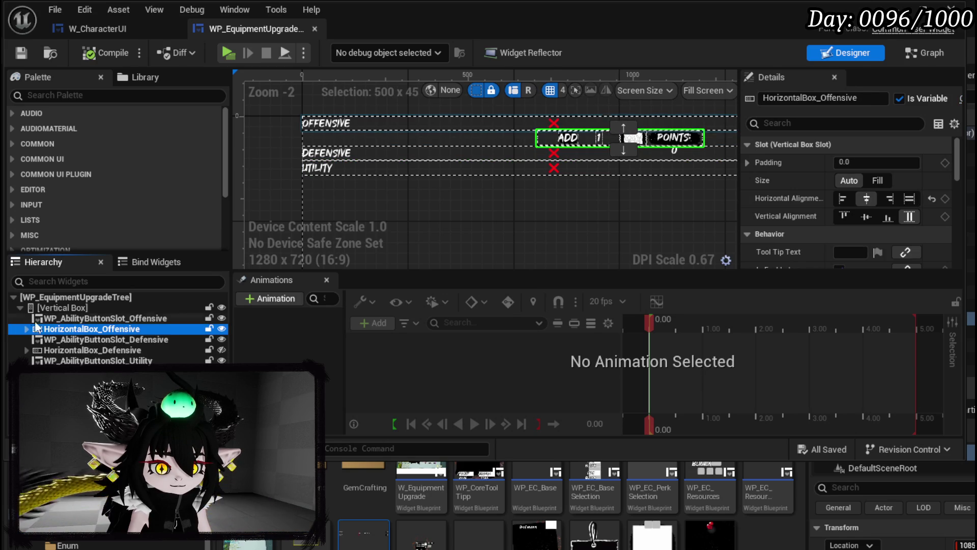
{"action": "left_click", "coordinate": [31, 307]}
{"action": "left_click", "coordinate": [20, 307]}
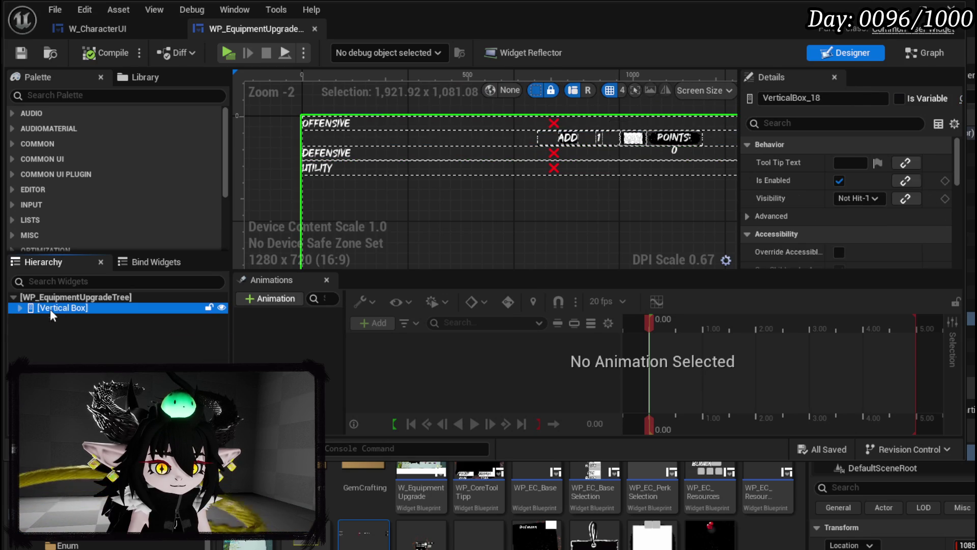
{"action": "left_click", "coordinate": [19, 308]}
{"action": "left_click", "coordinate": [97, 361]}
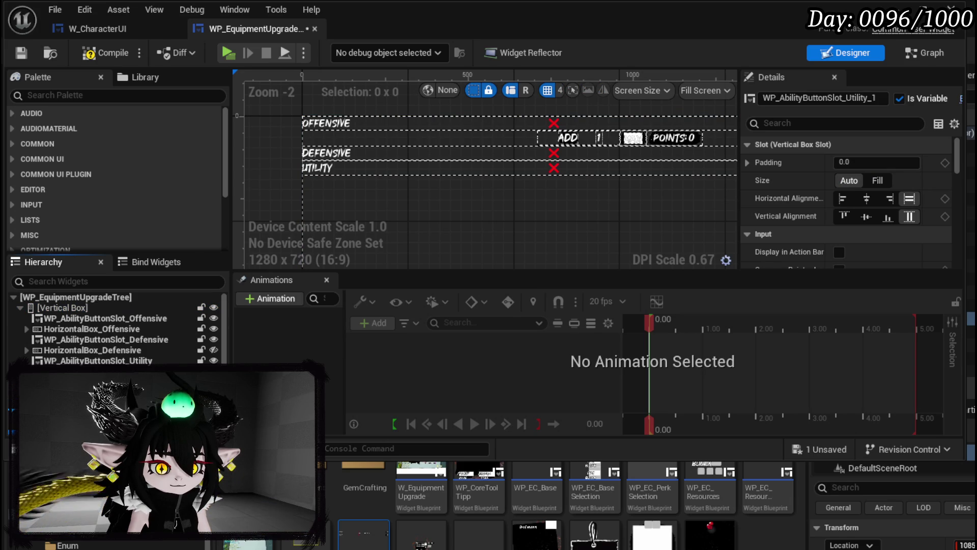
Duplicate the Utility slot and rename the copy WP_AbilityButtonSlot_Sockets.
{"action": "key", "text": "ctrl+d"}
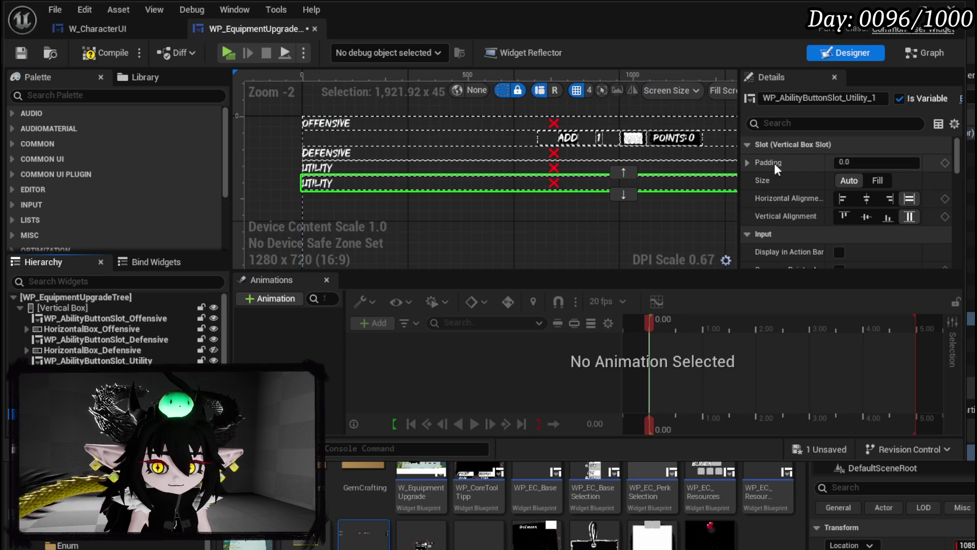
{"action": "left_click", "coordinate": [852, 100]}
{"action": "left_click_drag", "start_coordinate": [846, 101], "coordinate": [895, 102]}
{"action": "type", "text": "S"}
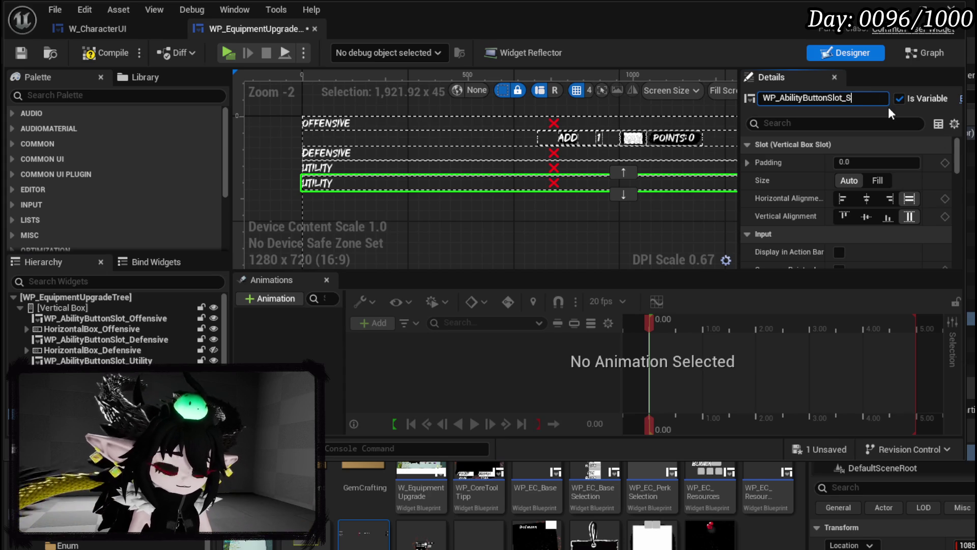
{"action": "type", "text": "ockets"}
{"action": "key", "text": "Return"}
Set the new slot's Data to Sockets, compile, save, and close the widget editor.
{"action": "scroll", "coordinate": [853, 160], "scroll_direction": "down", "scroll_amount": 3}
{"action": "scroll", "coordinate": [857, 160], "scroll_direction": "down", "scroll_amount": 10}
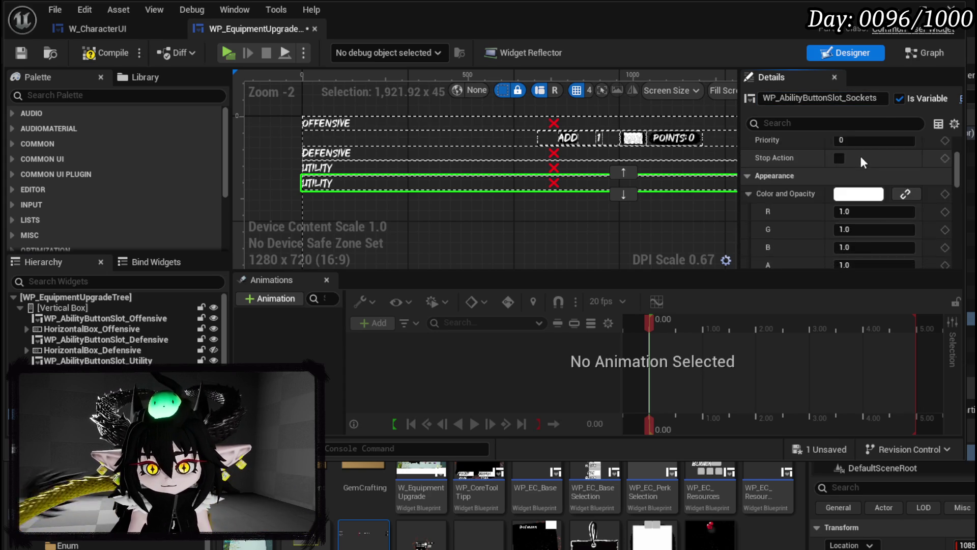
{"action": "scroll", "coordinate": [859, 156], "scroll_direction": "down", "scroll_amount": 10}
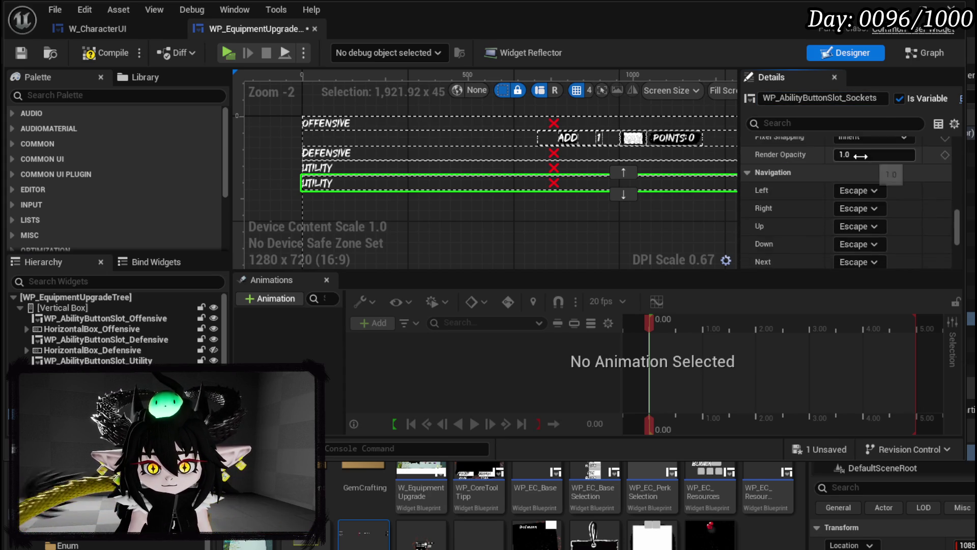
{"action": "left_click", "coordinate": [849, 182]}
{"action": "type", "text": "Sockets"}
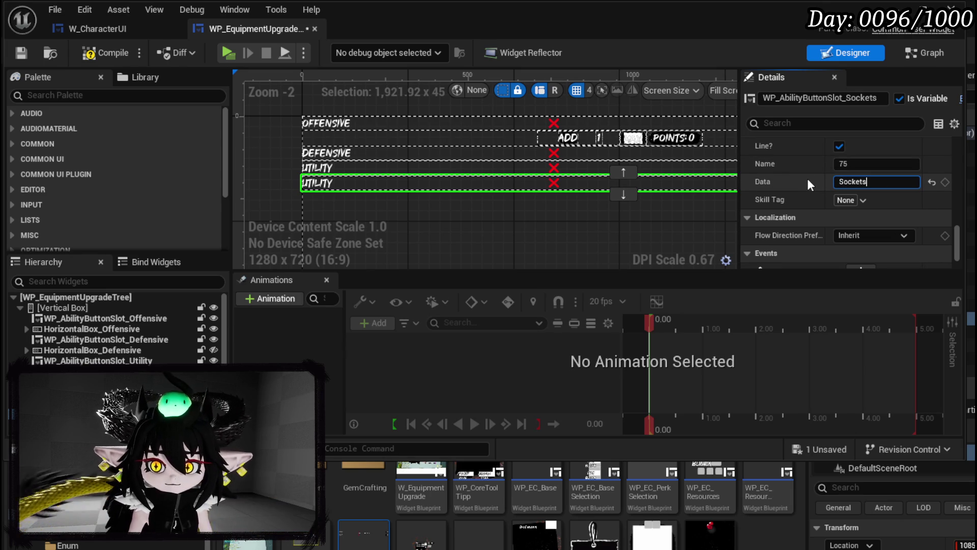
{"action": "left_click", "coordinate": [107, 52]}
{"action": "left_click", "coordinate": [21, 53]}
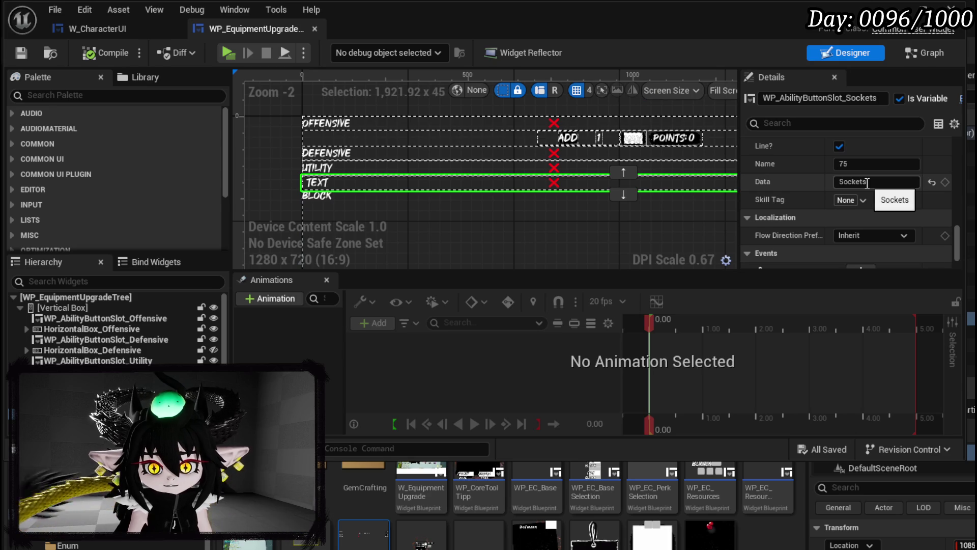
{"action": "scroll", "coordinate": [868, 184], "scroll_direction": "down", "scroll_amount": 3}
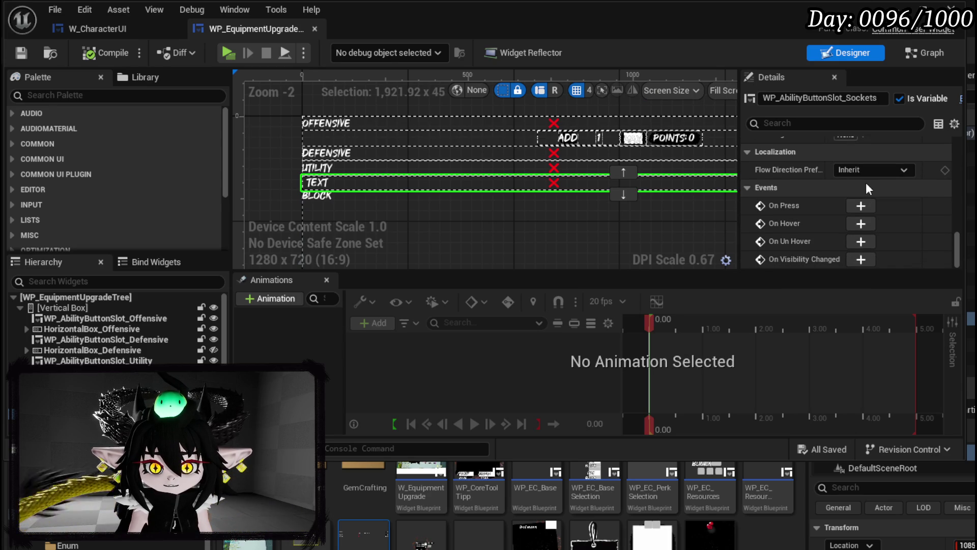
{"action": "scroll", "coordinate": [865, 182], "scroll_direction": "up", "scroll_amount": 10}
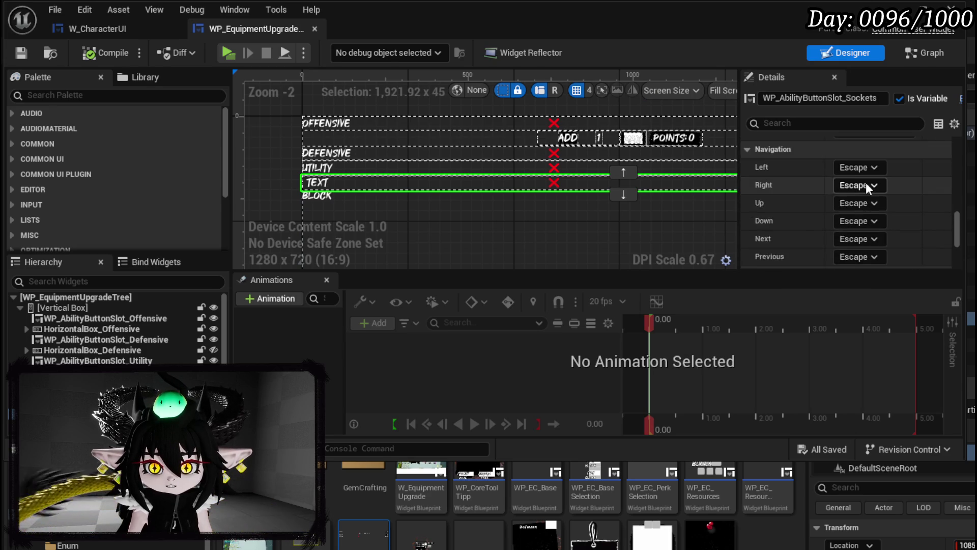
{"action": "left_click", "coordinate": [896, 8]}
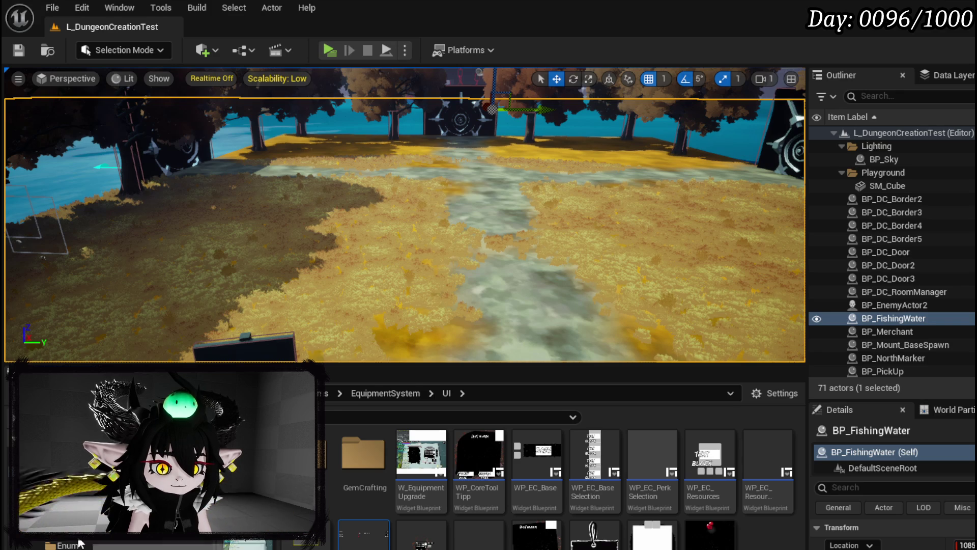
Open DT_Ability_BasicInformation and add a new row named Sockets.
{"action": "left_click", "coordinate": [102, 509]}
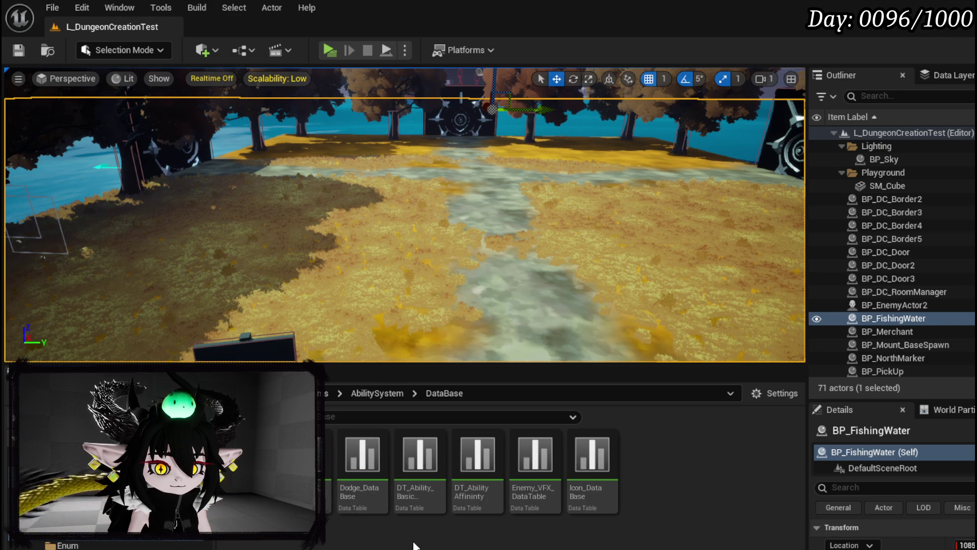
{"action": "double_click", "coordinate": [420, 506]}
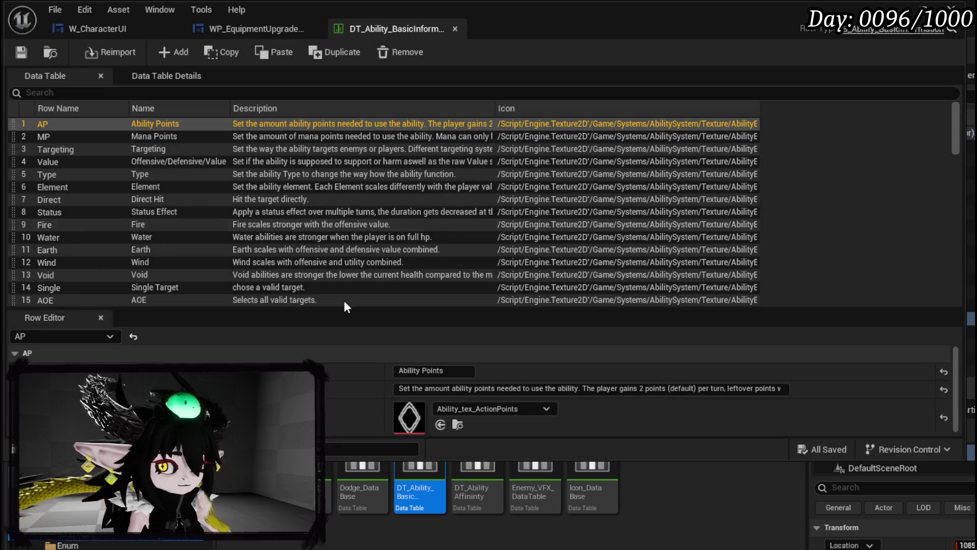
{"action": "left_click", "coordinate": [163, 52]}
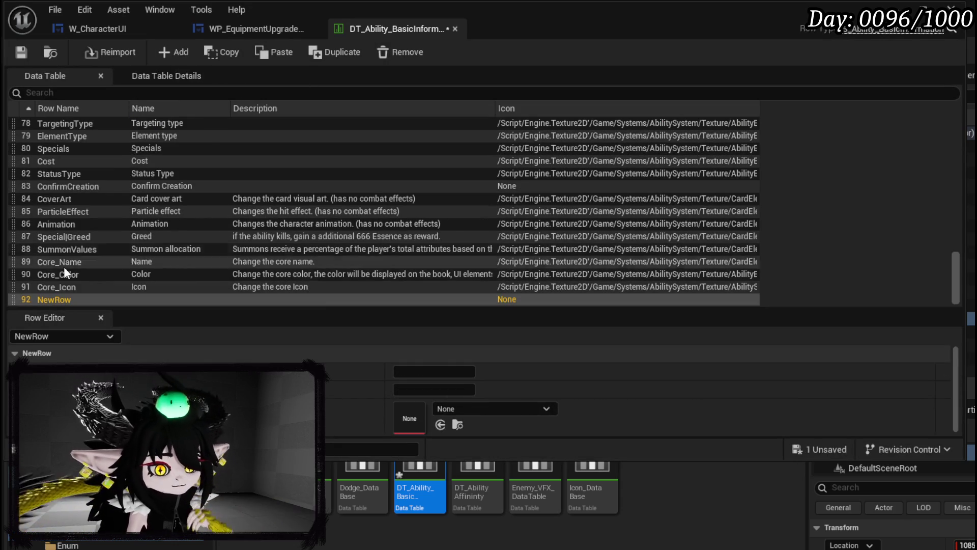
{"action": "type", "text": "Sockets"}
{"action": "key", "text": "Return"}
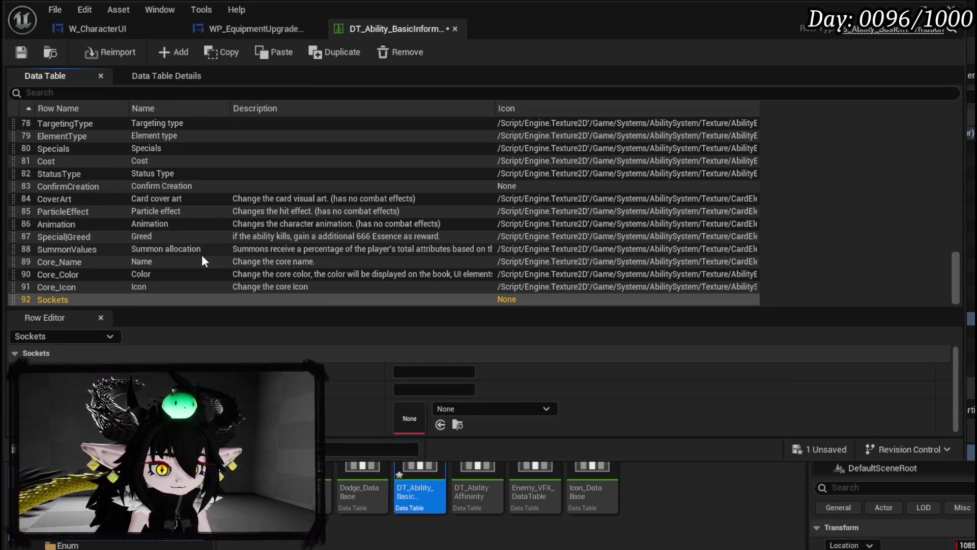
Give the row Name Sockets and description 'Sockets are used to assign gems to a gear piece.'.
{"action": "type", "text": "Sockets"}
{"action": "key", "text": "Return"}
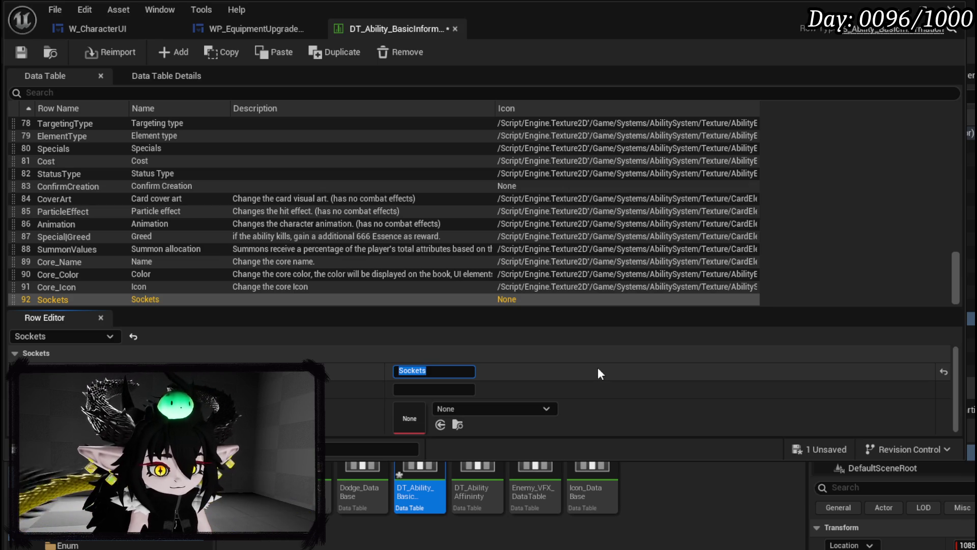
{"action": "key", "text": "Tab"}
{"action": "type", "text": "Sockets are empty"}
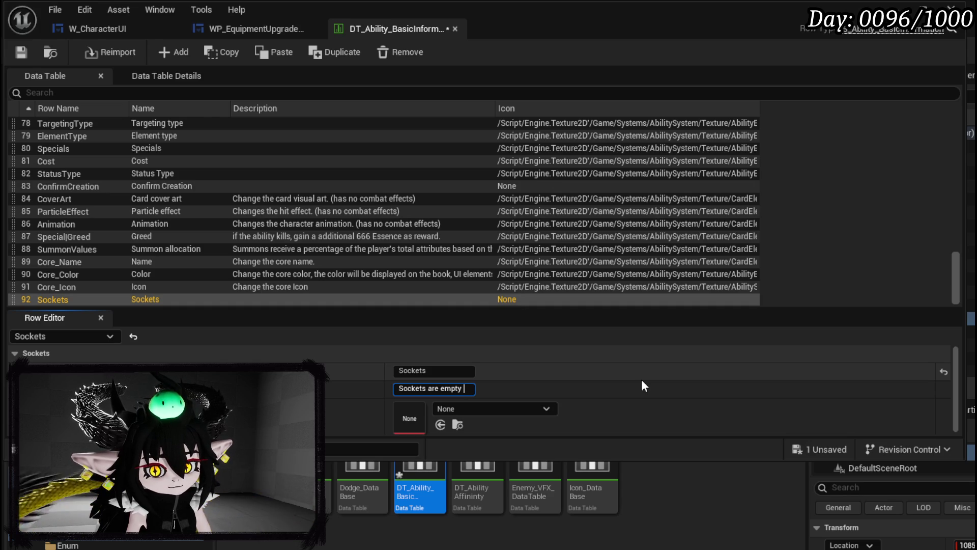
{"action": "key", "text": "BackSpace"}
{"action": "key", "text": "BackSpace"}
{"action": "key", "text": "BackSpace"}
{"action": "key", "text": "BackSpace"}
{"action": "type", "text": "used to"}
{"action": "key", "text": "BackSpace"}
{"action": "type", "text": "assign gems to a gear piece. T"}
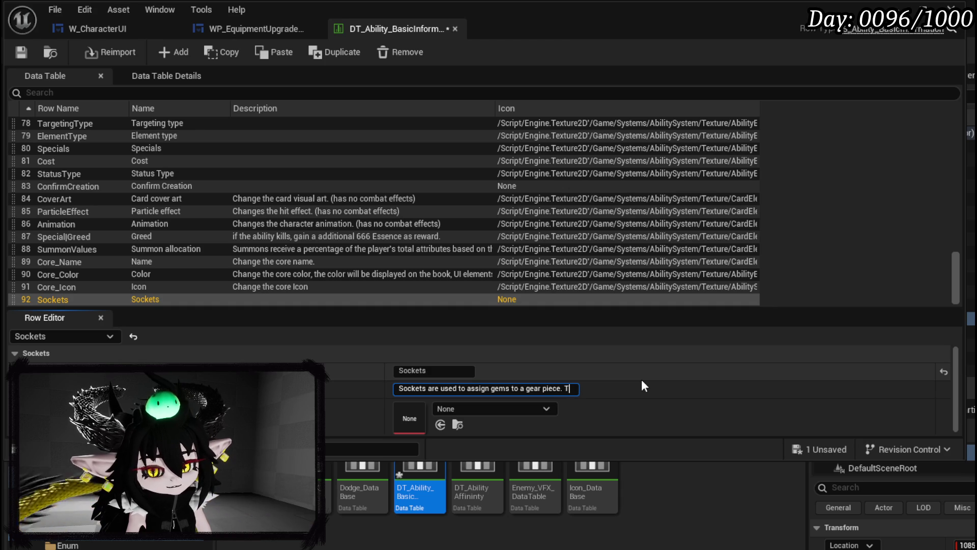
{"action": "key", "text": "BackSpace"}
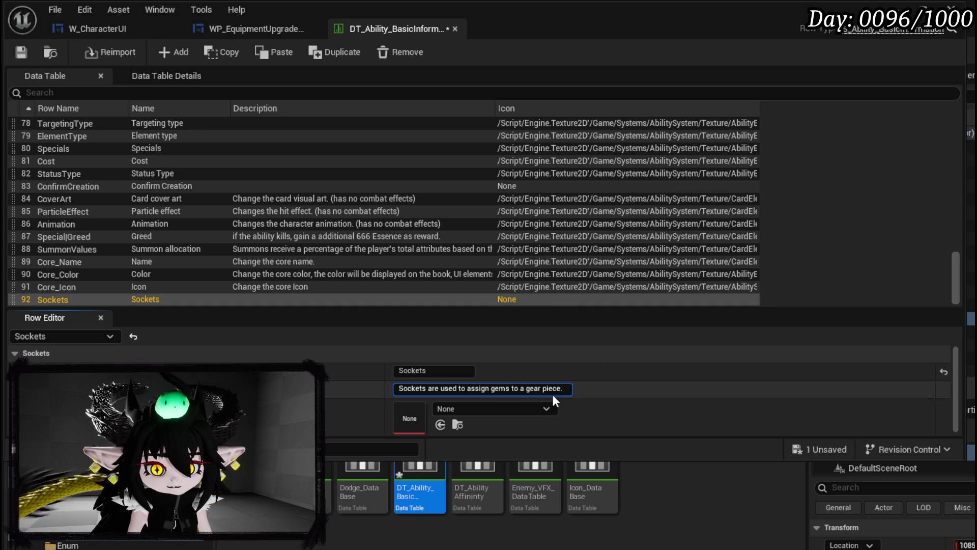
Set the Sockets row icon to GemSlotTex_Medium and save the data table.
{"action": "left_click", "coordinate": [546, 407]}
{"action": "type", "text": "Socke"}
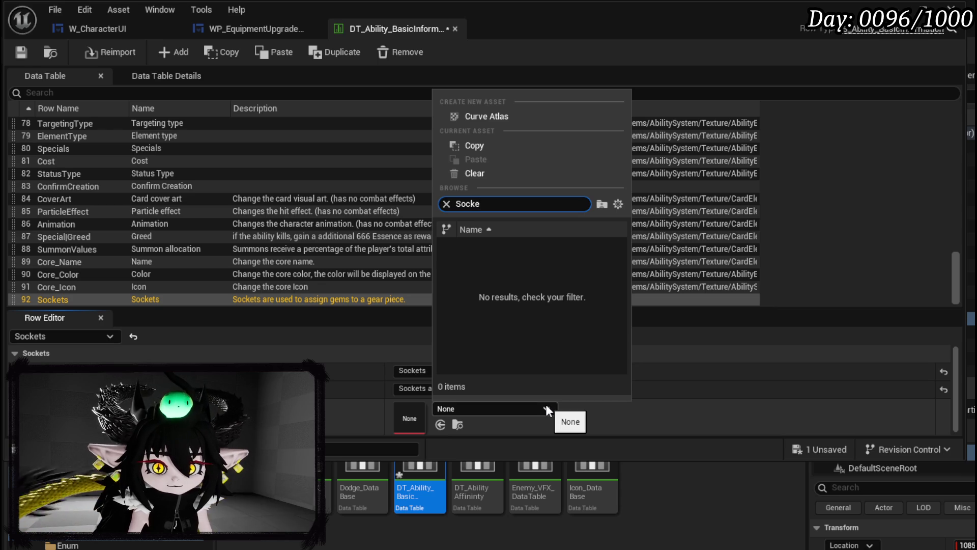
{"action": "key", "text": "BackSpace"}
{"action": "key", "text": "BackSpace"}
{"action": "key", "text": "BackSpace"}
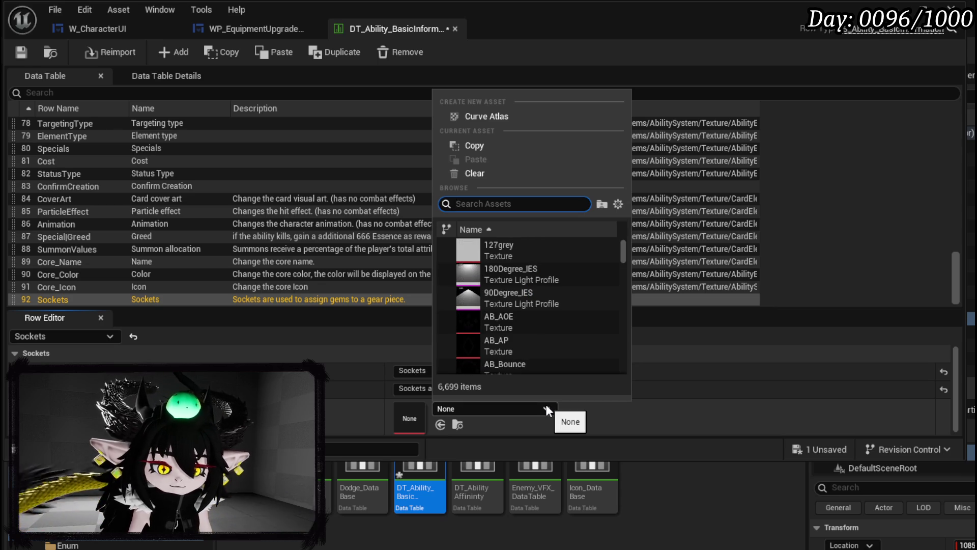
{"action": "type", "text": "Gem"}
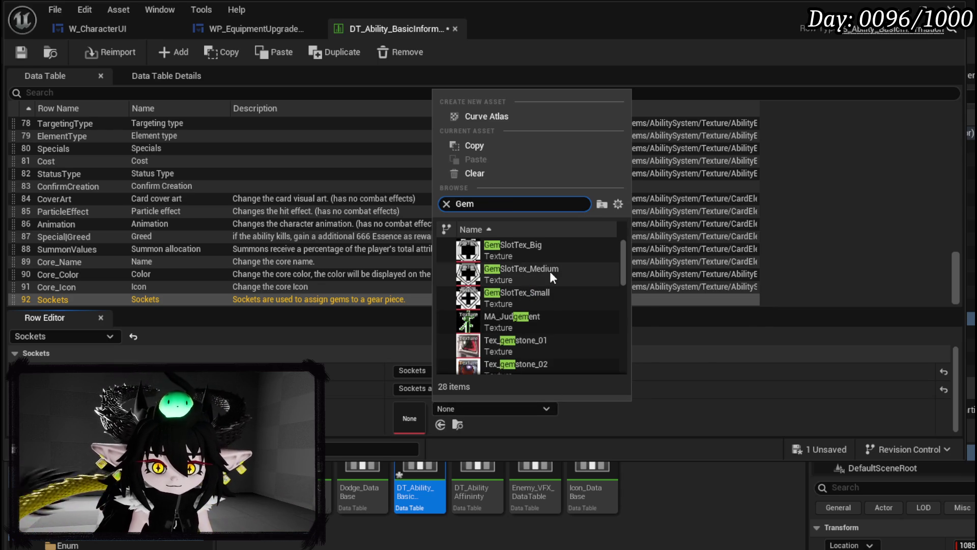
{"action": "left_click", "coordinate": [550, 273]}
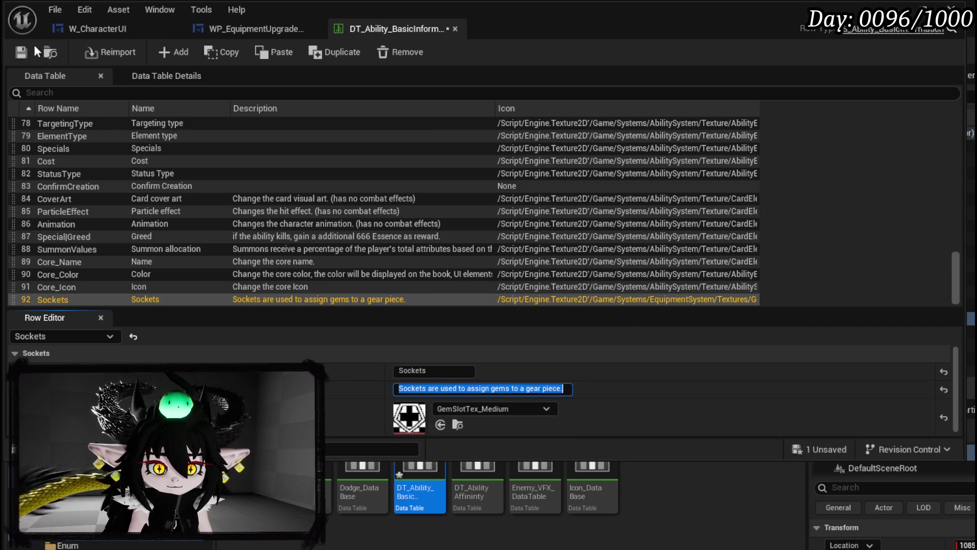
{"action": "left_click", "coordinate": [24, 56]}
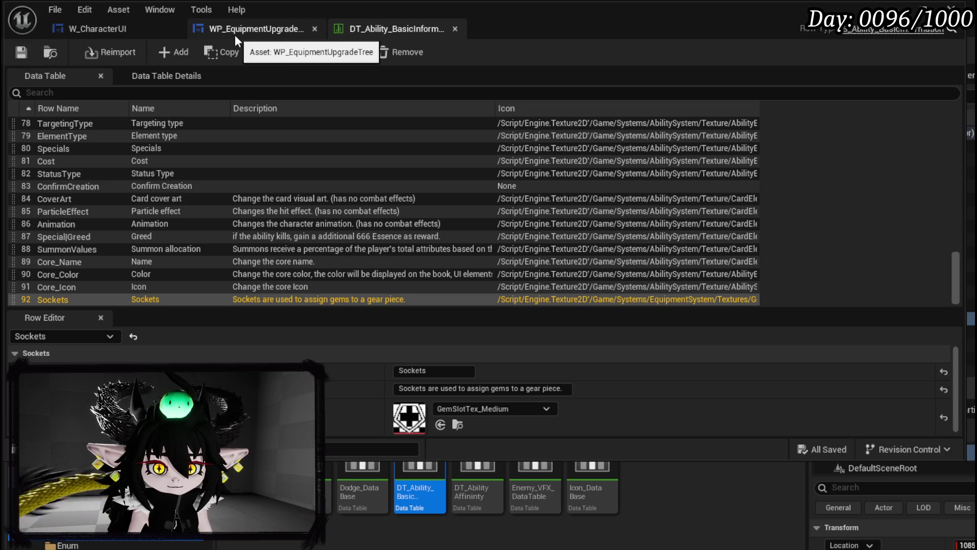
Append 'Gems add passive perks to the character.' to the description and save DT_Ability_BasicInformation.
{"action": "left_click", "coordinate": [565, 390]}
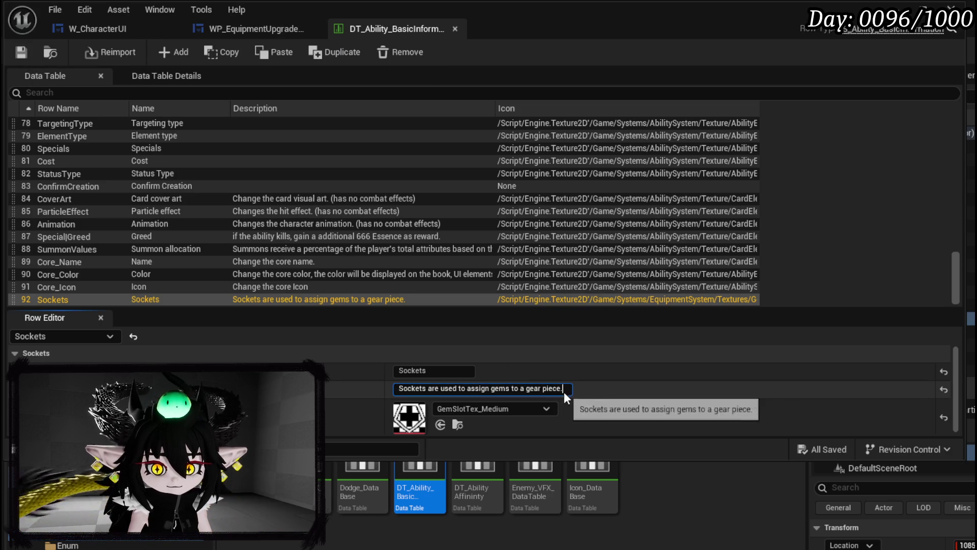
{"action": "type", "text": " To give"}
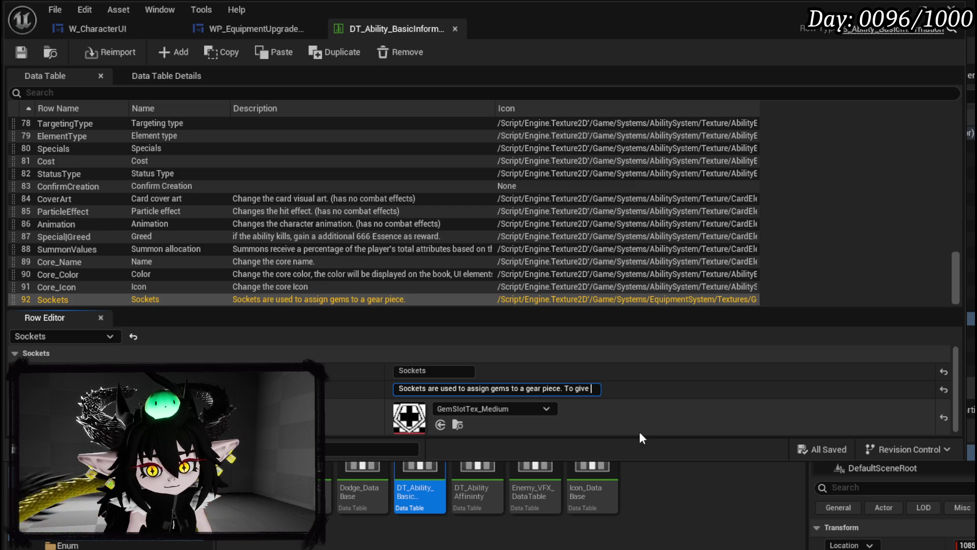
{"action": "key", "text": "BackSpace"}
{"action": "key", "text": "BackSpace"}
{"action": "key", "text": "BackSpace"}
{"action": "key", "text": "BackSpace"}
{"action": "type", "text": "Gems add passi"}
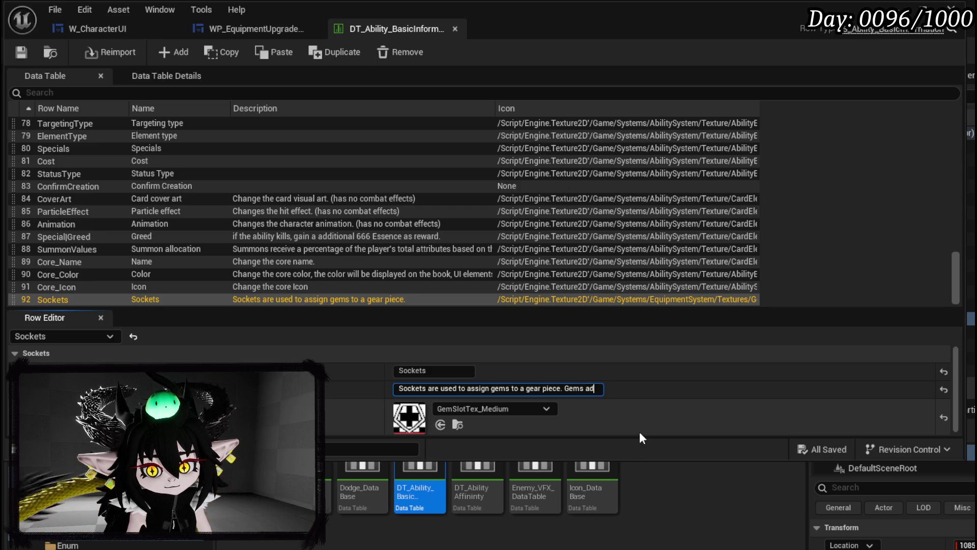
{"action": "type", "text": "ve perks to"}
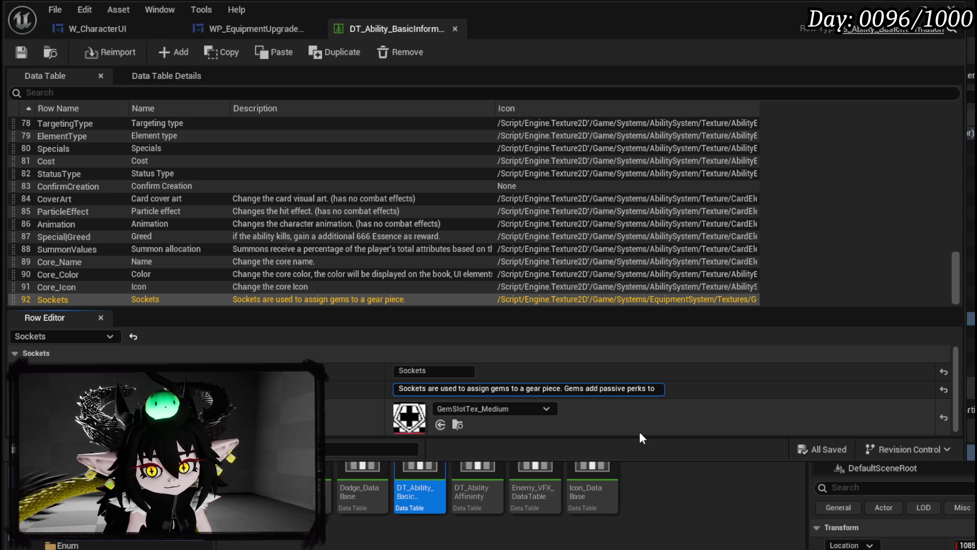
{"action": "type", "text": " the character."}
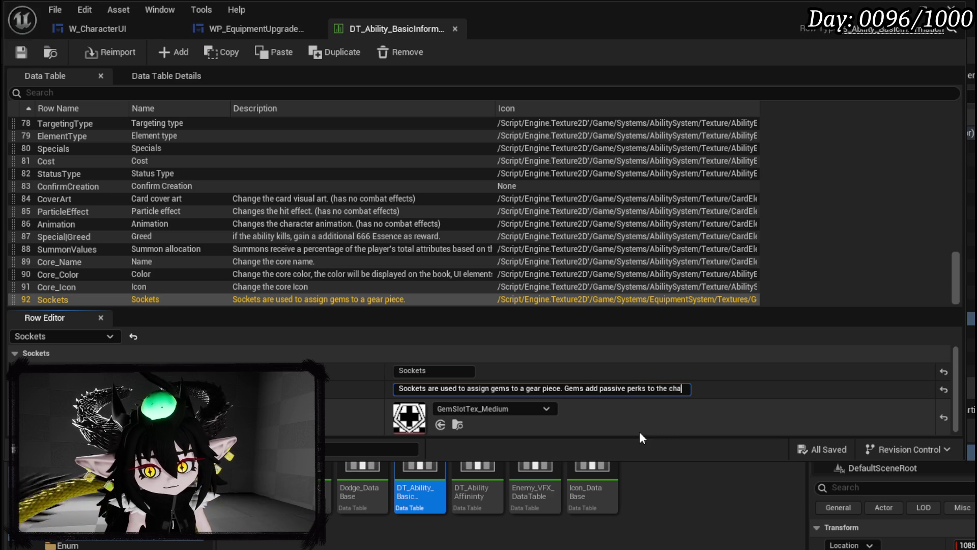
{"action": "key", "text": "Return"}
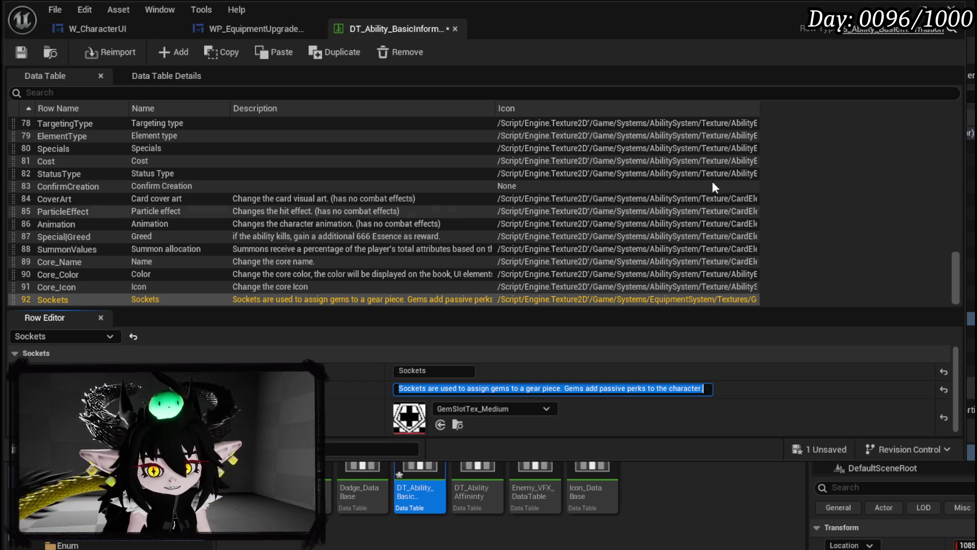
{"action": "left_click", "coordinate": [814, 449]}
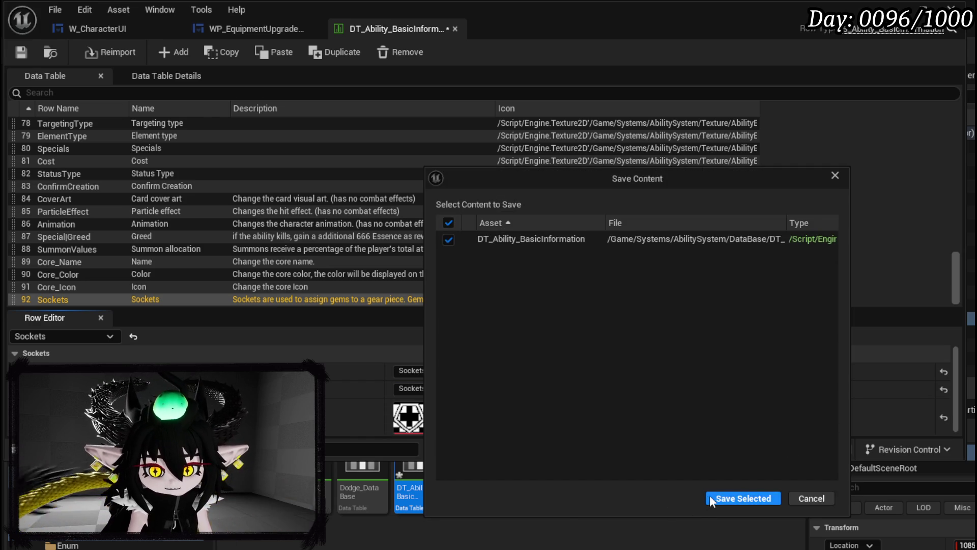
{"action": "left_click", "coordinate": [709, 497]}
{"action": "left_click", "coordinate": [224, 34]}
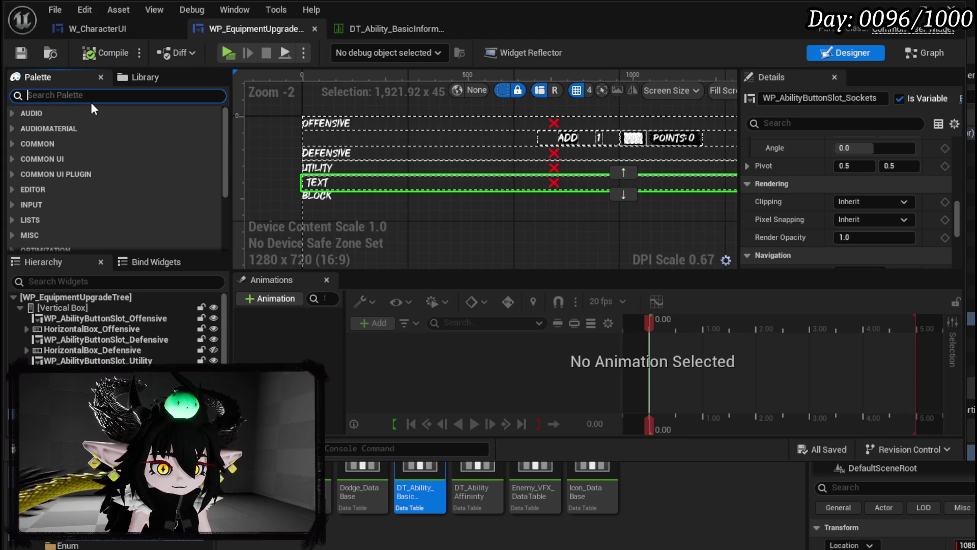
Add a Vertical Box to the canvas below the category rows.
{"action": "type", "text": "Vertic"}
{"action": "left_click", "coordinate": [83, 130]}
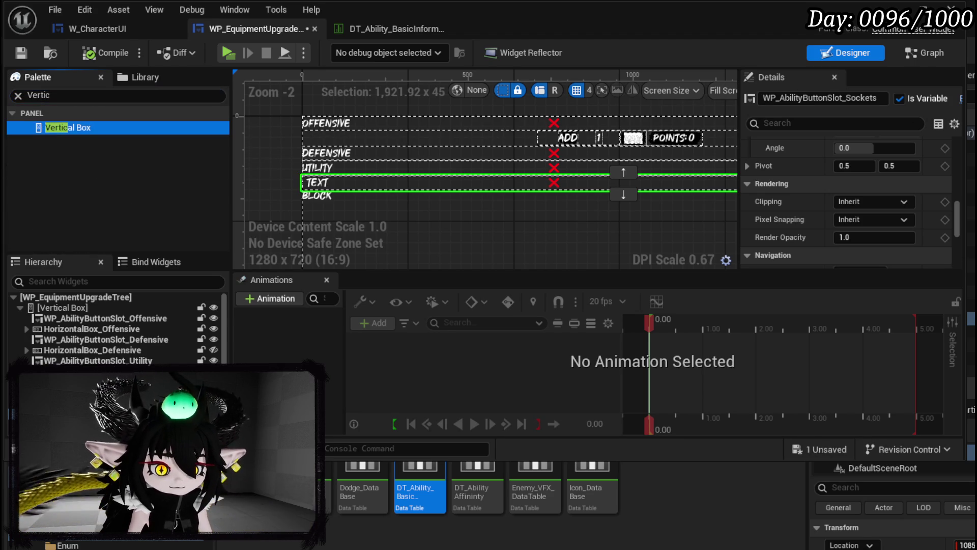
{"action": "left_click_drag", "start_coordinate": [84, 129], "coordinate": [458, 189]}
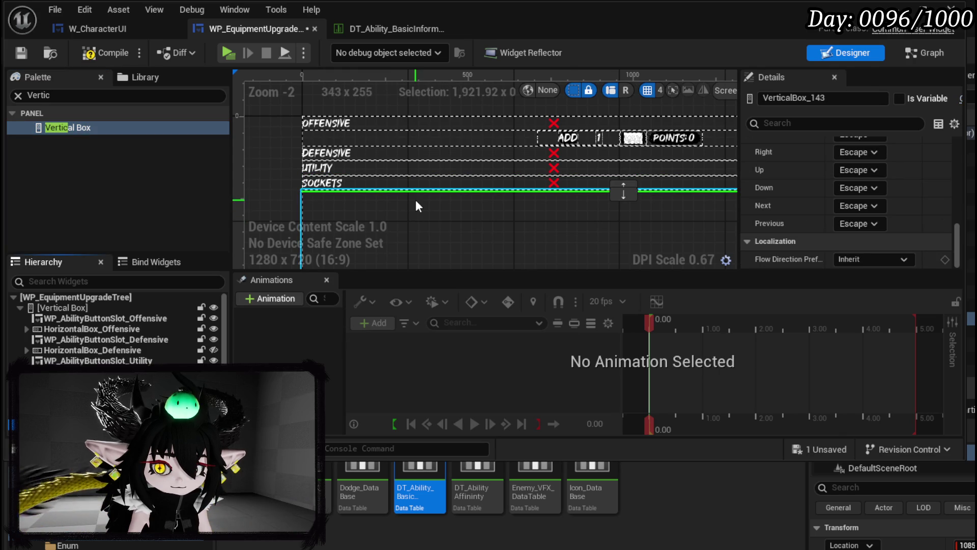
{"action": "scroll", "coordinate": [417, 202], "scroll_direction": "down", "scroll_amount": 2}
{"action": "mouse_move", "coordinate": [423, 223]}
{"action": "left_mouse_down"}
{"action": "mouse_move", "coordinate": [327, 148]}
{"action": "mouse_move", "coordinate": [368, 192]}
{"action": "left_mouse_up"}
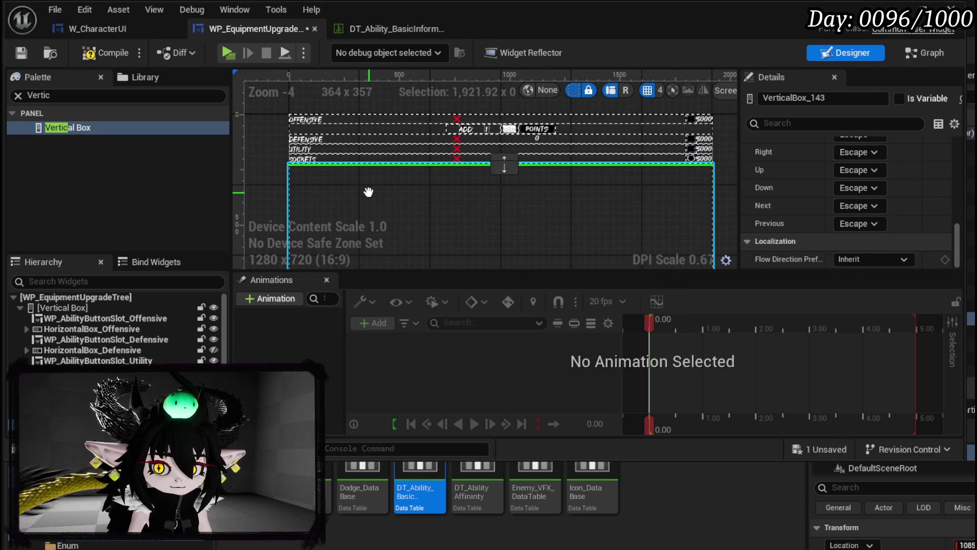
Paste two Sockets slot copies into the box, centre it horizontally, compile and save.
{"action": "left_click", "coordinate": [322, 157]}
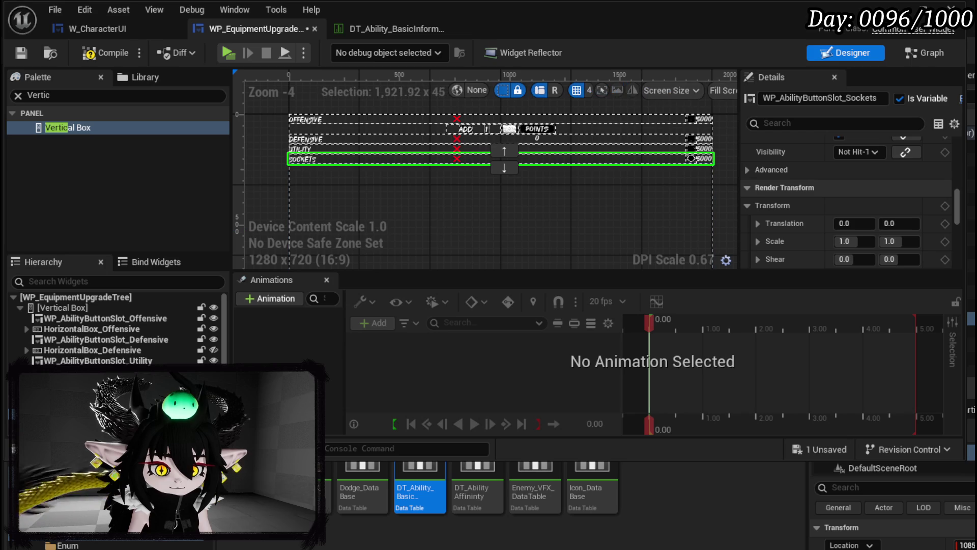
{"action": "left_click", "coordinate": [553, 189]}
{"action": "key", "text": "ctrl+v"}
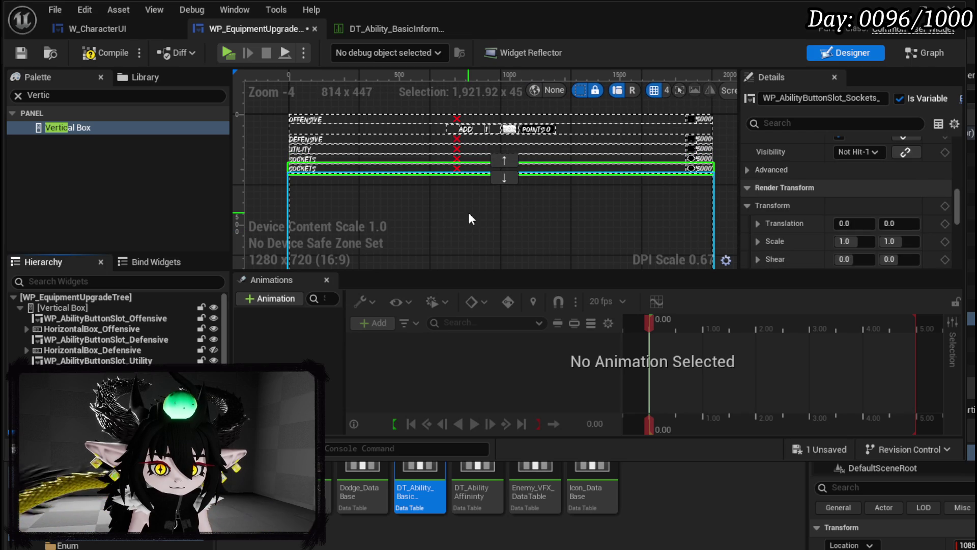
{"action": "key", "text": "ctrl+v"}
{"action": "key", "text": "ctrl+v"}
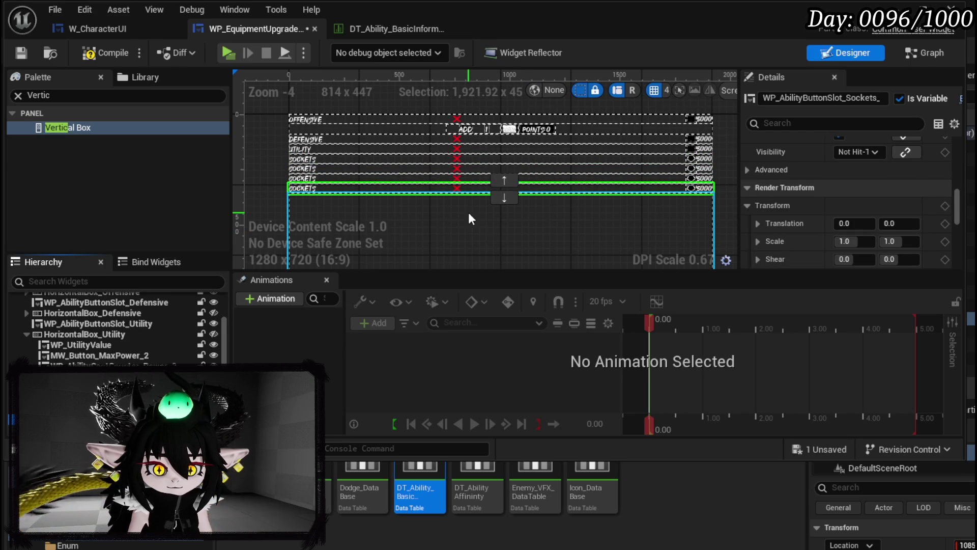
{"action": "scroll", "coordinate": [850, 209], "scroll_direction": "up", "scroll_amount": 10}
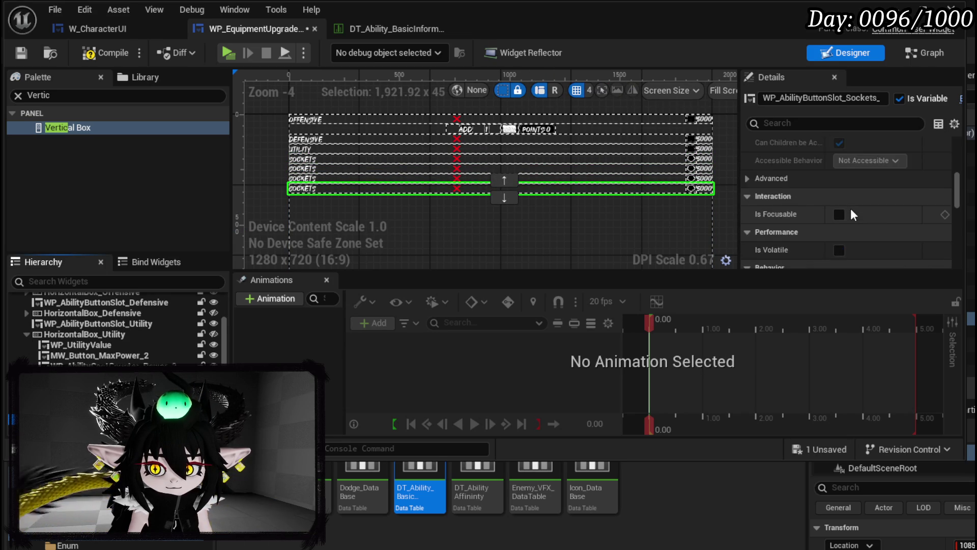
{"action": "left_click", "coordinate": [661, 178]}
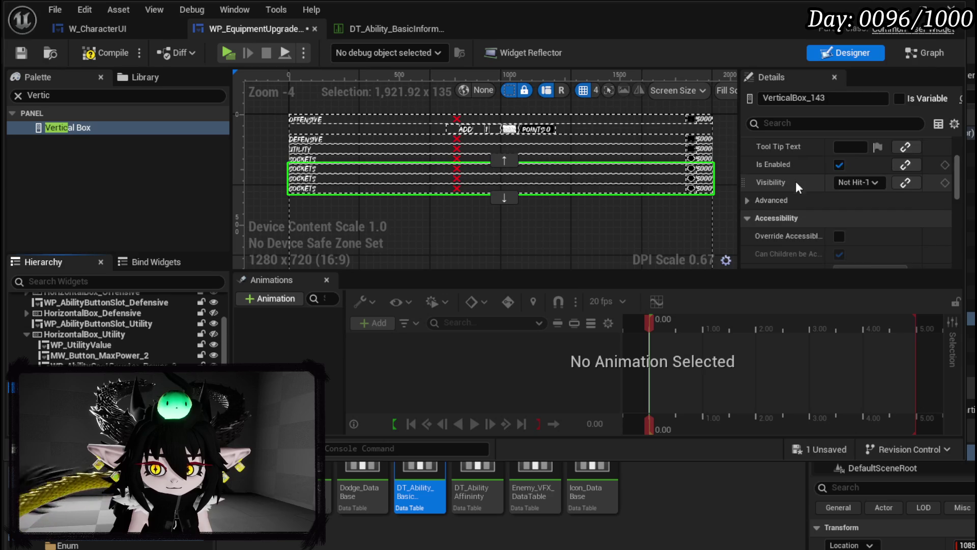
{"action": "scroll", "coordinate": [815, 193], "scroll_direction": "up", "scroll_amount": 3}
{"action": "left_click", "coordinate": [867, 199]}
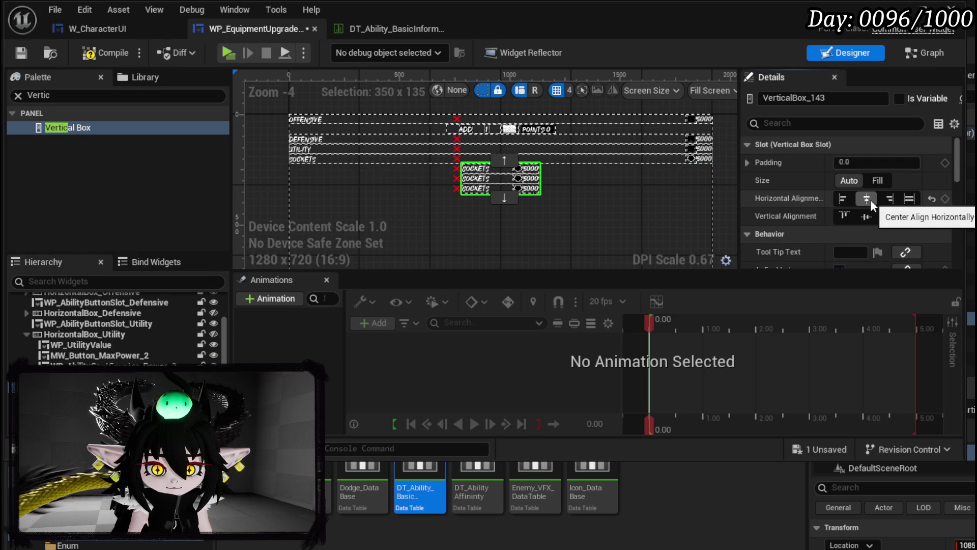
{"action": "left_click", "coordinate": [105, 53]}
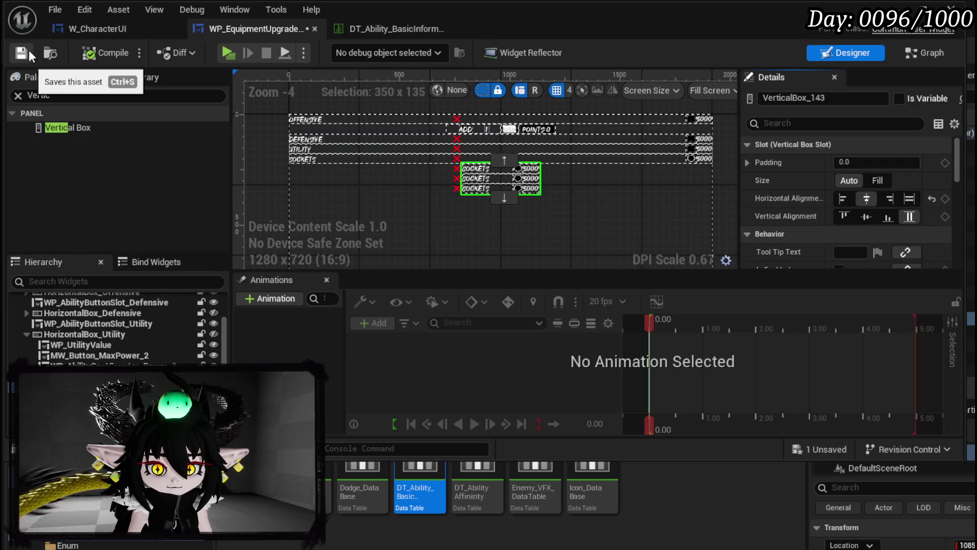
{"action": "left_click", "coordinate": [29, 50]}
{"action": "scroll", "coordinate": [518, 196], "scroll_direction": "up", "scroll_amount": 4}
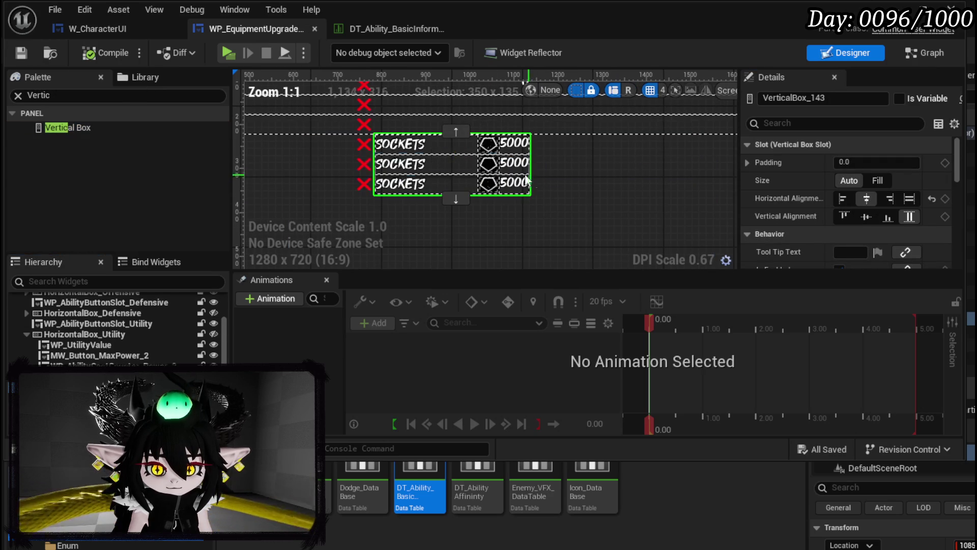
Set the three socket slots' Data to Socket_Small, Socket_Medium and Socket_Large, then compile and save.
{"action": "left_click", "coordinate": [399, 144]}
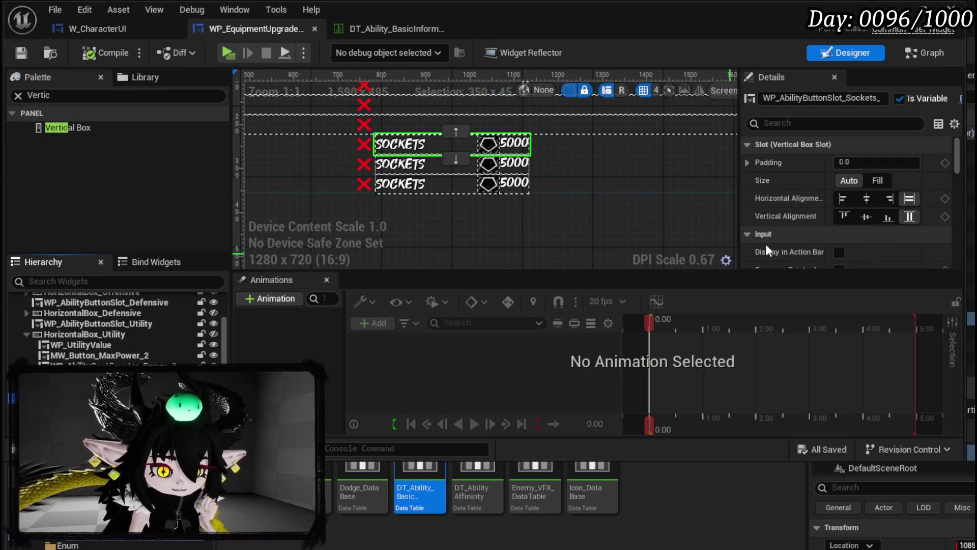
{"action": "scroll", "coordinate": [834, 204], "scroll_direction": "down", "scroll_amount": 3}
{"action": "scroll", "coordinate": [833, 205], "scroll_direction": "down", "scroll_amount": 10}
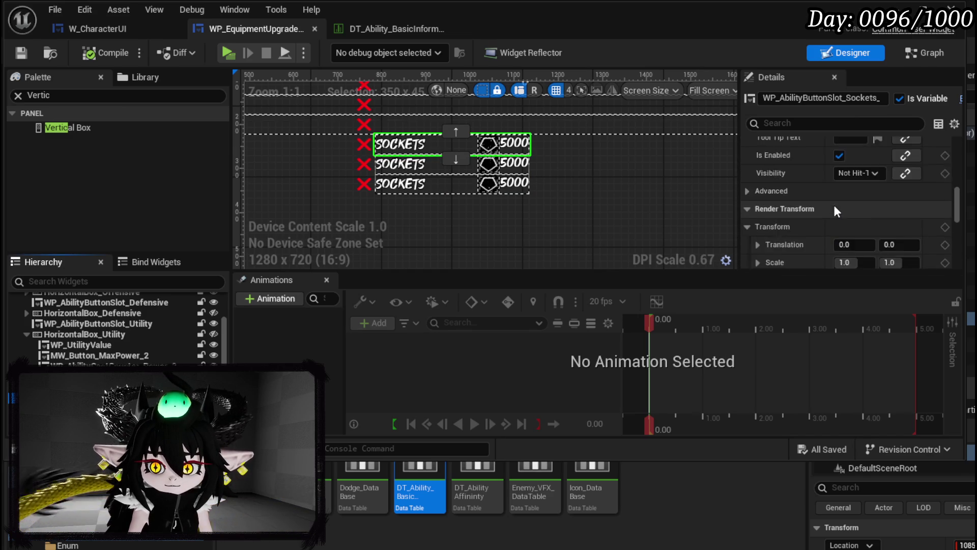
{"action": "scroll", "coordinate": [834, 205], "scroll_direction": "down", "scroll_amount": 10}
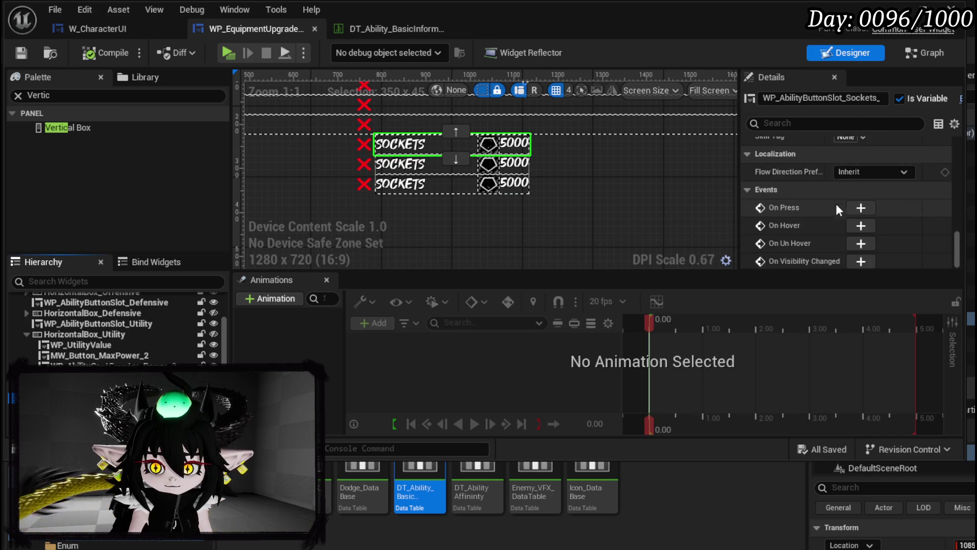
{"action": "scroll", "coordinate": [868, 193], "scroll_direction": "up", "scroll_amount": 3}
{"action": "left_click", "coordinate": [880, 224]}
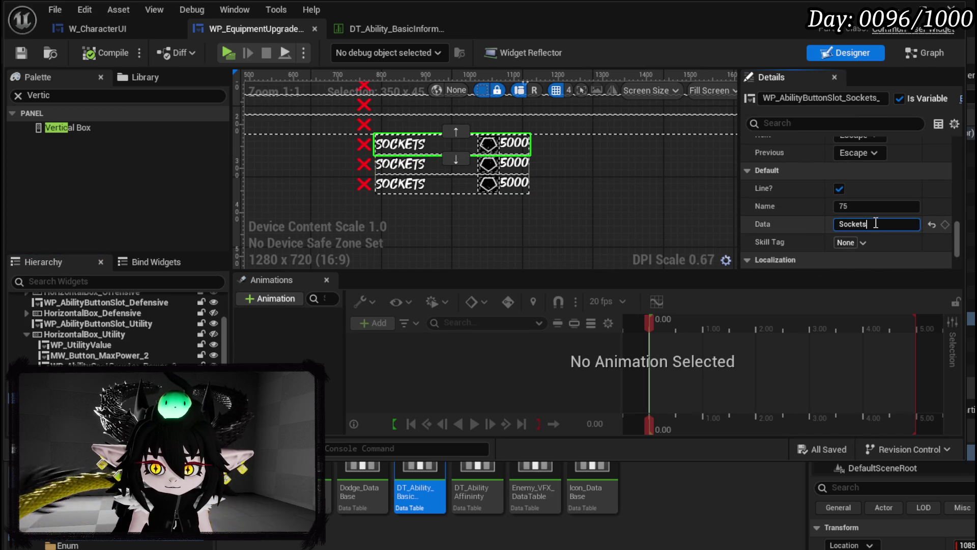
{"action": "key", "text": "BackSpace"}
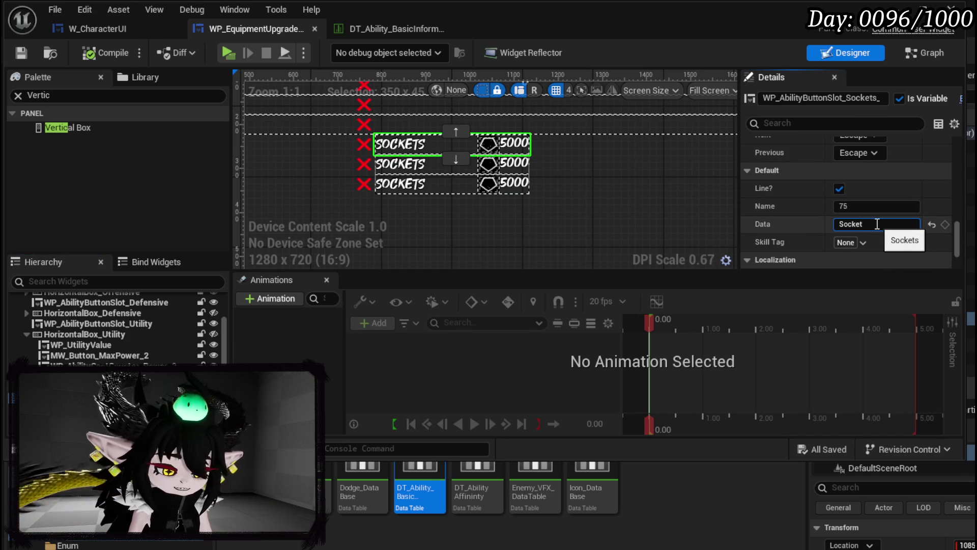
{"action": "type", "text": "_Smll"}
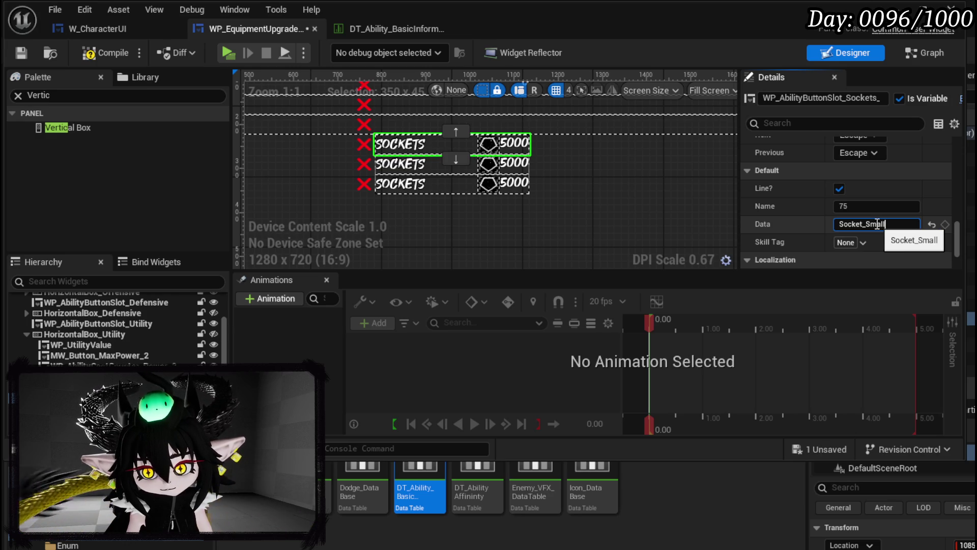
{"action": "key", "text": "Return"}
{"action": "left_click", "coordinate": [880, 224]}
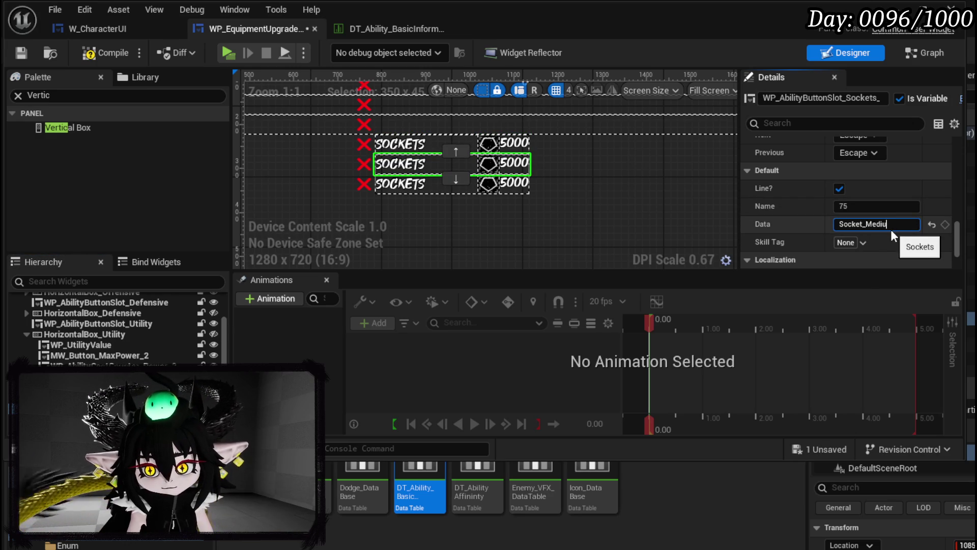
{"action": "type", "text": "m"}
{"action": "key", "text": "Return"}
{"action": "type", "text": "Socket_Large"}
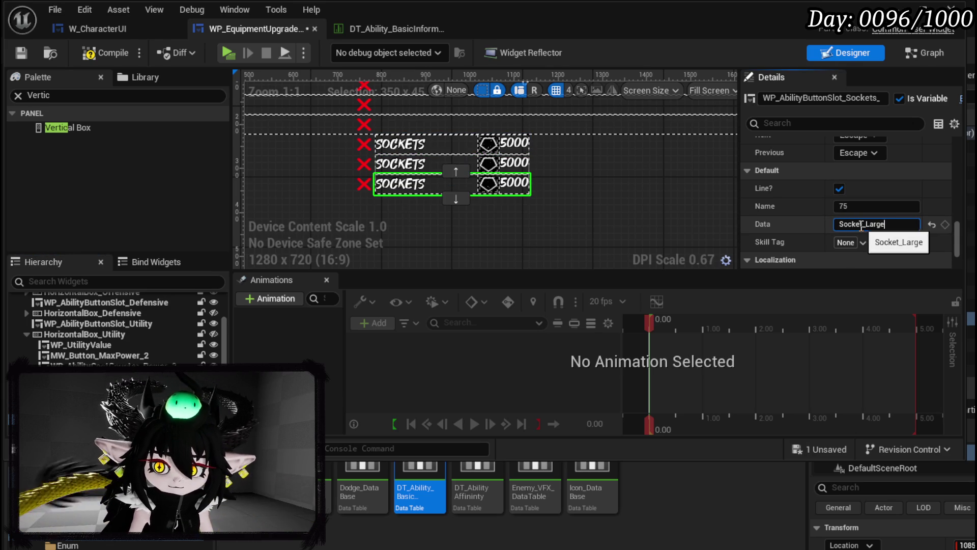
{"action": "key", "text": "Return"}
{"action": "left_click", "coordinate": [109, 50]}
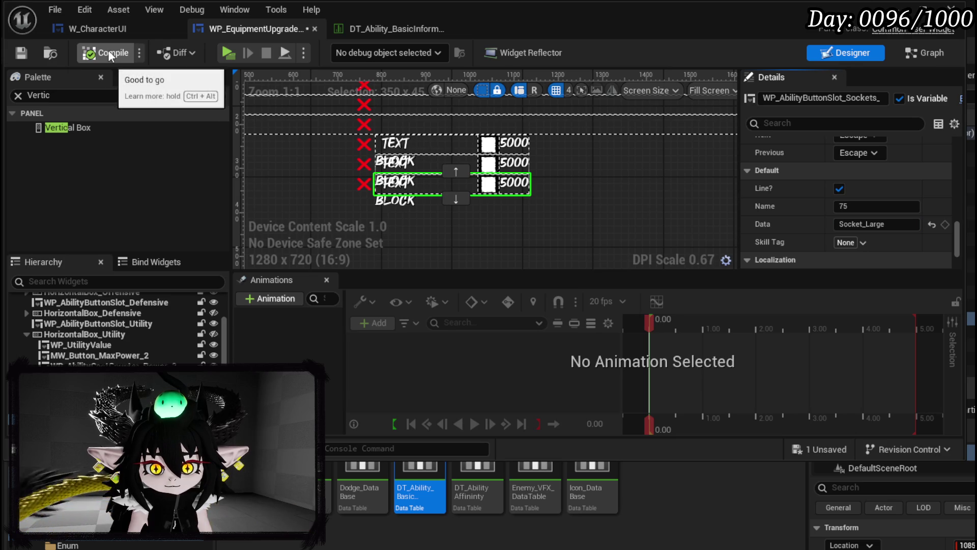
{"action": "left_click", "coordinate": [21, 53]}
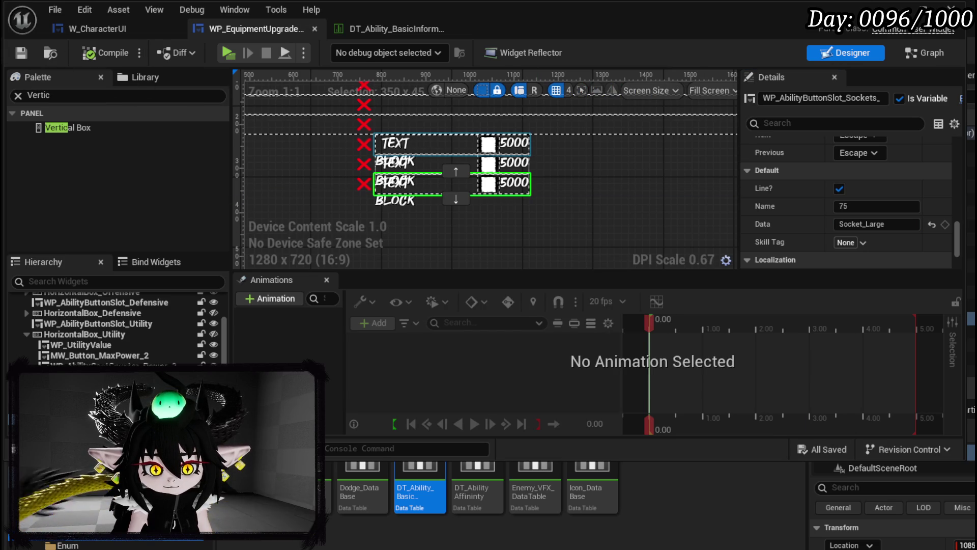
Set the socket slots' Name values to 30, 60 and 90 and save.
{"action": "left_click", "coordinate": [861, 207]}
{"action": "key", "text": "Return"}
{"action": "left_click", "coordinate": [407, 163]}
{"action": "left_click", "coordinate": [862, 205]}
{"action": "type", "text": "60"}
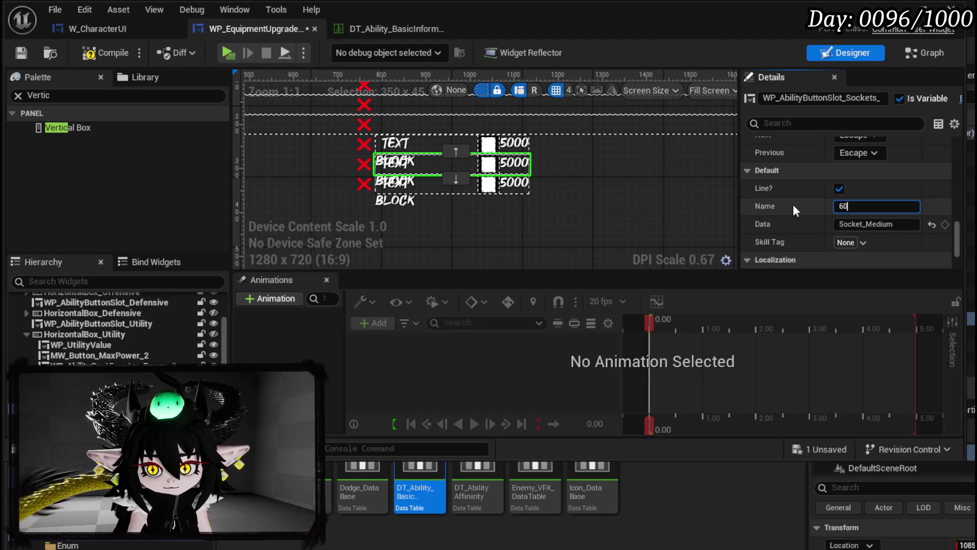
{"action": "key", "text": "Return"}
{"action": "left_click", "coordinate": [408, 183]}
{"action": "left_click", "coordinate": [864, 206]}
{"action": "type", "text": "90"}
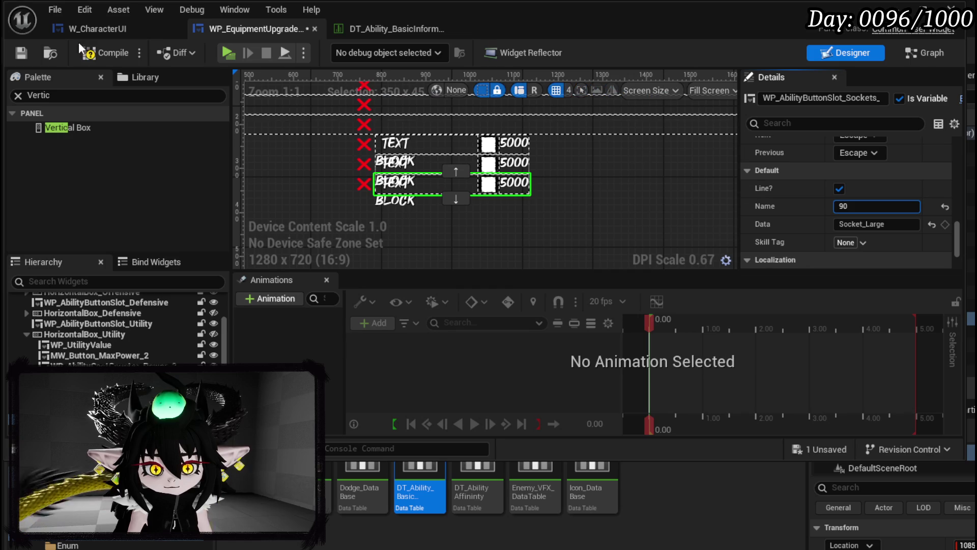
{"action": "left_click", "coordinate": [25, 54]}
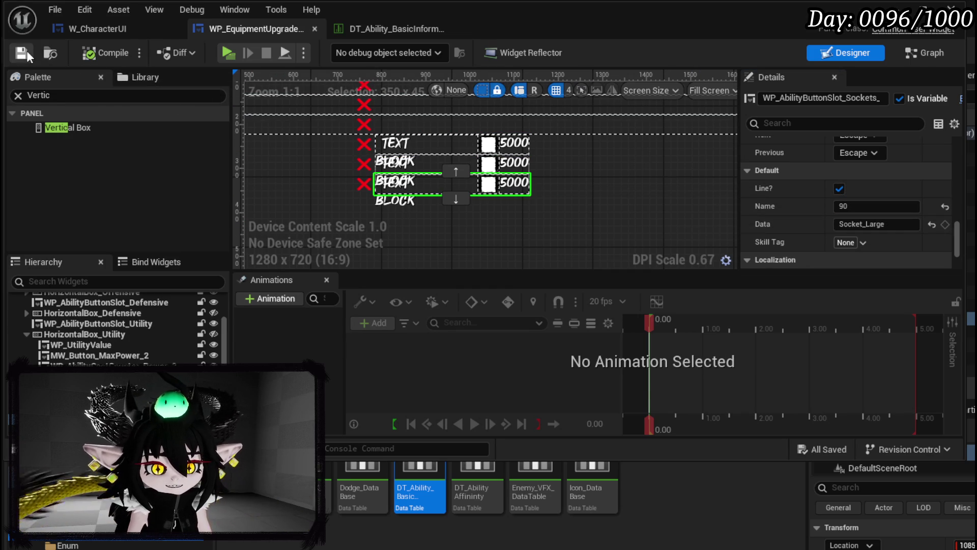
{"action": "left_click", "coordinate": [369, 30]}
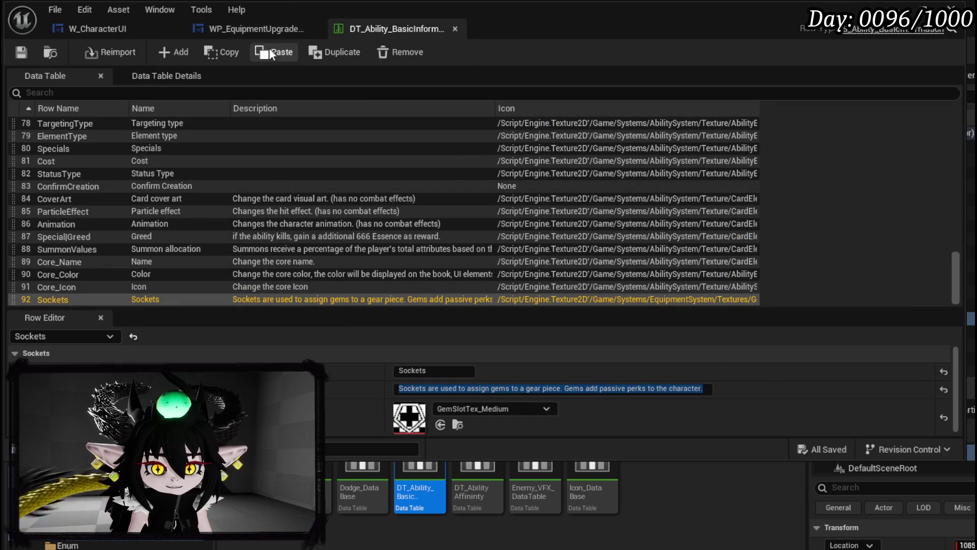
Switch from DT_Ability_BasicInformation back to the WP_EquipmentUpgradeTree Designer.
{"action": "left_click", "coordinate": [254, 28]}
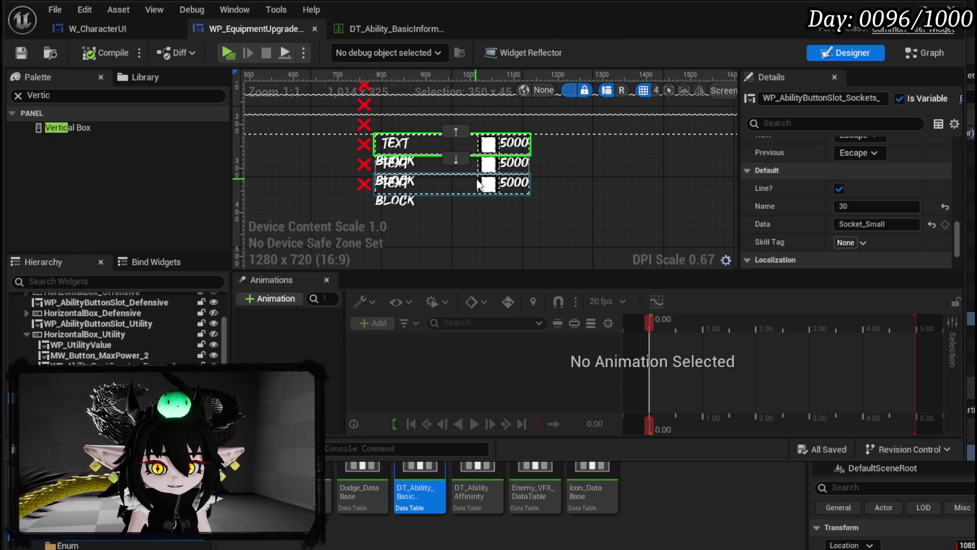
Rename the socket container VerticalBox_Sockets, tick Is Variable, and compile.
{"action": "scroll", "coordinate": [336, 195], "scroll_direction": "down", "scroll_amount": 4}
{"action": "left_click", "coordinate": [336, 195]}
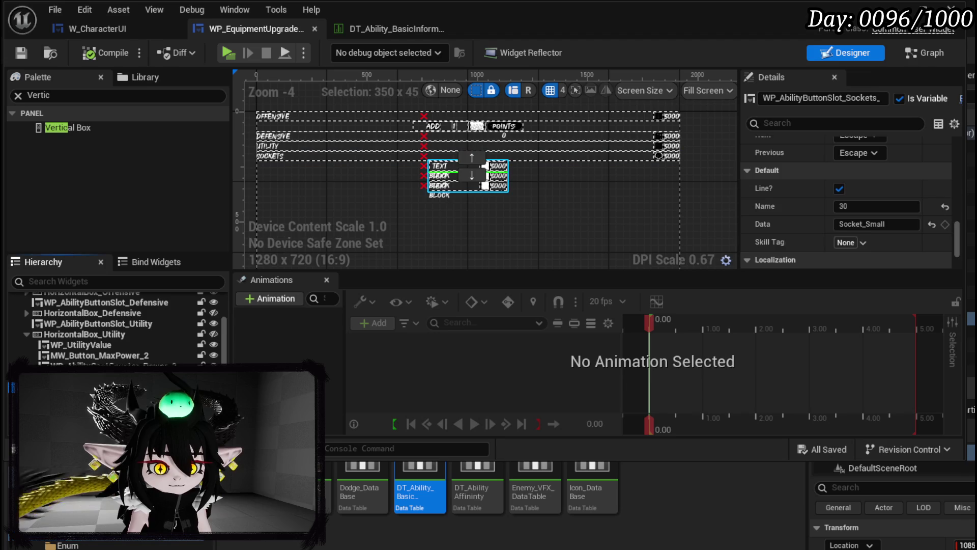
{"action": "left_click", "coordinate": [814, 98]}
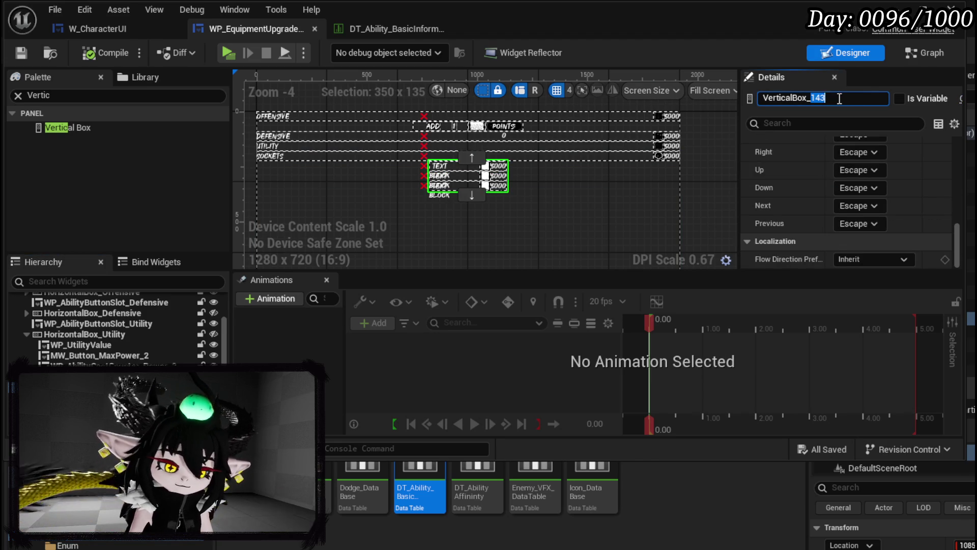
{"action": "type", "text": "ts"}
{"action": "key", "text": "Return"}
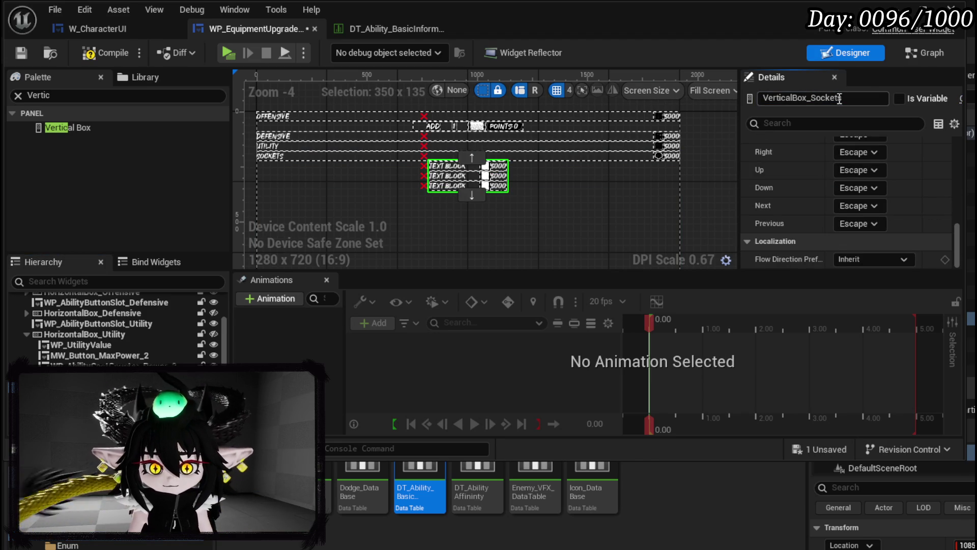
{"action": "left_click", "coordinate": [900, 99]}
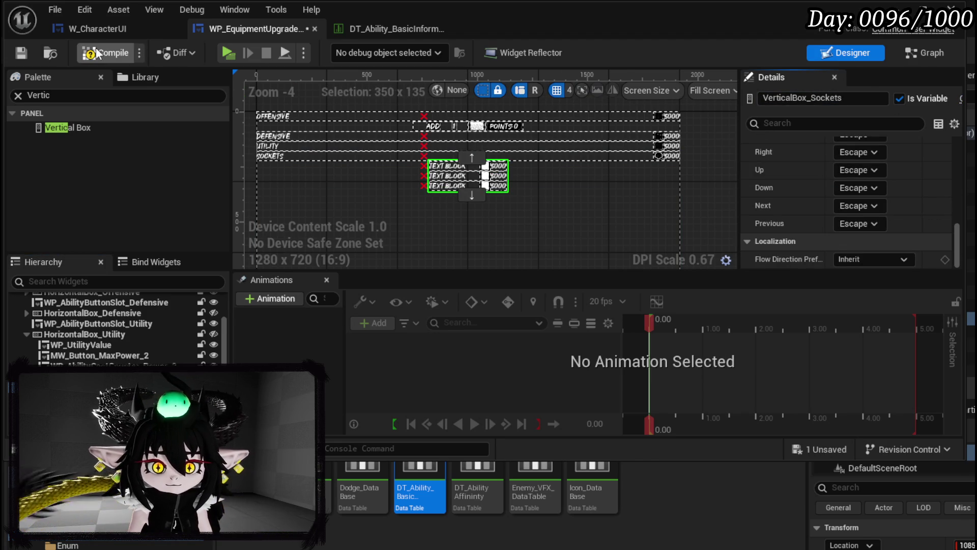
{"action": "left_click", "coordinate": [16, 52]}
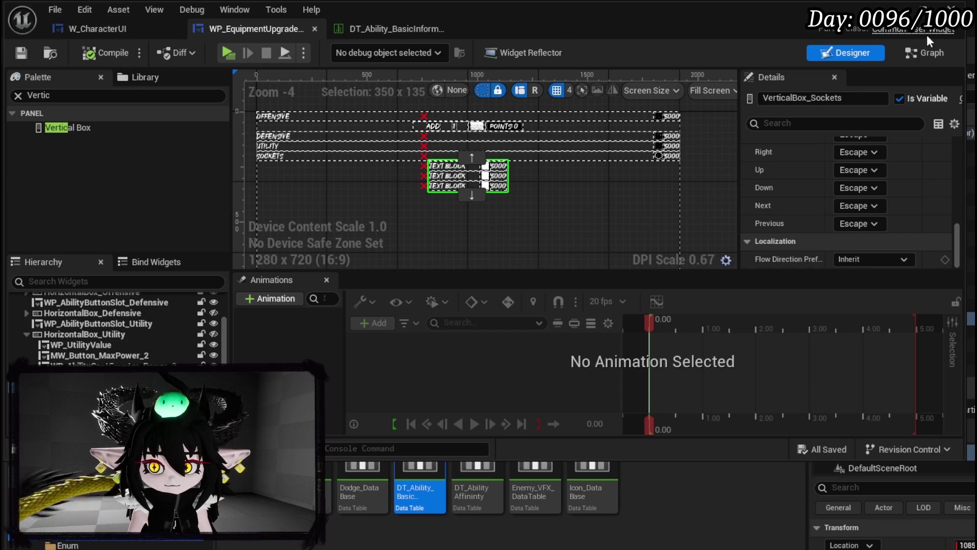
{"action": "left_click", "coordinate": [927, 52]}
Open the BindEvent function and add a WP_AbilityButtonSlot_Sockets getter to the graph.
{"action": "scroll", "coordinate": [110, 153], "scroll_direction": "up", "scroll_amount": 10}
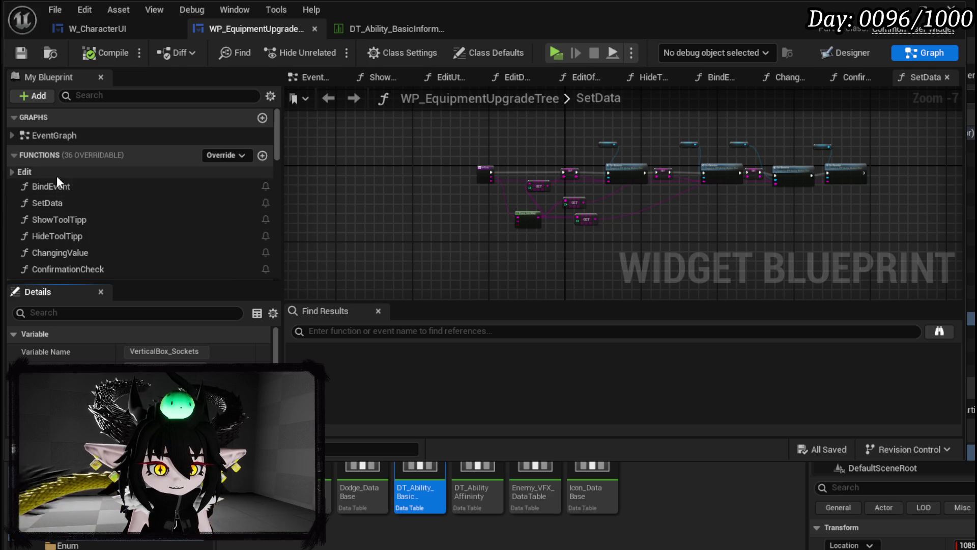
{"action": "left_click", "coordinate": [67, 188]}
{"action": "double_click", "coordinate": [67, 188]}
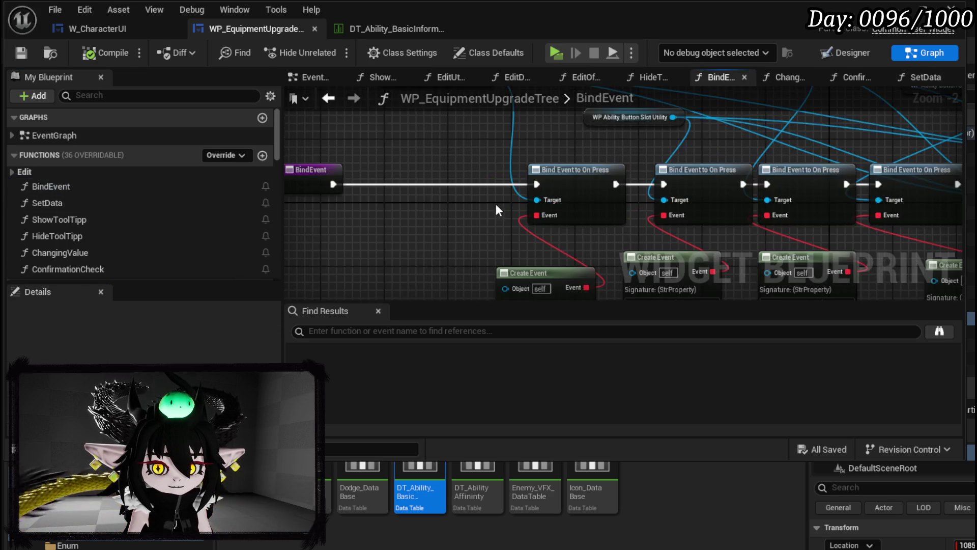
{"action": "scroll", "coordinate": [170, 205], "scroll_direction": "down", "scroll_amount": 3}
{"action": "scroll", "coordinate": [170, 205], "scroll_direction": "down", "scroll_amount": 8}
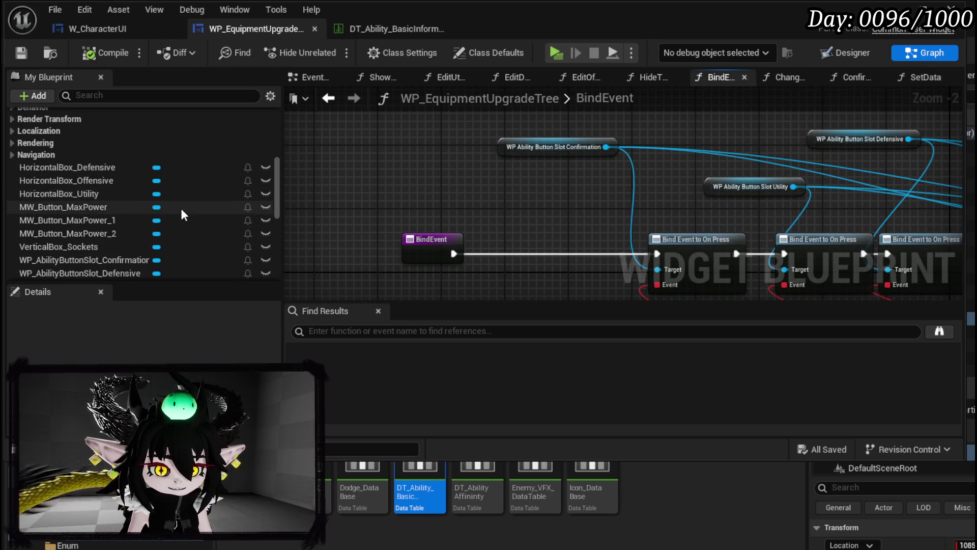
{"action": "scroll", "coordinate": [166, 211], "scroll_direction": "down", "scroll_amount": 3}
{"action": "scroll", "coordinate": [118, 238], "scroll_direction": "down", "scroll_amount": 2}
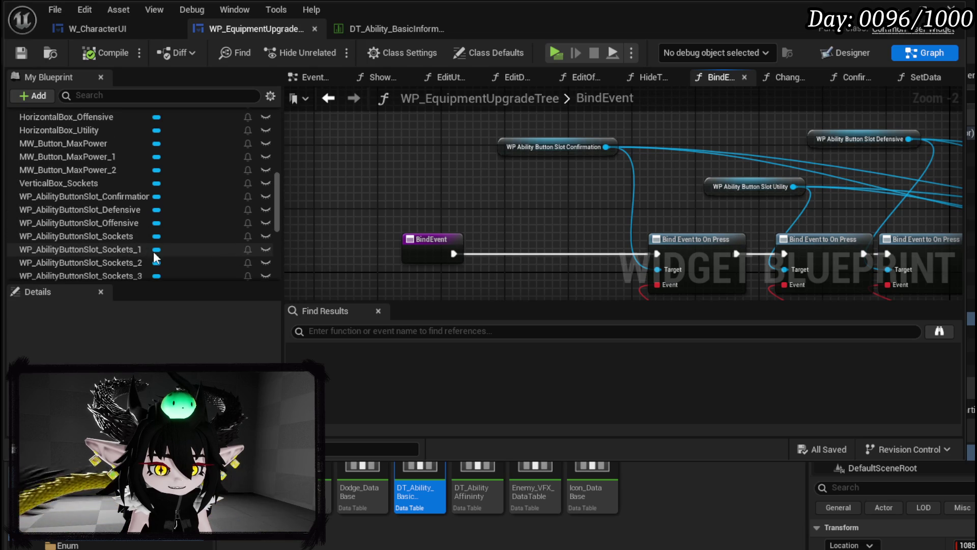
{"action": "scroll", "coordinate": [237, 240], "scroll_direction": "down", "scroll_amount": 3}
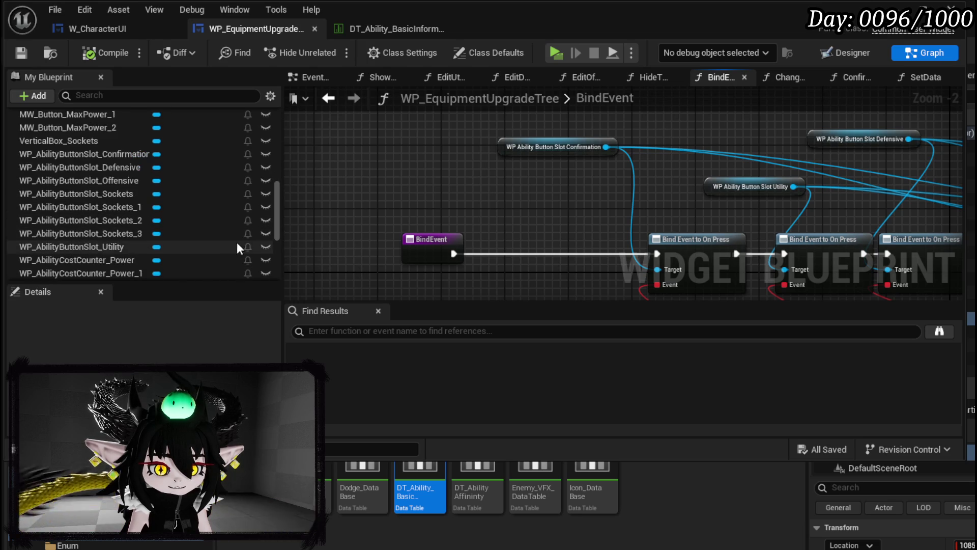
{"action": "scroll", "coordinate": [152, 207], "scroll_direction": "down", "scroll_amount": 3}
{"action": "scroll", "coordinate": [114, 190], "scroll_direction": "up", "scroll_amount": 3}
{"action": "left_click_drag", "start_coordinate": [114, 193], "coordinate": [333, 176]}
{"action": "left_click", "coordinate": [399, 194]}
Add a Bind Event to On Press node and wire it into the BindEvent execution chain.
{"action": "left_click_drag", "start_coordinate": [427, 170], "coordinate": [463, 182]}
{"action": "type", "text": "Bind on Press"}
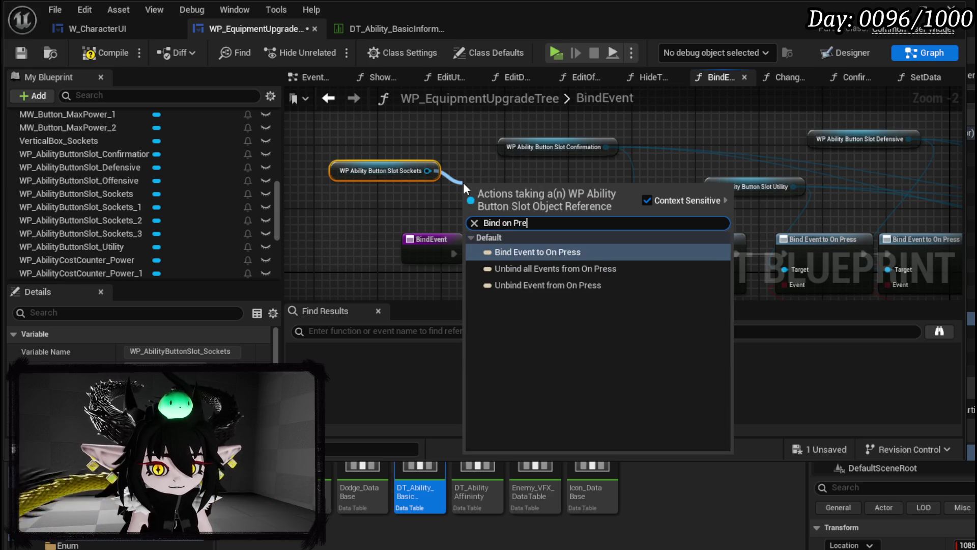
{"action": "left_click", "coordinate": [565, 251]}
{"action": "left_click_drag", "start_coordinate": [538, 233], "coordinate": [584, 289]}
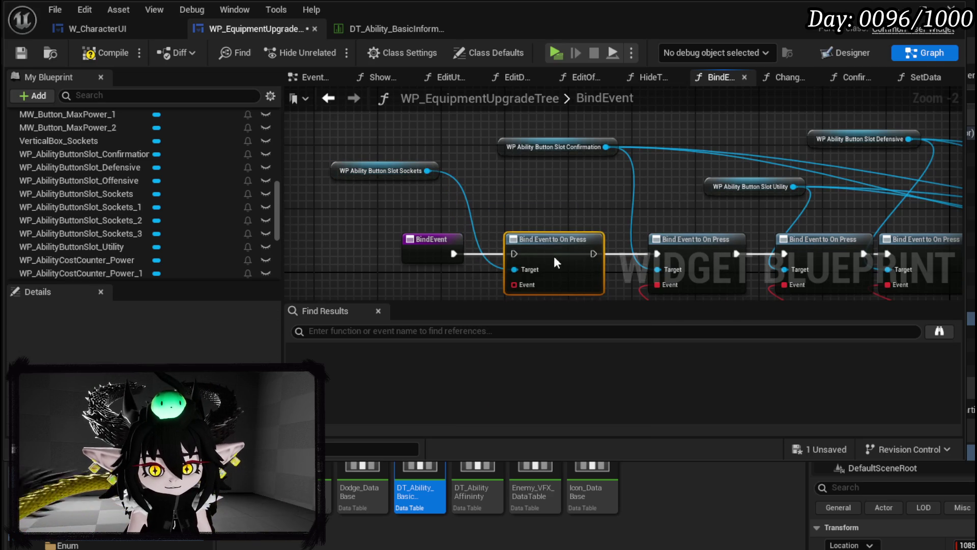
{"action": "mouse_move", "coordinate": [454, 253]}
{"action": "left_mouse_down"}
{"action": "mouse_move", "coordinate": [486, 283]}
{"action": "mouse_move", "coordinate": [515, 256]}
{"action": "left_mouse_up"}
{"action": "mouse_move", "coordinate": [597, 253]}
{"action": "left_mouse_down"}
{"action": "mouse_move", "coordinate": [677, 254]}
{"action": "mouse_move", "coordinate": [658, 254]}
{"action": "left_mouse_up"}
Connect the Sockets reference as the bind target and add a Create Event node.
{"action": "left_click_drag", "start_coordinate": [421, 181], "coordinate": [555, 184]}
{"action": "scroll", "coordinate": [555, 183], "scroll_direction": "down", "scroll_amount": 1}
{"action": "mouse_move", "coordinate": [365, 158]}
{"action": "left_mouse_down"}
{"action": "mouse_move", "coordinate": [814, 171]}
{"action": "mouse_move", "coordinate": [694, 227]}
{"action": "left_mouse_up"}
{"action": "mouse_move", "coordinate": [437, 169]}
{"action": "left_mouse_down"}
{"action": "mouse_move", "coordinate": [865, 234]}
{"action": "mouse_move", "coordinate": [795, 249]}
{"action": "left_mouse_up"}
{"action": "mouse_move", "coordinate": [803, 245]}
{"action": "left_mouse_down"}
{"action": "mouse_move", "coordinate": [621, 169]}
{"action": "mouse_move", "coordinate": [555, 198]}
{"action": "mouse_move", "coordinate": [509, 191]}
{"action": "mouse_move", "coordinate": [432, 230]}
{"action": "left_mouse_up"}
{"action": "type", "text": "Crea"}
{"action": "left_click", "coordinate": [530, 300]}
{"action": "left_click", "coordinate": [466, 273]}
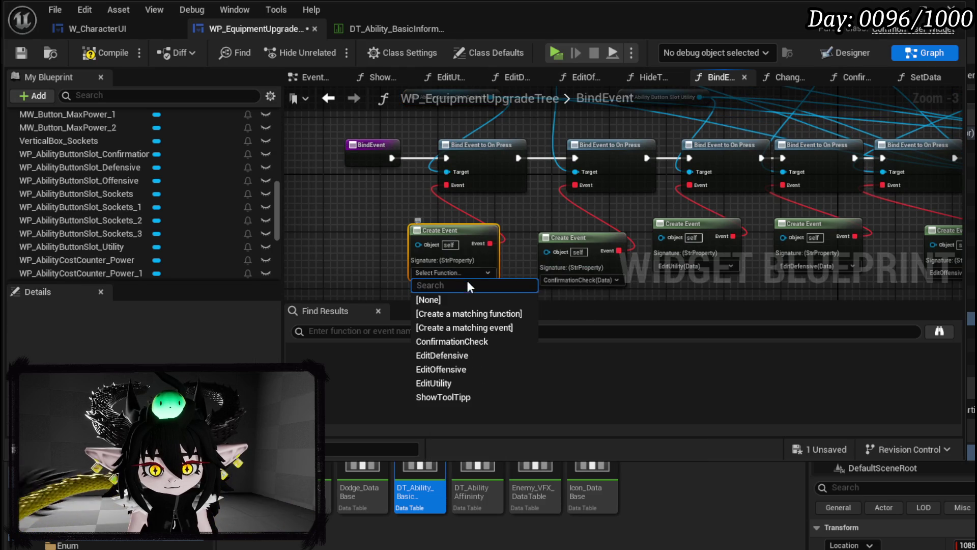
Create a matching function from the Create Event, name it EditSockets, and compile the widget blueprint.
{"action": "left_click", "coordinate": [477, 312]}
{"action": "right_click", "coordinate": [640, 212]}
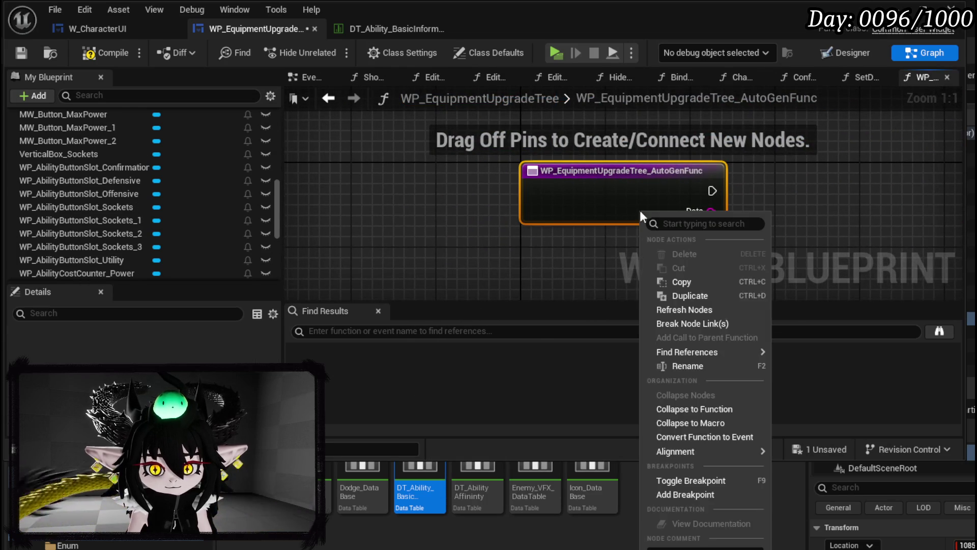
{"action": "left_click", "coordinate": [688, 364]}
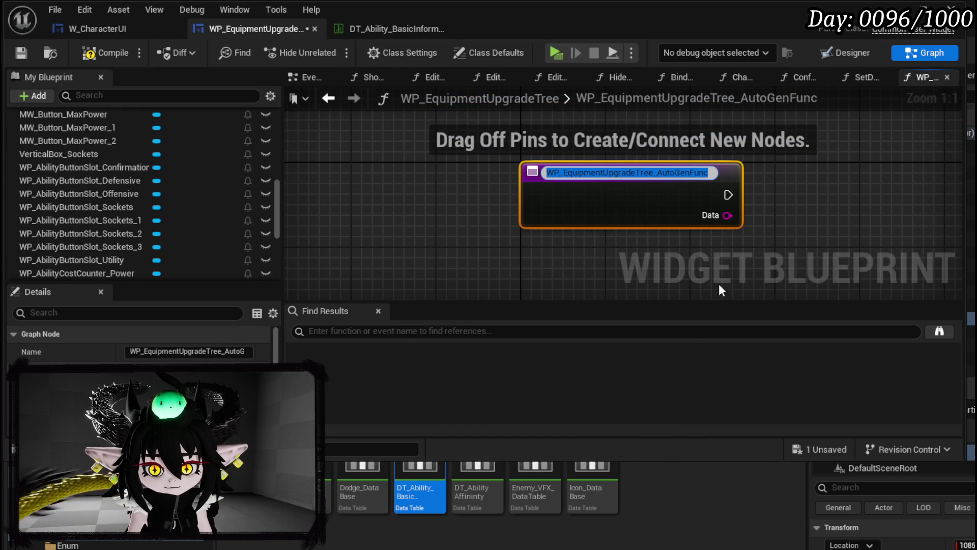
{"action": "type", "text": "EditS"}
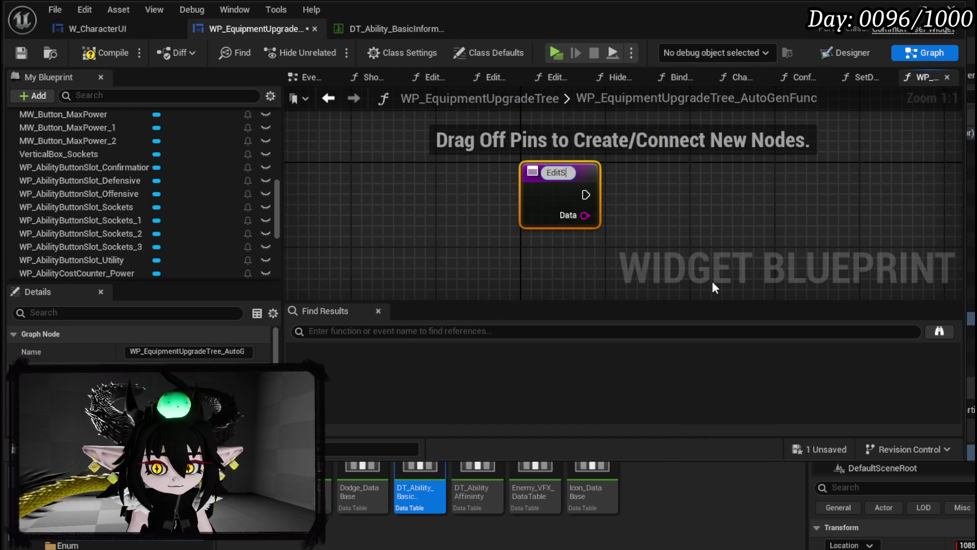
{"action": "type", "text": "ockets"}
{"action": "key", "text": "Return"}
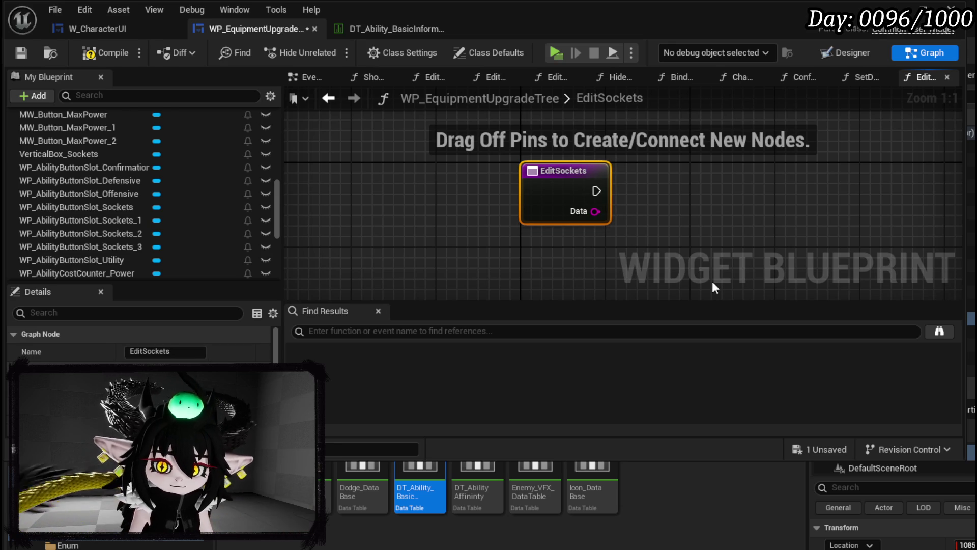
{"action": "left_click", "coordinate": [25, 55]}
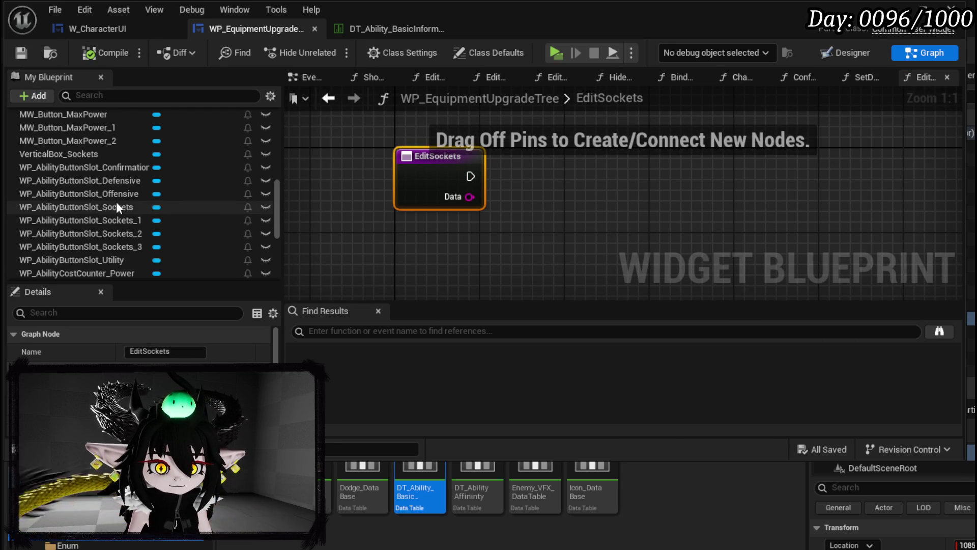
{"action": "scroll", "coordinate": [211, 214], "scroll_direction": "up", "scroll_amount": 1}
{"action": "scroll", "coordinate": [210, 206], "scroll_direction": "up", "scroll_amount": 2}
In EditSockets, add a VerticalBox_Sockets getter and a Set Visibility call on it, then compile.
{"action": "scroll", "coordinate": [209, 205], "scroll_direction": "down", "scroll_amount": 4}
{"action": "left_click", "coordinate": [114, 154]}
{"action": "left_click_drag", "start_coordinate": [726, 220], "coordinate": [731, 220]}
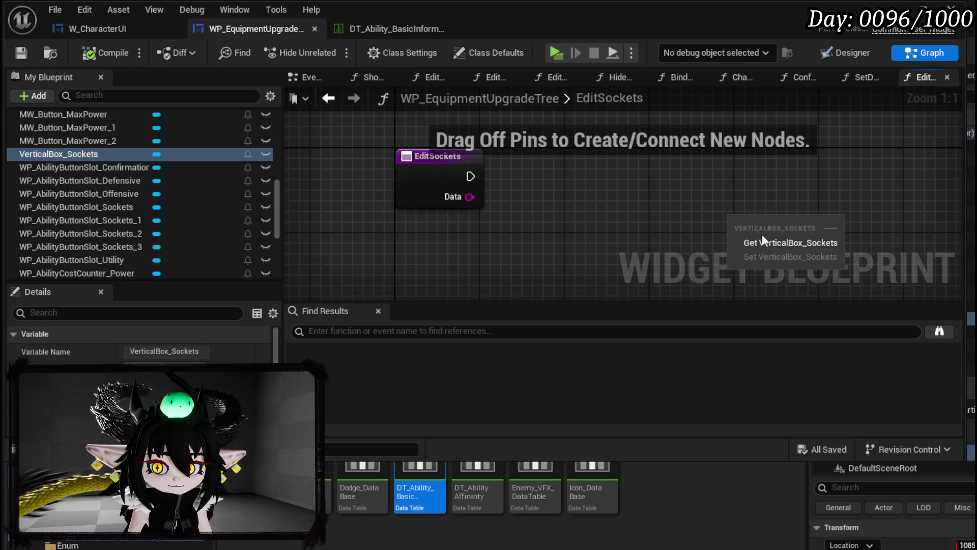
{"action": "left_click", "coordinate": [765, 234]}
{"action": "mouse_move", "coordinate": [723, 263]}
{"action": "left_mouse_down"}
{"action": "mouse_move", "coordinate": [602, 209]}
{"action": "mouse_move", "coordinate": [393, 148]}
{"action": "left_mouse_up"}
{"action": "left_click_drag", "start_coordinate": [479, 141], "coordinate": [570, 182]}
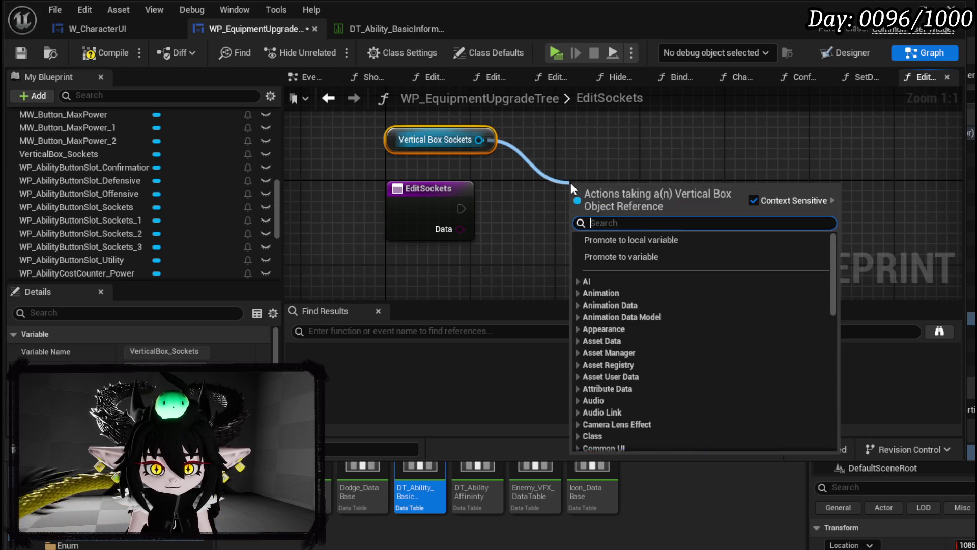
{"action": "type", "text": "Set Visi"}
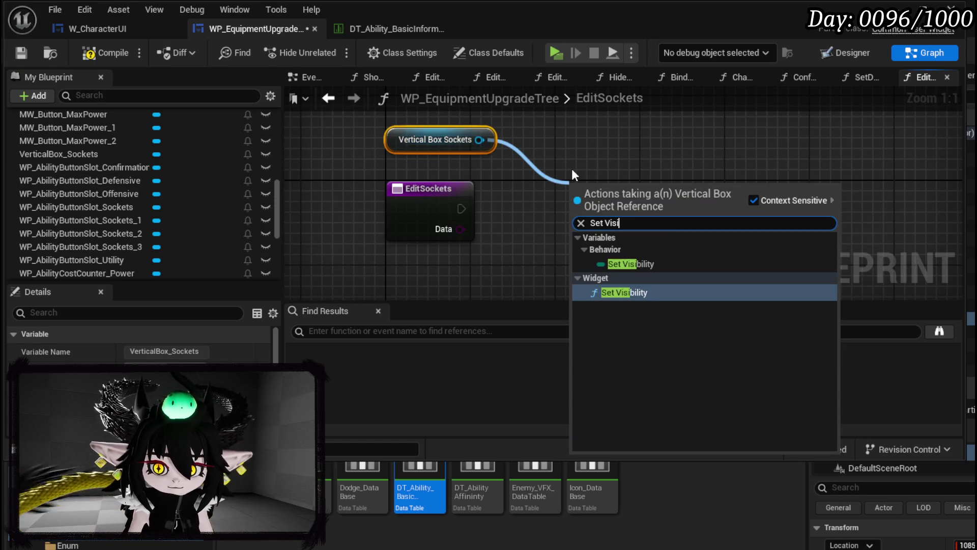
{"action": "left_click", "coordinate": [636, 291]}
{"action": "mouse_move", "coordinate": [459, 207]}
{"action": "left_mouse_down"}
{"action": "mouse_move", "coordinate": [579, 219]}
{"action": "mouse_move", "coordinate": [622, 190]}
{"action": "left_mouse_up"}
{"action": "left_click", "coordinate": [106, 52]}
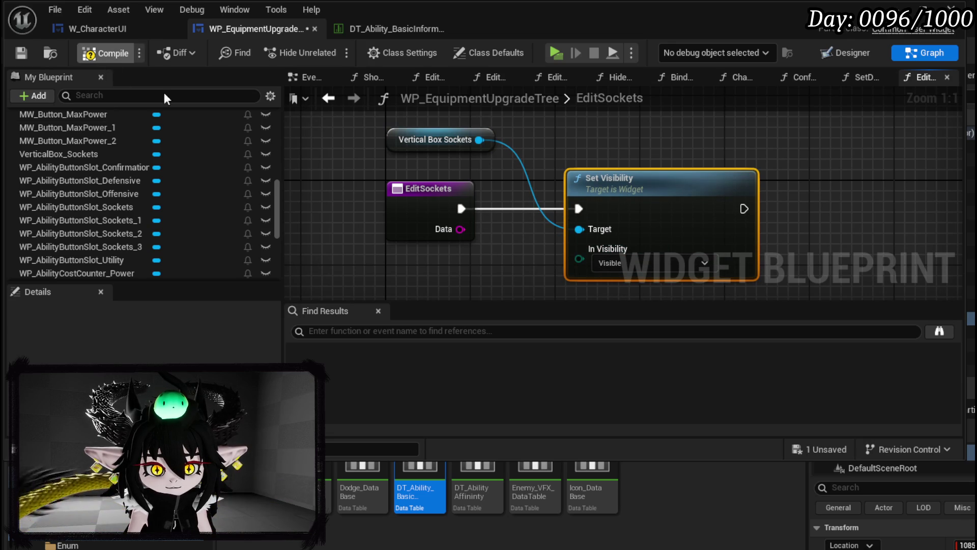
Set the visibility to Not Hit-Testable (Self Only), then compile and save the blueprint.
{"action": "left_click", "coordinate": [633, 263]}
{"action": "left_click", "coordinate": [618, 313]}
{"action": "left_click", "coordinate": [630, 263]}
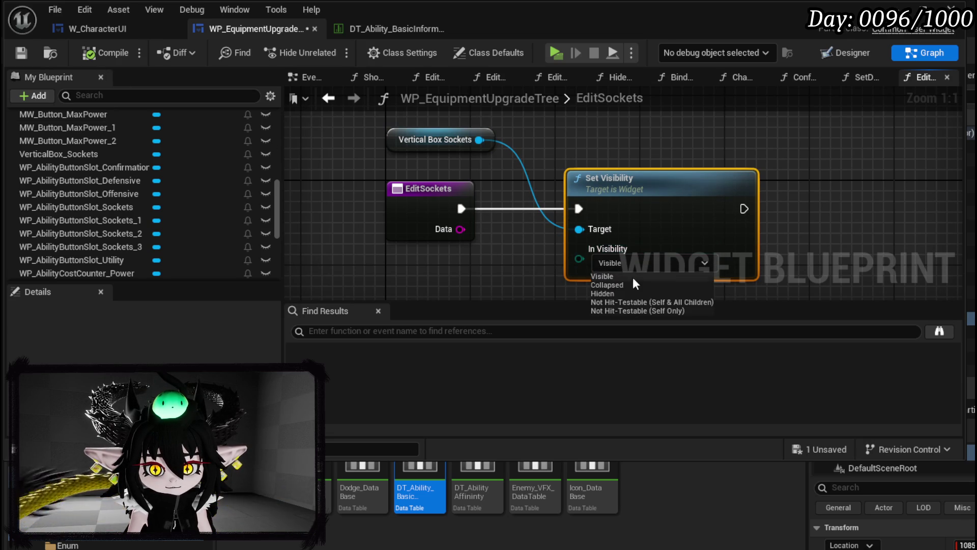
{"action": "left_click", "coordinate": [620, 310]}
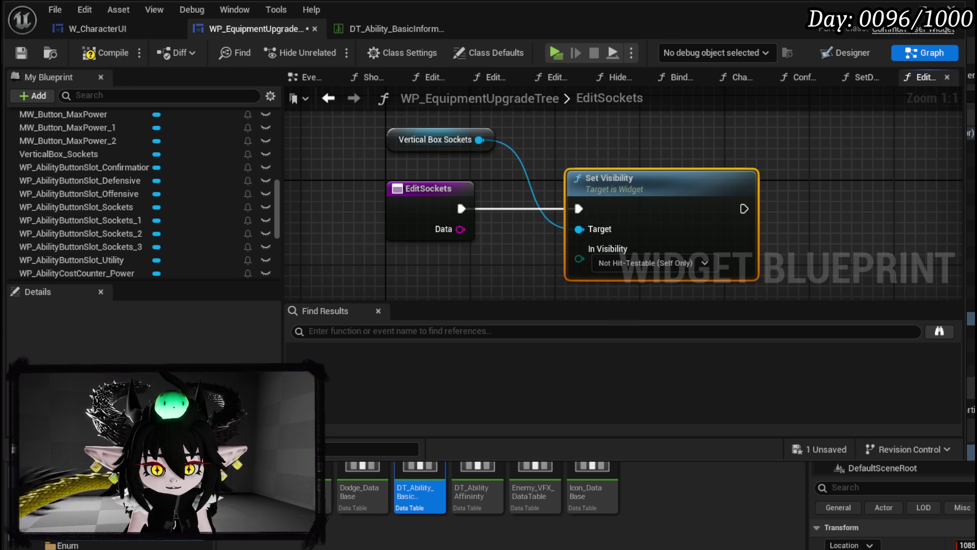
{"action": "left_click", "coordinate": [106, 53]}
{"action": "left_click", "coordinate": [21, 53]}
{"action": "mouse_move", "coordinate": [405, 133]}
{"action": "left_mouse_down"}
{"action": "mouse_move", "coordinate": [609, 139]}
{"action": "mouse_move", "coordinate": [595, 144]}
{"action": "left_mouse_up"}
{"action": "left_click", "coordinate": [484, 132]}
{"action": "left_click", "coordinate": [26, 57]}
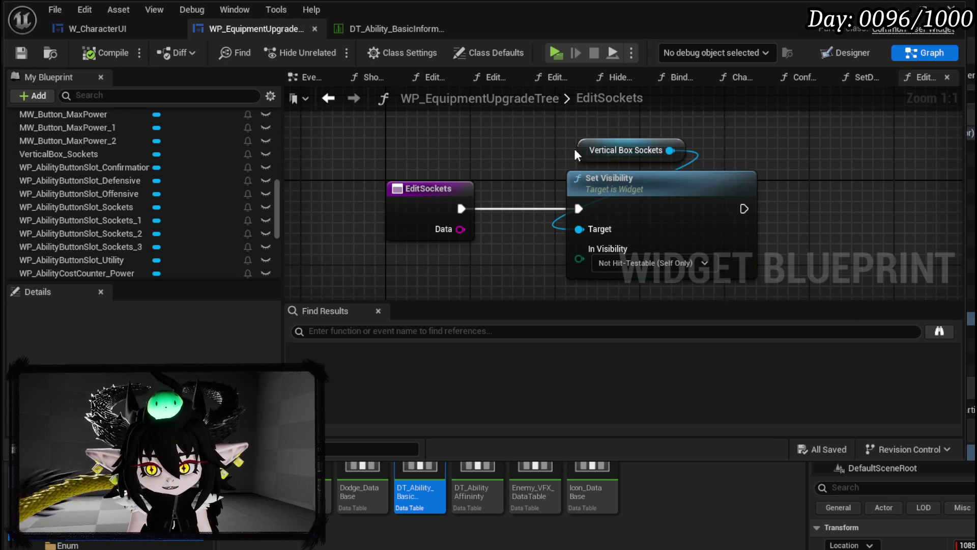
{"action": "scroll", "coordinate": [132, 145], "scroll_direction": "up", "scroll_amount": 10}
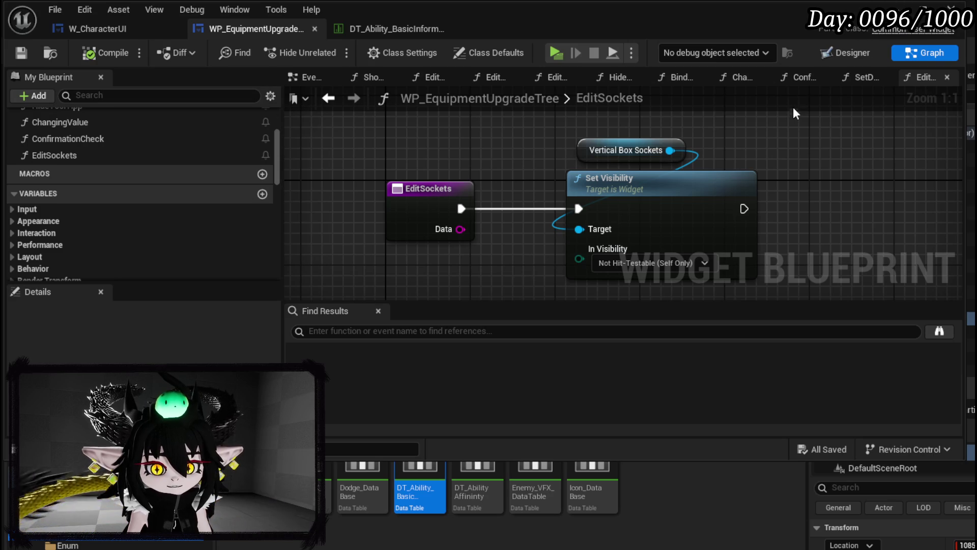
Add an Is Visible check on Vertical Box Sockets feeding a Branch, with False running the existing Set Visibility.
{"action": "left_click_drag", "start_coordinate": [391, 244], "coordinate": [659, 137]}
{"action": "left_click", "coordinate": [507, 145]}
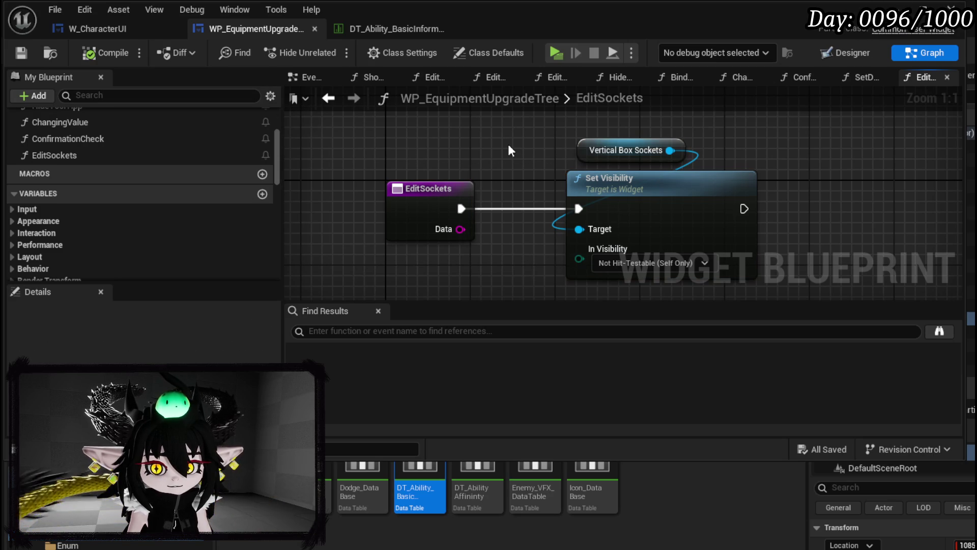
{"action": "mouse_move", "coordinate": [511, 139]}
{"action": "left_mouse_down"}
{"action": "mouse_move", "coordinate": [631, 191]}
{"action": "mouse_move", "coordinate": [705, 191]}
{"action": "left_mouse_up"}
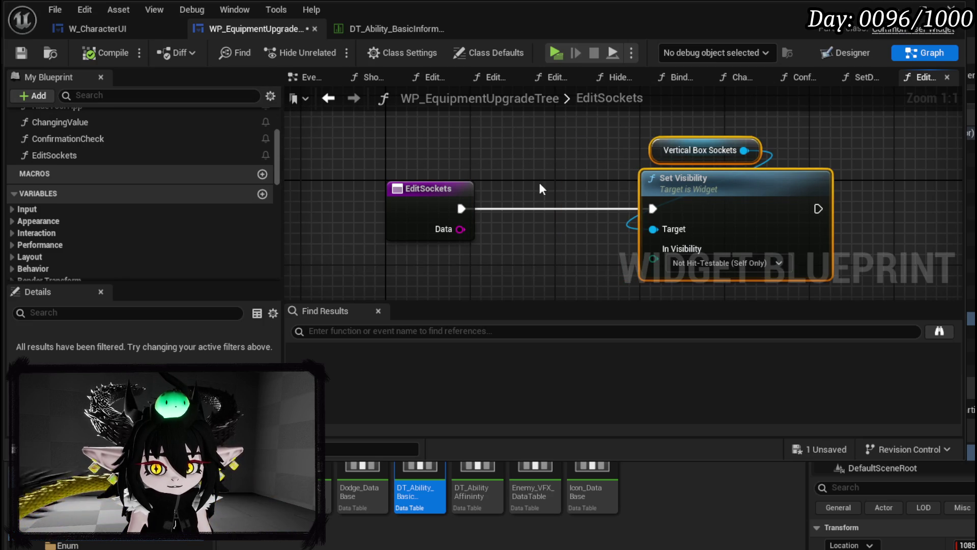
{"action": "mouse_move", "coordinate": [809, 159]}
{"action": "left_mouse_down"}
{"action": "mouse_move", "coordinate": [593, 127]}
{"action": "mouse_move", "coordinate": [433, 128]}
{"action": "mouse_move", "coordinate": [526, 144]}
{"action": "left_mouse_up"}
{"action": "type", "text": "is vis"}
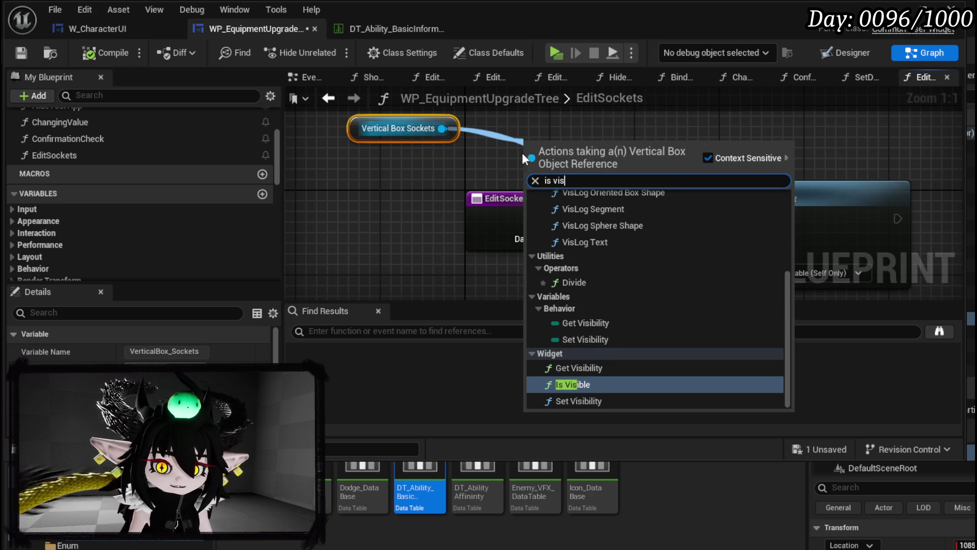
{"action": "left_click", "coordinate": [573, 385]}
{"action": "left_click_drag", "start_coordinate": [606, 175], "coordinate": [555, 166]}
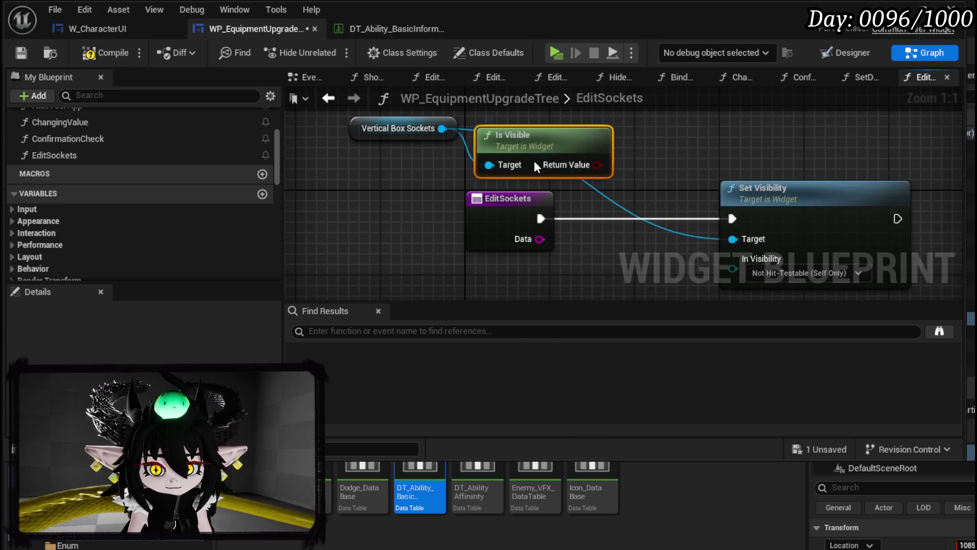
{"action": "left_click", "coordinate": [575, 171]}
{"action": "left_click_drag", "start_coordinate": [631, 193], "coordinate": [638, 213]}
{"action": "left_click_drag", "start_coordinate": [514, 217], "coordinate": [448, 218]}
{"action": "mouse_move", "coordinate": [677, 218]}
{"action": "left_mouse_down"}
{"action": "mouse_move", "coordinate": [507, 209]}
{"action": "mouse_move", "coordinate": [606, 223]}
{"action": "mouse_move", "coordinate": [620, 212]}
{"action": "mouse_move", "coordinate": [670, 243]}
{"action": "left_mouse_up"}
{"action": "scroll", "coordinate": [561, 200], "scroll_direction": "down", "scroll_amount": 1}
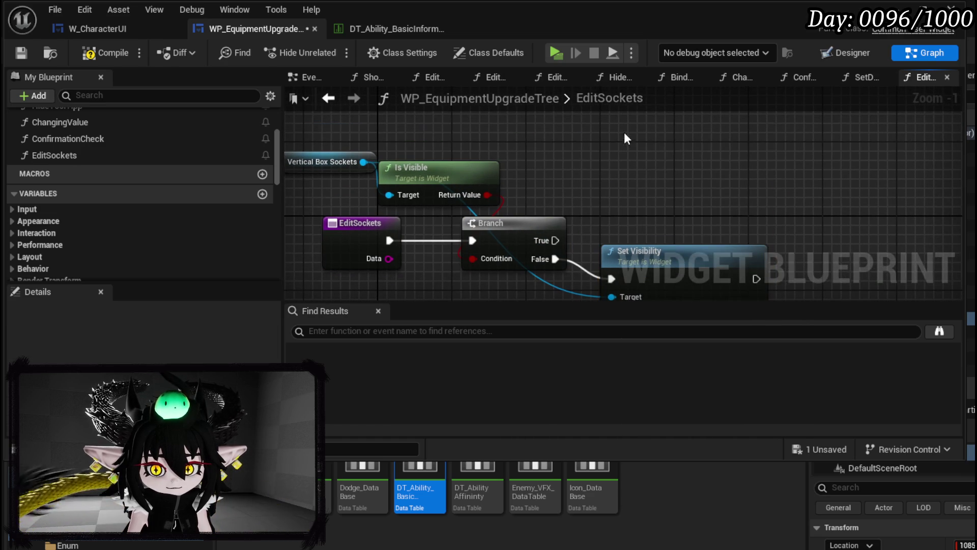
On Branch True, add a copied Set Visibility targeting Vertical Box Sockets, set to Collapsed.
{"action": "key", "text": "ctrl+c"}
{"action": "key", "text": "ctrl+v"}
{"action": "left_click_drag", "start_coordinate": [555, 240], "coordinate": [661, 153]}
{"action": "left_click_drag", "start_coordinate": [363, 161], "coordinate": [619, 187]}
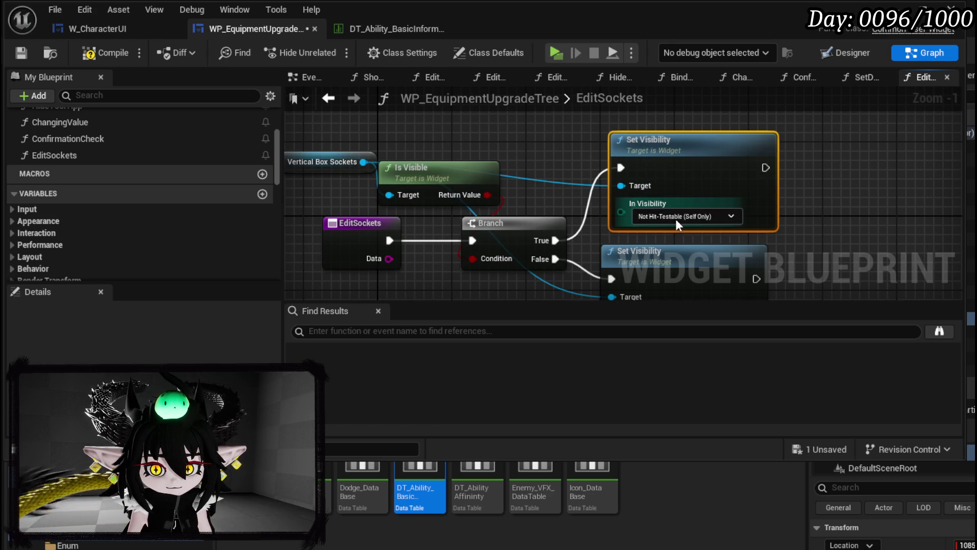
{"action": "left_click", "coordinate": [676, 219]}
{"action": "left_click", "coordinate": [662, 237]}
{"action": "left_click", "coordinate": [462, 173]}
{"action": "scroll", "coordinate": [484, 135], "scroll_direction": "down", "scroll_amount": 1}
{"action": "left_click_drag", "start_coordinate": [485, 136], "coordinate": [662, 253]}
Collapse the selected toggle nodes into a new function named OpenSubBox and open its graph.
{"action": "right_click", "coordinate": [662, 252]}
{"action": "mouse_move", "coordinate": [755, 396]}
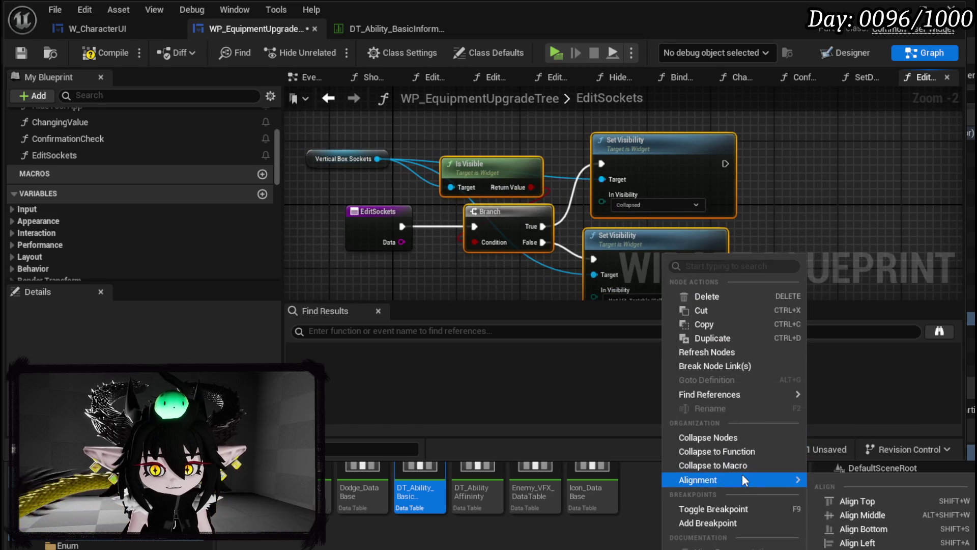
{"action": "left_click", "coordinate": [706, 450]}
{"action": "type", "text": "OpenSubBox"}
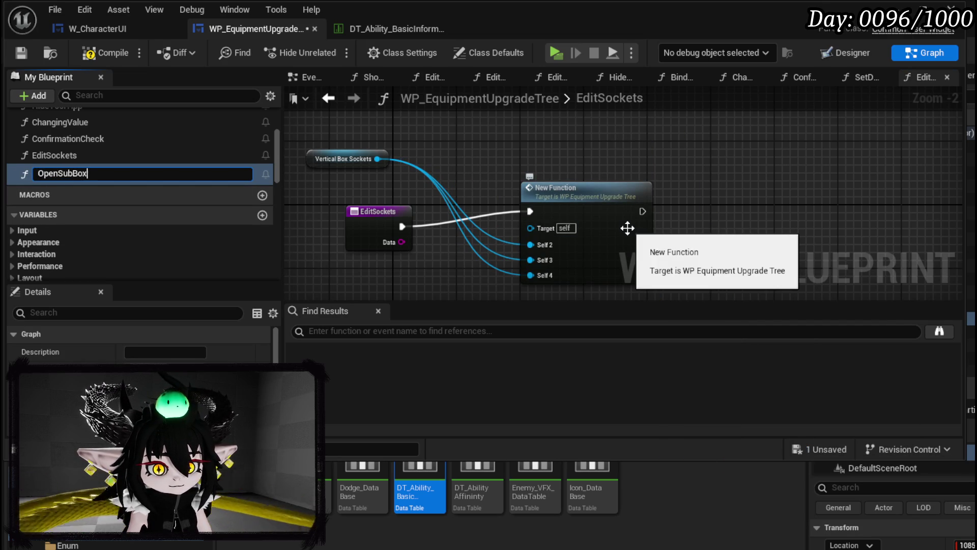
{"action": "key", "text": "Return"}
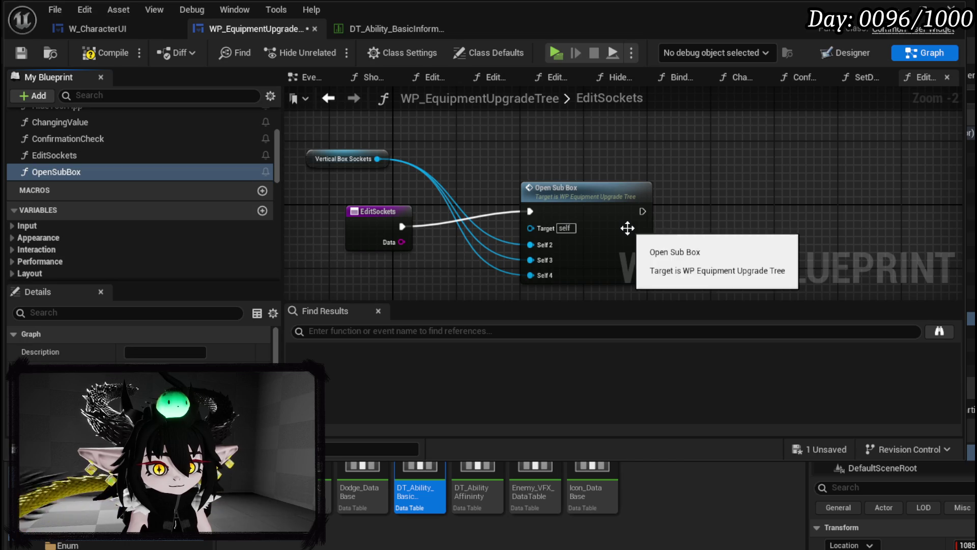
{"action": "double_click", "coordinate": [593, 209]}
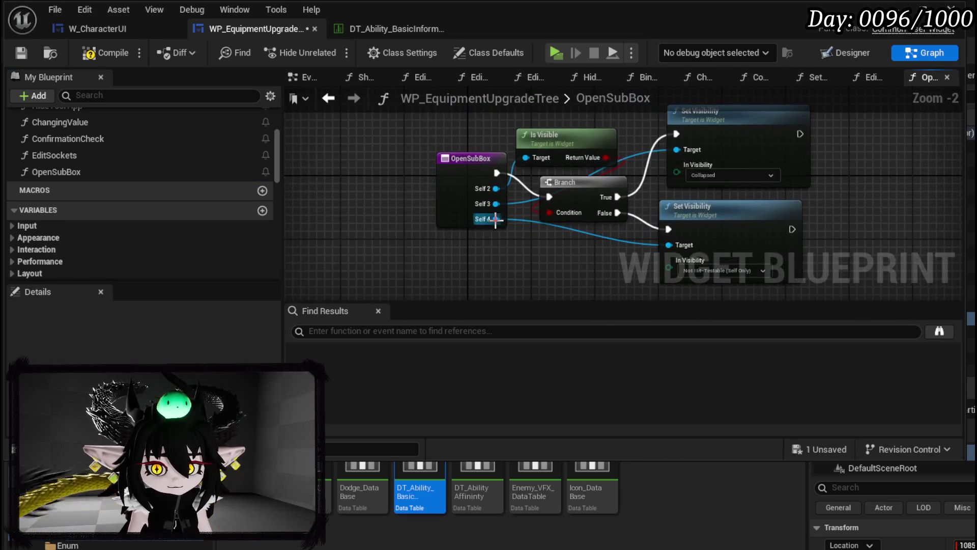
{"action": "left_click_drag", "start_coordinate": [318, 163], "coordinate": [342, 171]}
Remove the Self 3 and Self 4 inputs, rename Self 2 to Box, and compile.
{"action": "mouse_move", "coordinate": [377, 211]}
{"action": "left_mouse_down"}
{"action": "mouse_move", "coordinate": [381, 188]}
{"action": "mouse_move", "coordinate": [392, 196]}
{"action": "mouse_move", "coordinate": [378, 196]}
{"action": "left_mouse_up"}
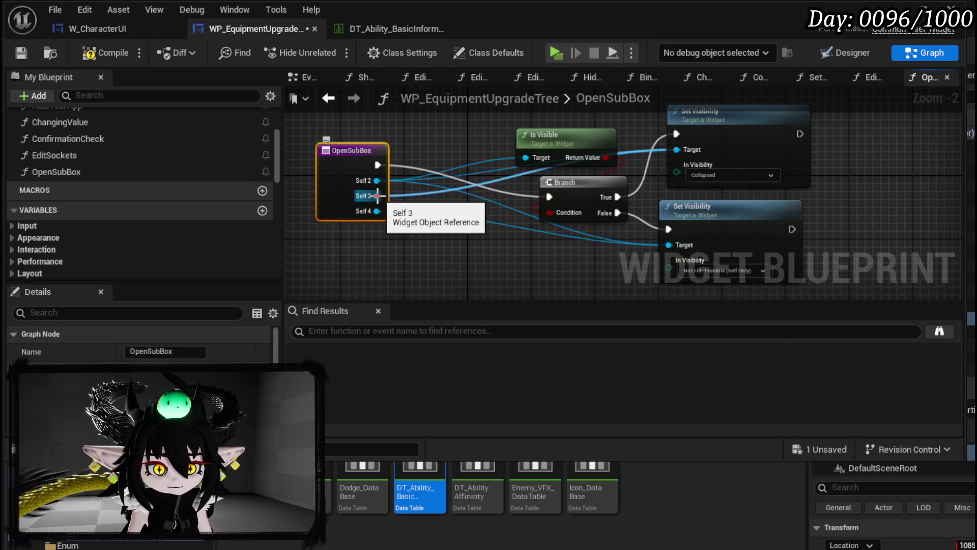
{"action": "key", "text": "ctrl+z"}
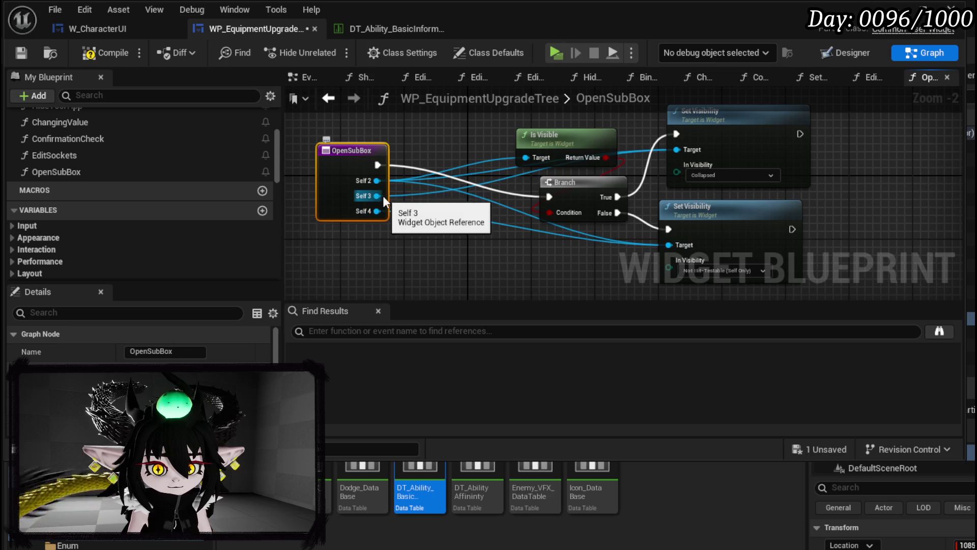
{"action": "left_click", "coordinate": [372, 212], "text": "alt"}
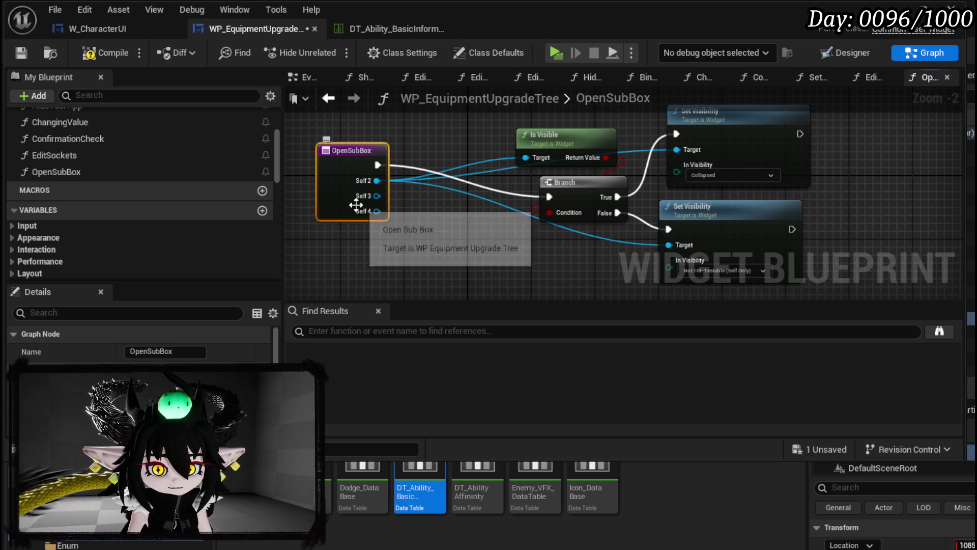
{"action": "scroll", "coordinate": [172, 257], "scroll_direction": "down", "scroll_amount": 10}
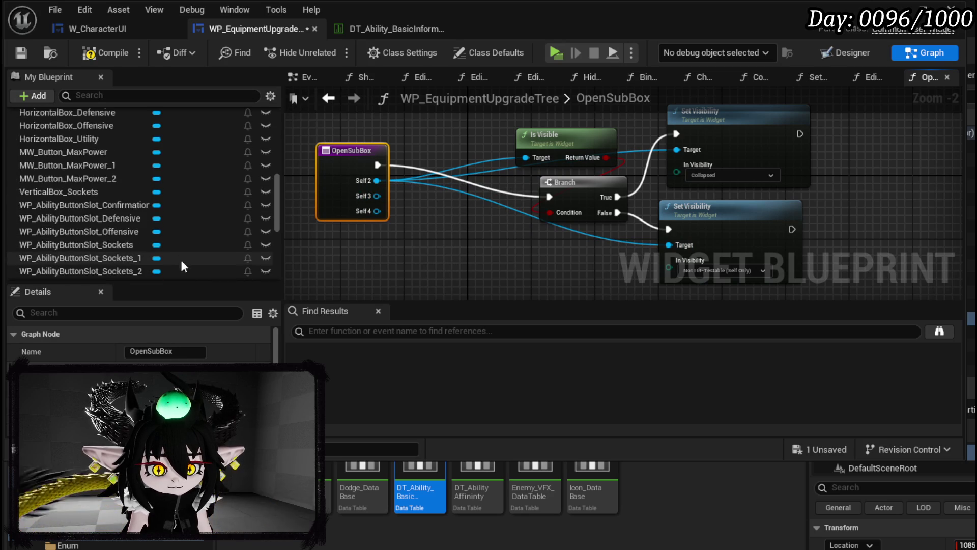
{"action": "scroll", "coordinate": [137, 336], "scroll_direction": "down", "scroll_amount": 5}
{"action": "left_click", "coordinate": [245, 390]}
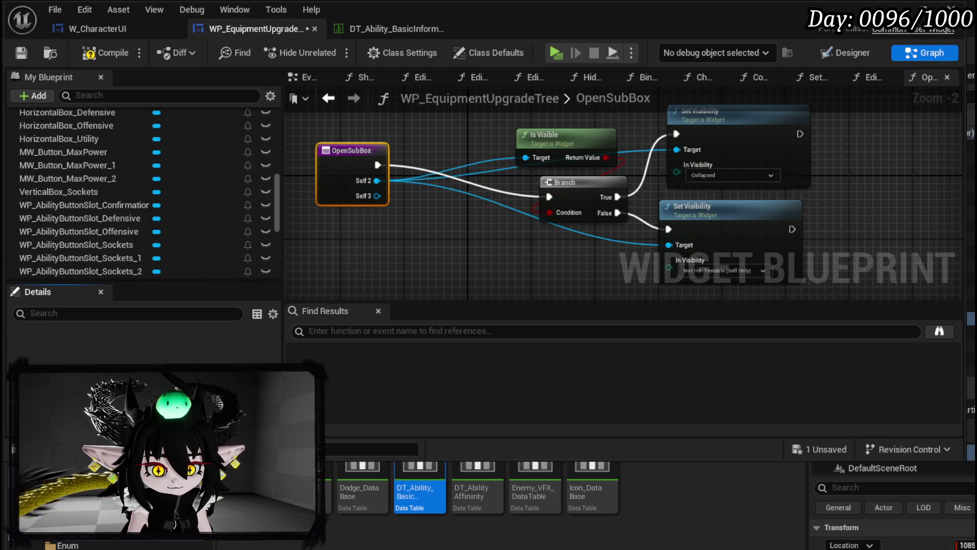
{"action": "left_click", "coordinate": [246, 360]}
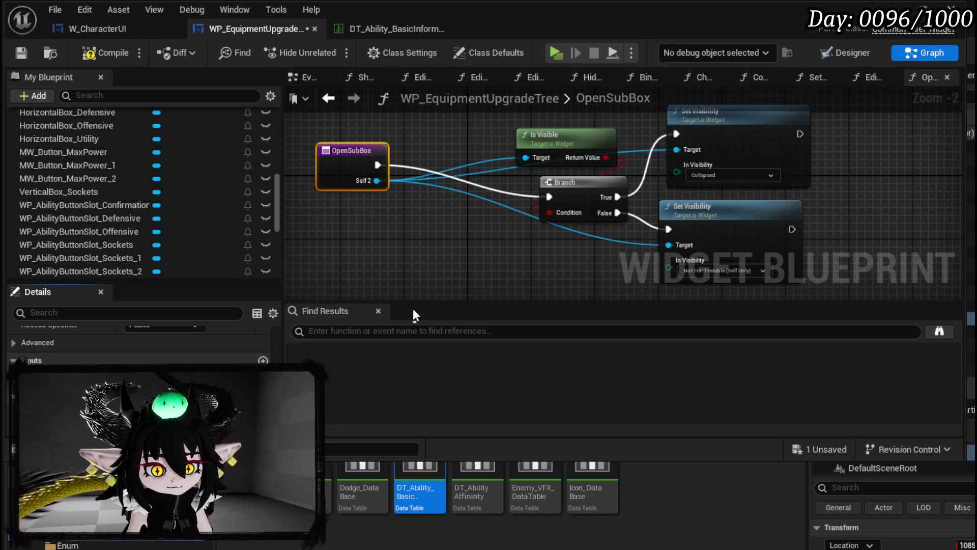
{"action": "type", "text": "Box"}
{"action": "key", "text": "Return"}
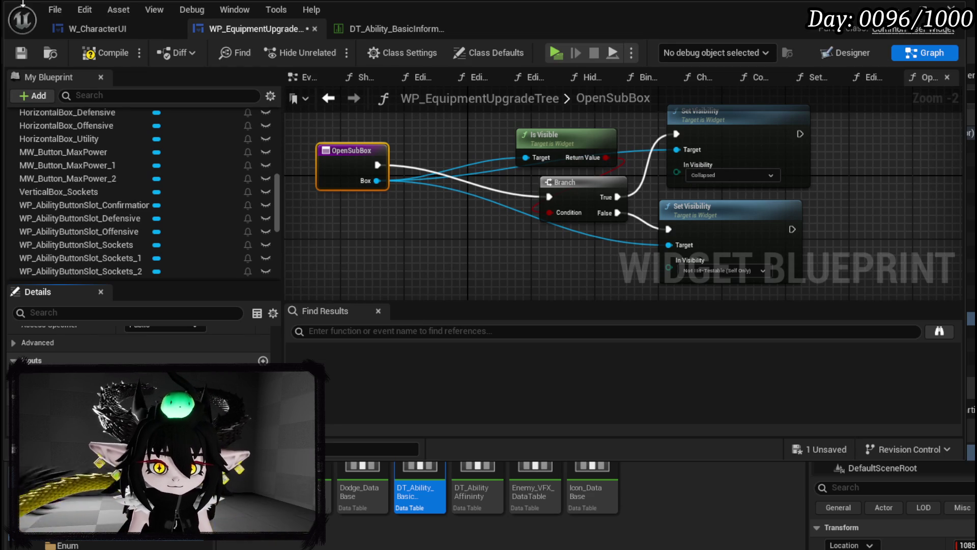
{"action": "left_click", "coordinate": [109, 59]}
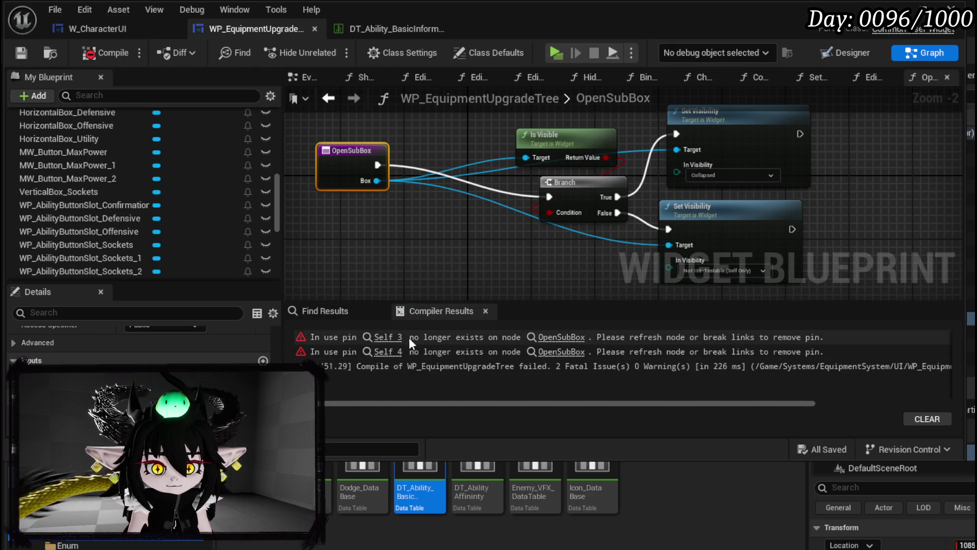
{"action": "left_click", "coordinate": [437, 336]}
{"action": "left_click", "coordinate": [555, 231], "text": "alt"}
{"action": "left_click", "coordinate": [555, 232], "text": "alt"}
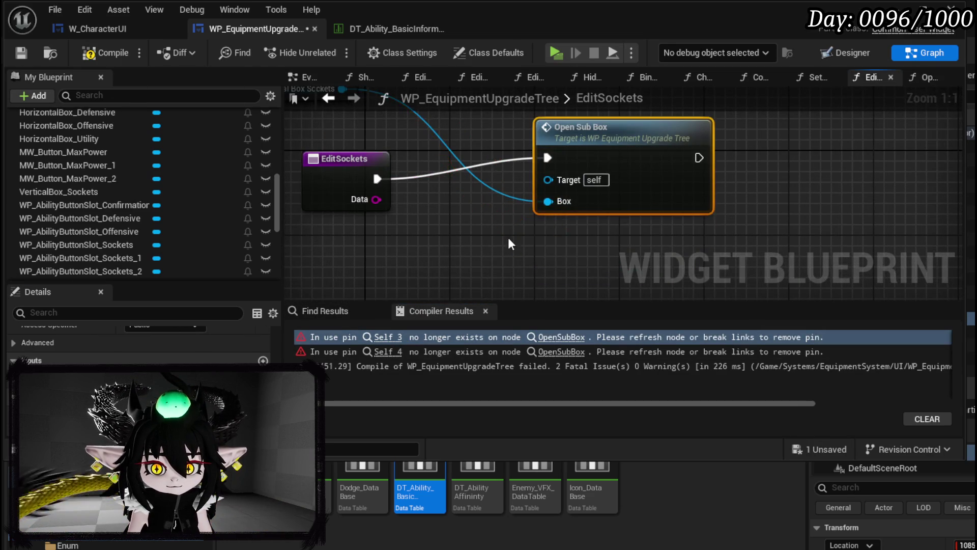
{"action": "left_click_drag", "start_coordinate": [605, 198], "coordinate": [550, 214]}
{"action": "scroll", "coordinate": [139, 184], "scroll_direction": "up", "scroll_amount": 5}
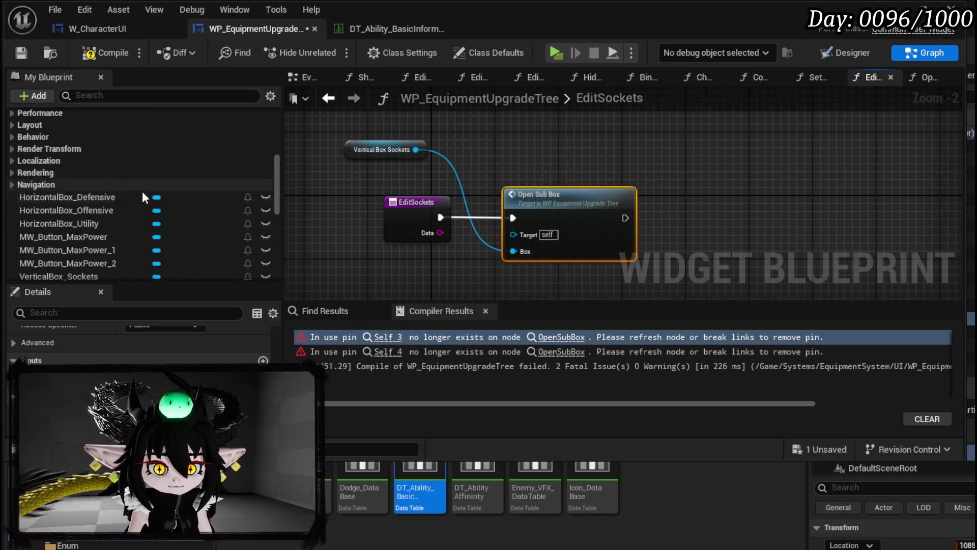
{"action": "scroll", "coordinate": [137, 346], "scroll_direction": "up", "scroll_amount": 5}
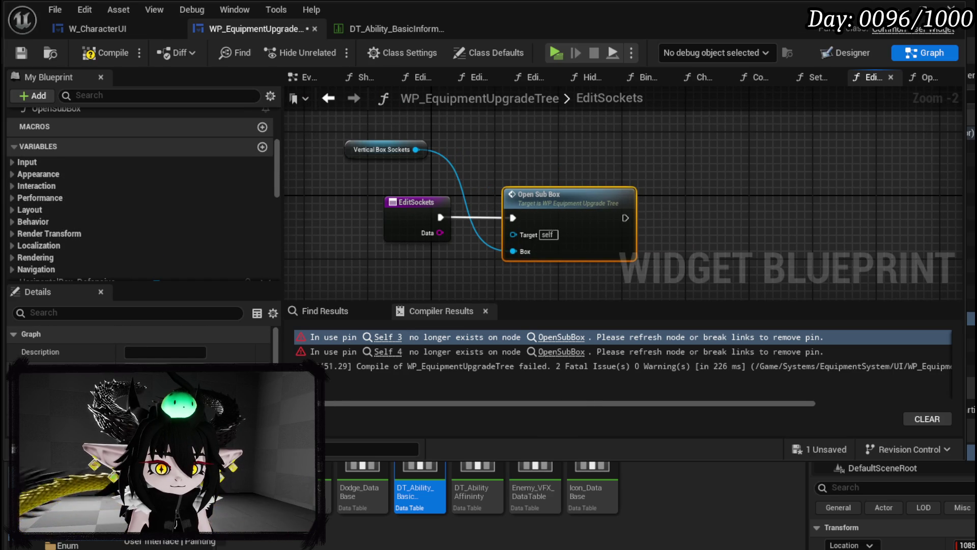
{"action": "scroll", "coordinate": [134, 184], "scroll_direction": "up", "scroll_amount": 10}
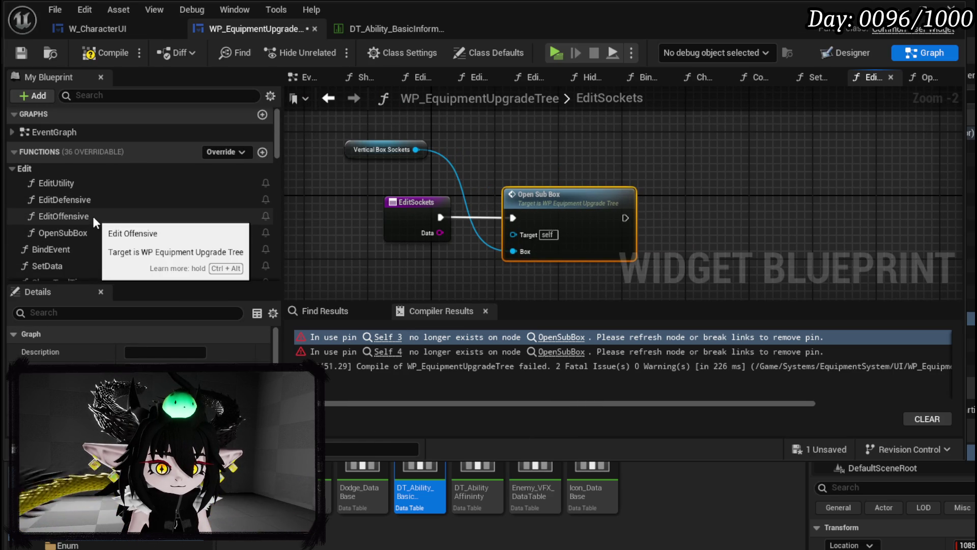
{"action": "double_click", "coordinate": [93, 216]}
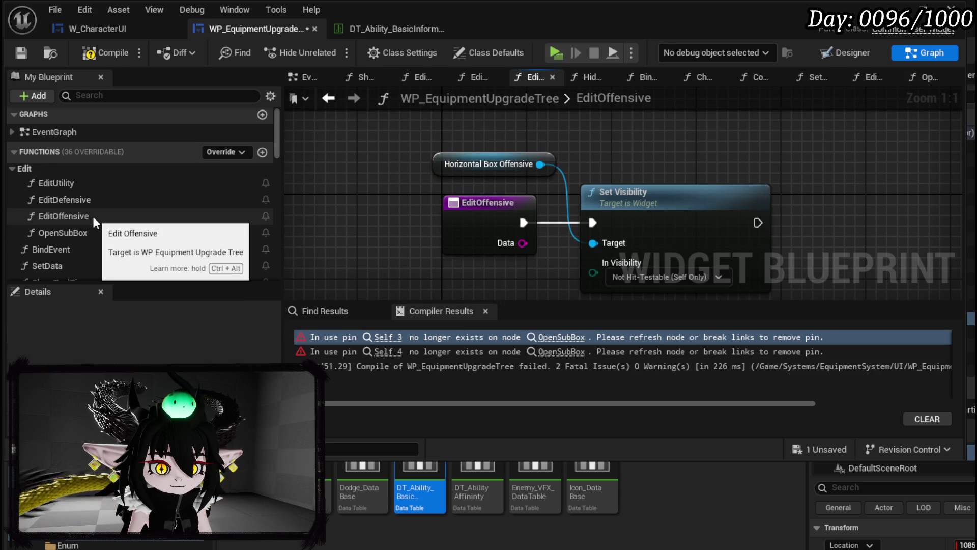
{"action": "scroll", "coordinate": [83, 230], "scroll_direction": "down", "scroll_amount": 5}
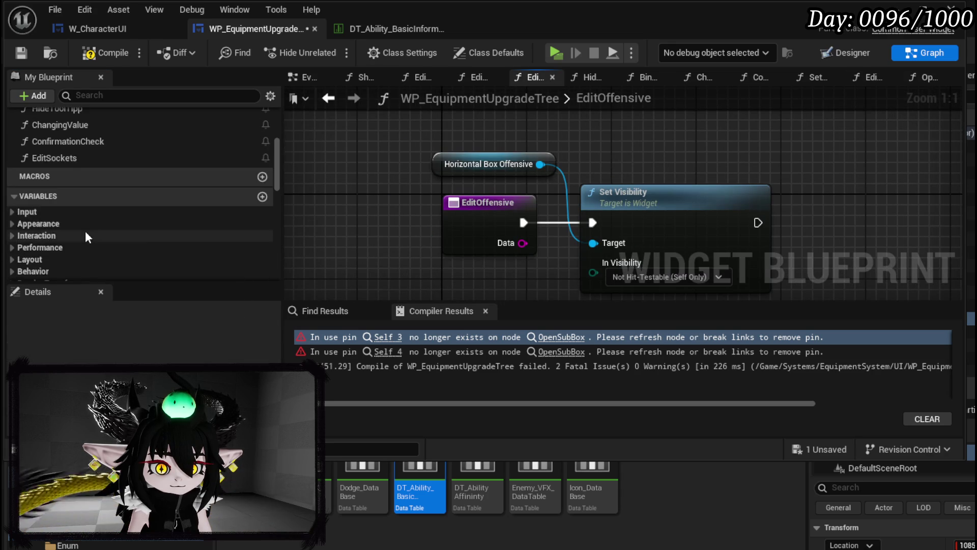
{"action": "scroll", "coordinate": [85, 231], "scroll_direction": "up", "scroll_amount": 3}
{"action": "left_click", "coordinate": [83, 226]}
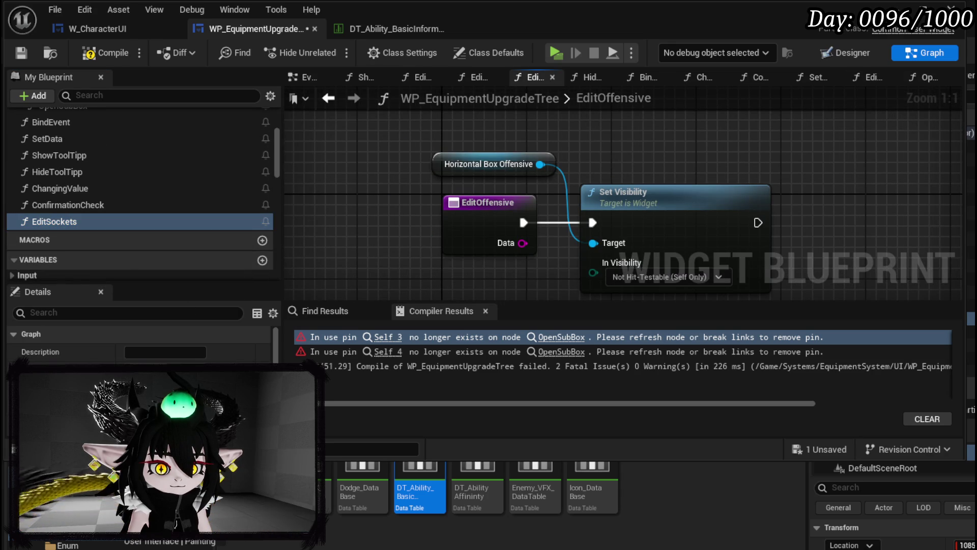
{"action": "scroll", "coordinate": [138, 204], "scroll_direction": "up", "scroll_amount": 5}
{"action": "scroll", "coordinate": [551, 227], "scroll_direction": "down", "scroll_amount": 2}
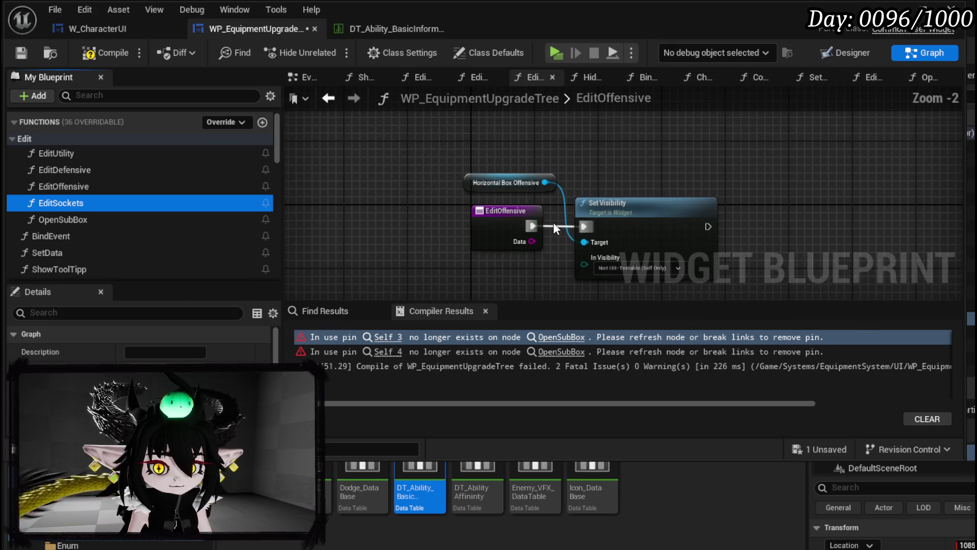
{"action": "left_click", "coordinate": [648, 235]}
{"action": "key", "text": "Delete"}
Replace Set Visibility with Open Sub Box in EditOffensive and EditDefensive, wired to their horizontal boxes, and compile.
{"action": "key", "text": "ctrl+v"}
{"action": "mouse_move", "coordinate": [545, 176]}
{"action": "left_mouse_down"}
{"action": "mouse_move", "coordinate": [628, 255]}
{"action": "mouse_move", "coordinate": [542, 173]}
{"action": "mouse_move", "coordinate": [592, 207]}
{"action": "mouse_move", "coordinate": [616, 274]}
{"action": "left_mouse_up"}
{"action": "mouse_move", "coordinate": [650, 225]}
{"action": "left_mouse_down"}
{"action": "mouse_move", "coordinate": [608, 215]}
{"action": "mouse_move", "coordinate": [579, 228]}
{"action": "left_mouse_up"}
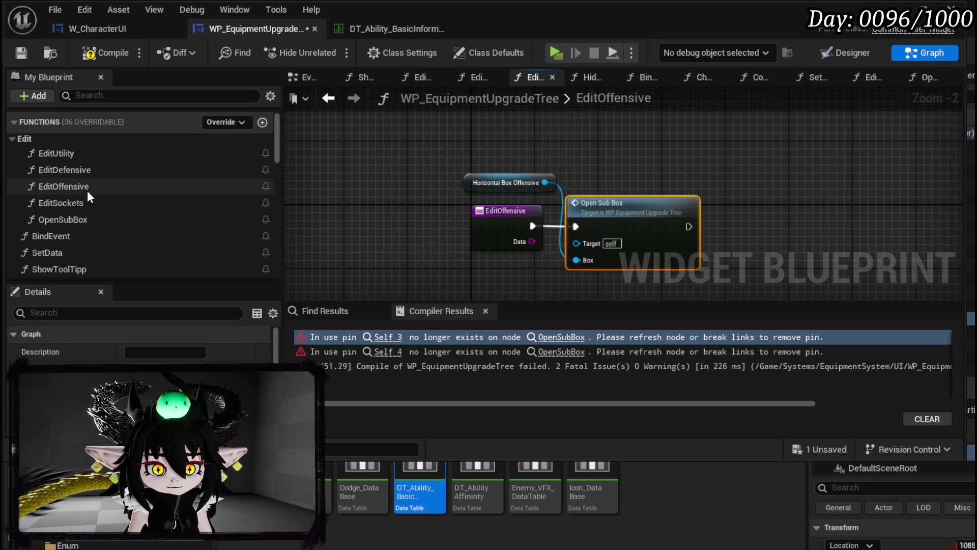
{"action": "double_click", "coordinate": [92, 171]}
{"action": "left_click", "coordinate": [648, 212]}
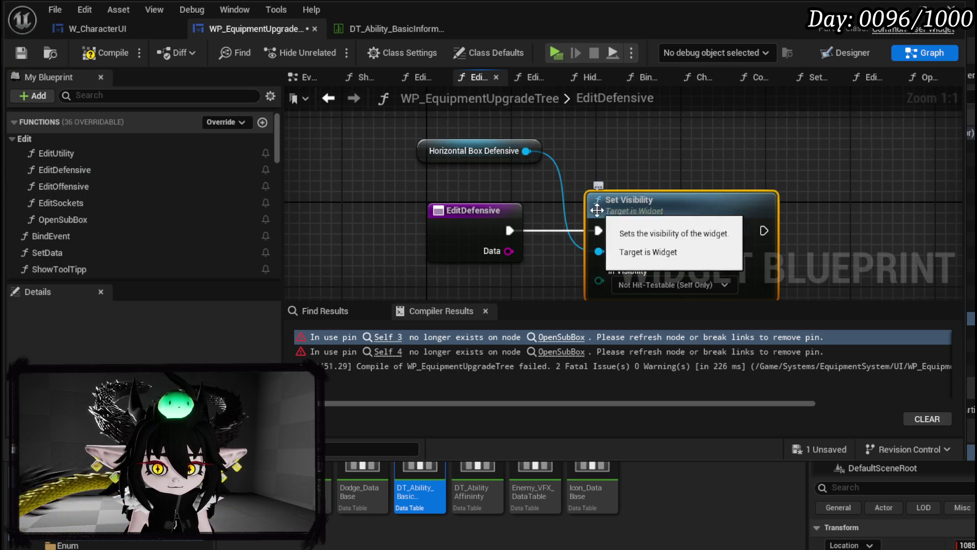
{"action": "key", "text": "Delete"}
{"action": "key", "text": "ctrl+v"}
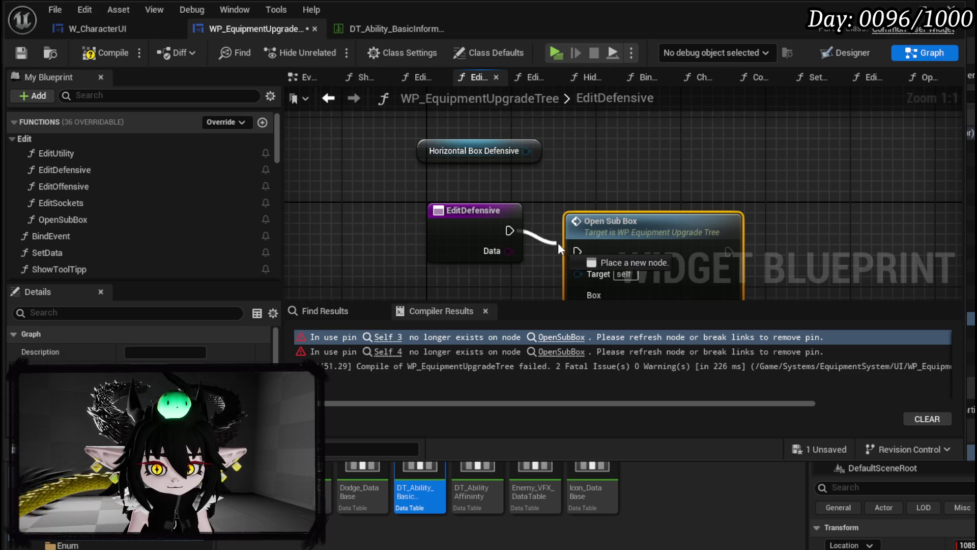
{"action": "mouse_move", "coordinate": [595, 248]}
{"action": "left_mouse_down"}
{"action": "mouse_move", "coordinate": [612, 212]}
{"action": "mouse_move", "coordinate": [615, 223]}
{"action": "left_mouse_up"}
{"action": "left_click_drag", "start_coordinate": [508, 232], "coordinate": [588, 230]}
{"action": "mouse_move", "coordinate": [526, 150]}
{"action": "left_mouse_down"}
{"action": "mouse_move", "coordinate": [553, 211]}
{"action": "mouse_move", "coordinate": [590, 236]}
{"action": "mouse_move", "coordinate": [593, 252]}
{"action": "left_mouse_up"}
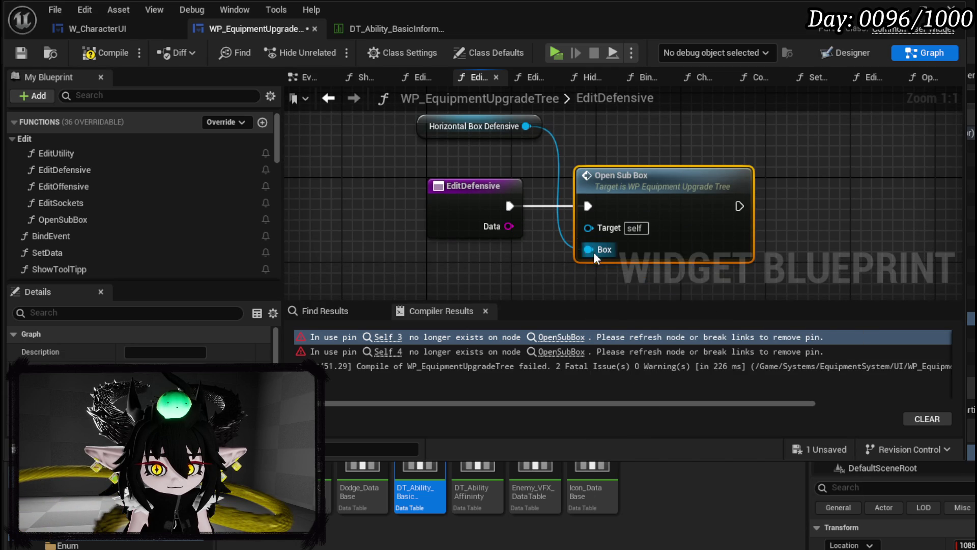
{"action": "key", "text": "F7"}
In EditUtility, replace Set Visibility with Open Sub Box fed by Horizontal Box Utility, and compile.
{"action": "double_click", "coordinate": [56, 154]}
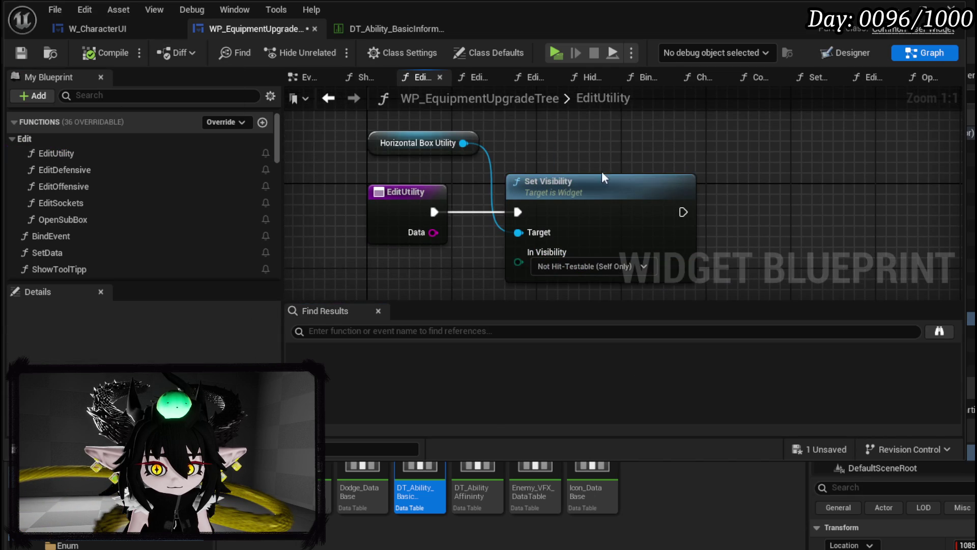
{"action": "key", "text": "Delete"}
{"action": "key", "text": "ctrl+v"}
{"action": "mouse_move", "coordinate": [434, 211]}
{"action": "left_mouse_down"}
{"action": "mouse_move", "coordinate": [529, 230]}
{"action": "mouse_move", "coordinate": [567, 191]}
{"action": "left_mouse_up"}
{"action": "left_click_drag", "start_coordinate": [464, 143], "coordinate": [539, 264]}
{"action": "left_click", "coordinate": [459, 255]}
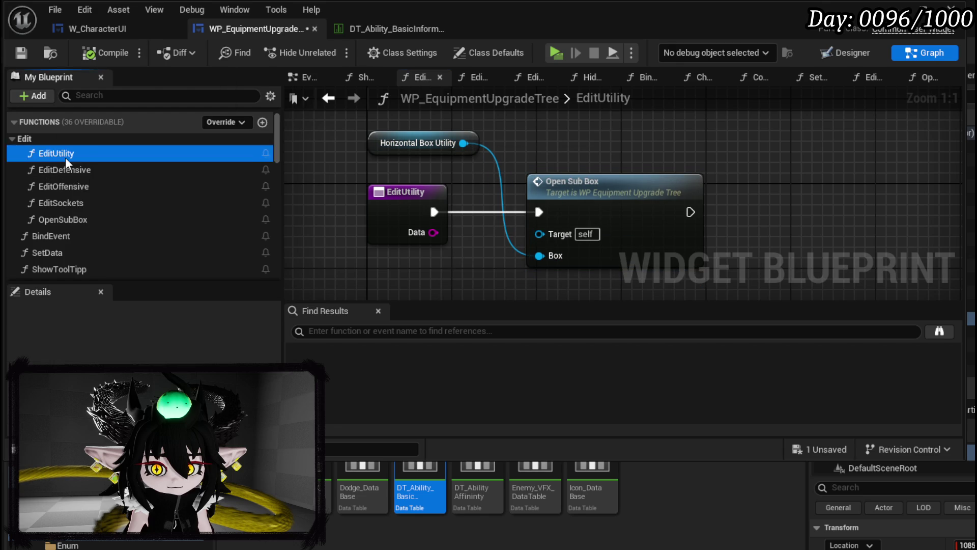
Recheck the Edit functions and OpenSubBox graphs, save the blueprint, and switch to W_CharacterUI.
{"action": "double_click", "coordinate": [66, 172]}
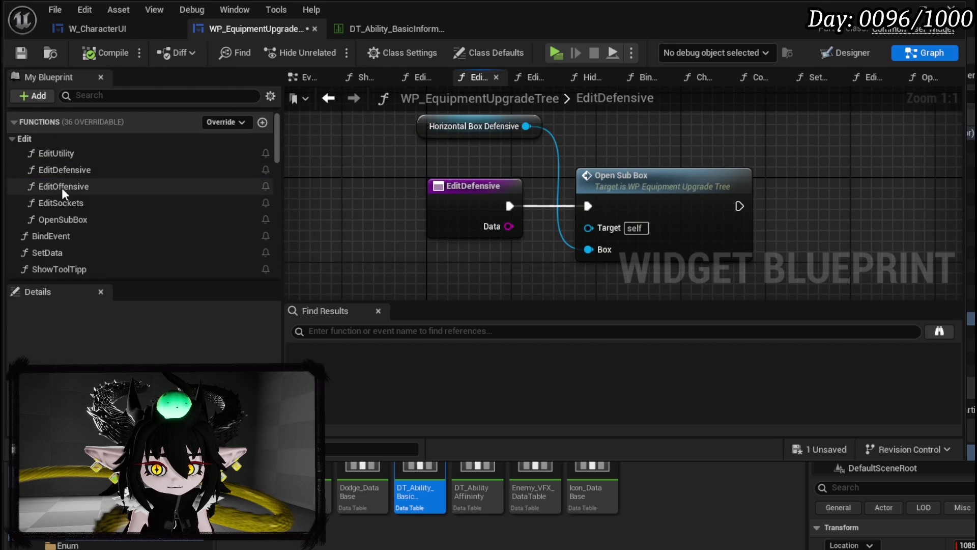
{"action": "double_click", "coordinate": [62, 188]}
{"action": "left_click", "coordinate": [62, 201]}
{"action": "double_click", "coordinate": [62, 202]}
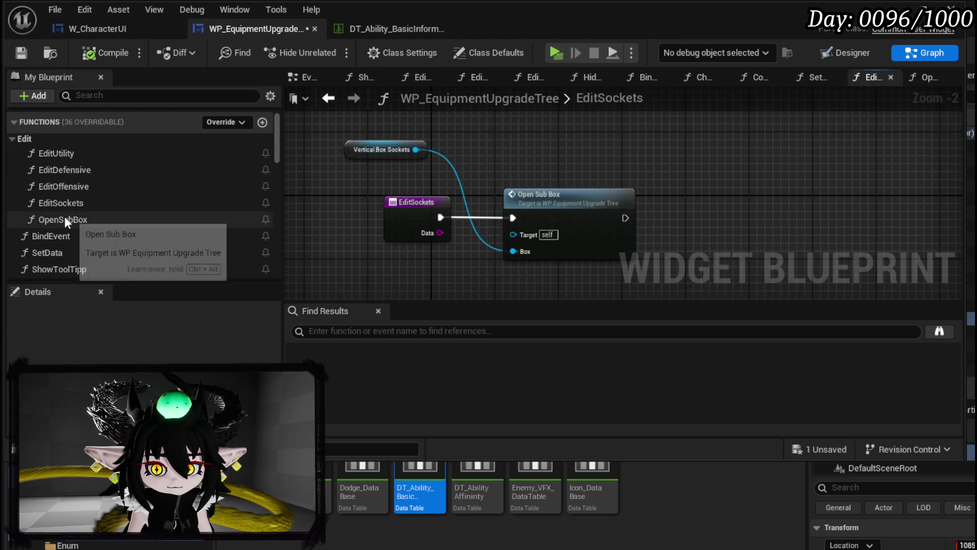
{"action": "double_click", "coordinate": [65, 219]}
{"action": "left_click_drag", "start_coordinate": [335, 164], "coordinate": [333, 204]}
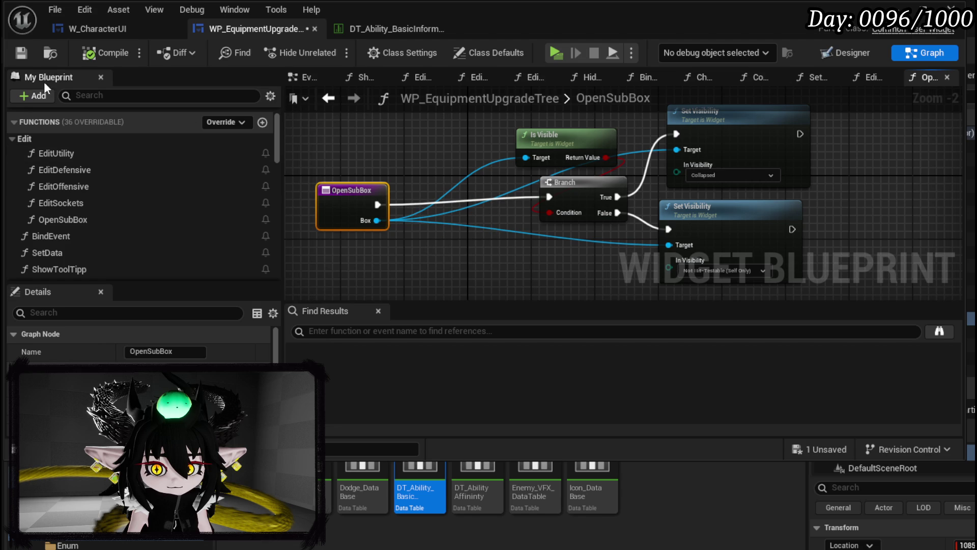
{"action": "left_click", "coordinate": [22, 59]}
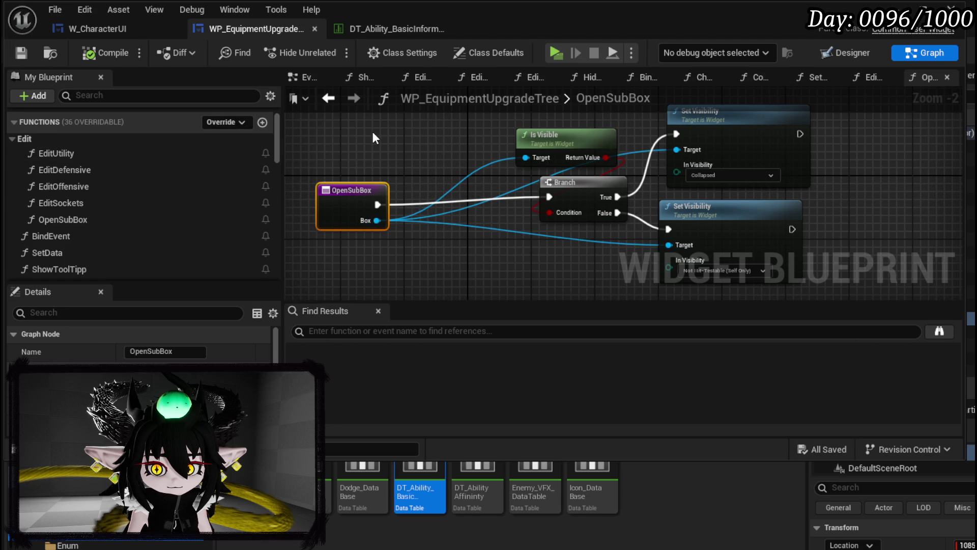
{"action": "scroll", "coordinate": [372, 132], "scroll_direction": "down", "scroll_amount": 4}
{"action": "left_click", "coordinate": [497, 201]}
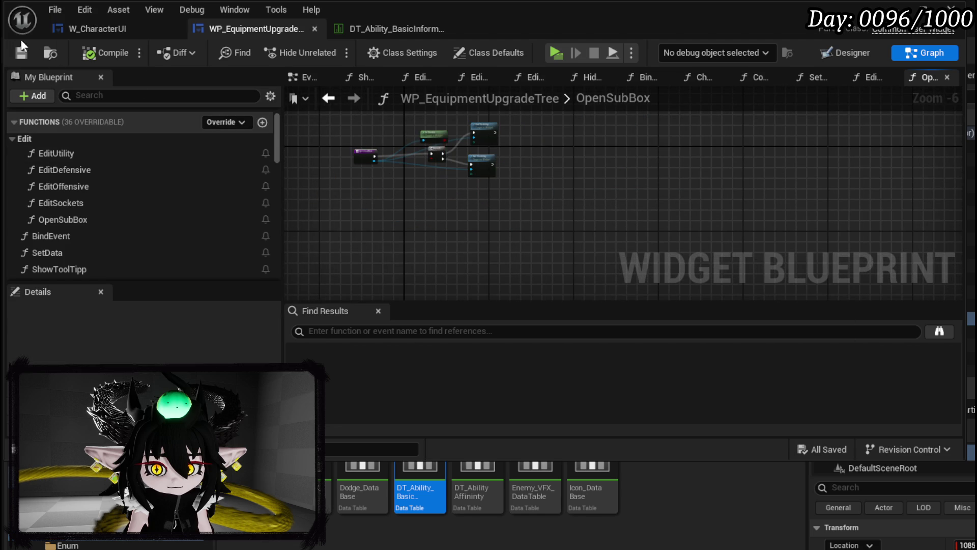
{"action": "left_click", "coordinate": [97, 28]}
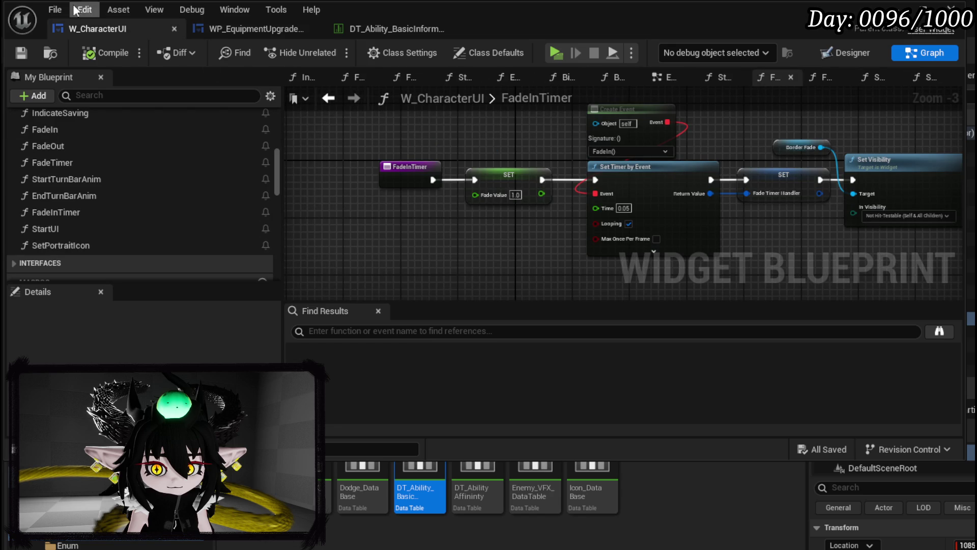
From the level editor's Content Browser, open W_EquipmentUpgrade in the EquipmentSystem UI folder.
{"action": "left_click", "coordinate": [916, 7]}
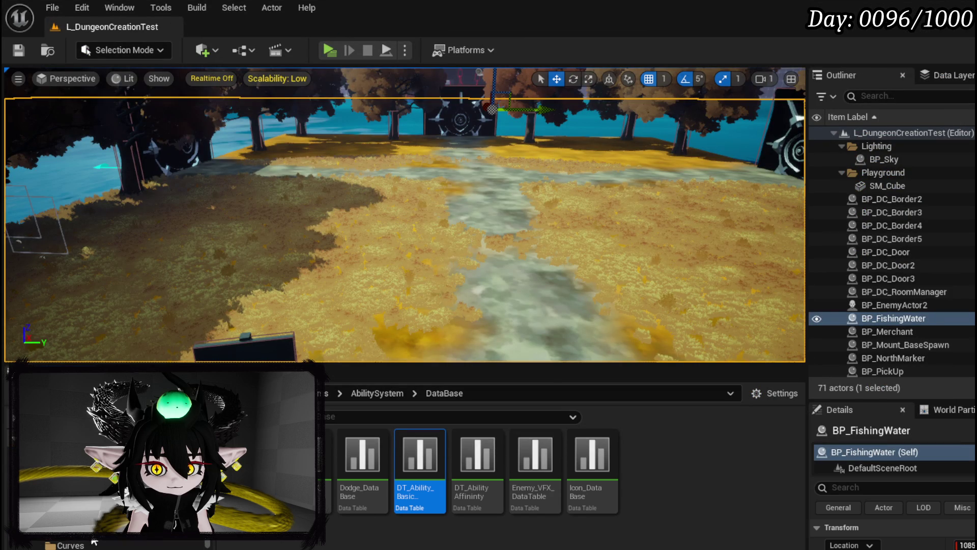
{"action": "left_click", "coordinate": [123, 545]}
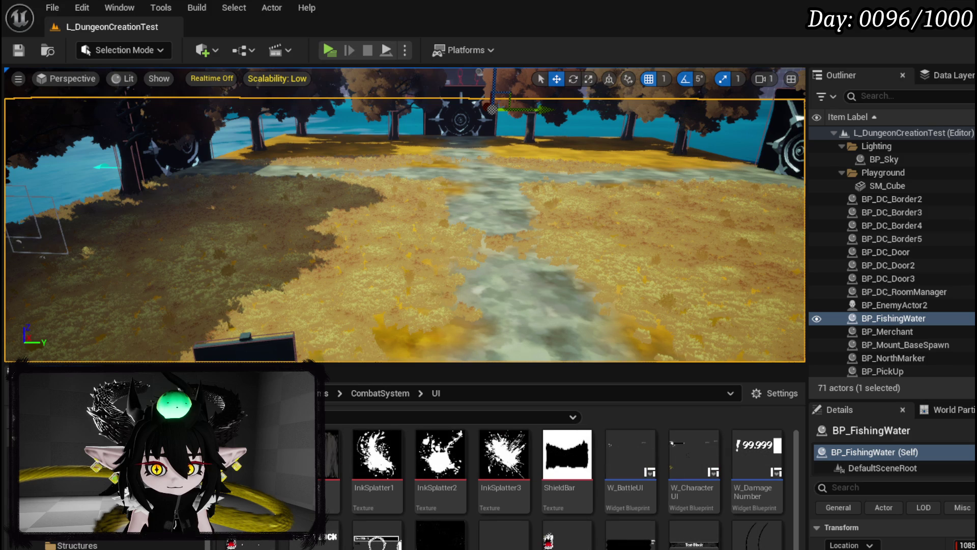
{"action": "left_click", "coordinate": [102, 529]}
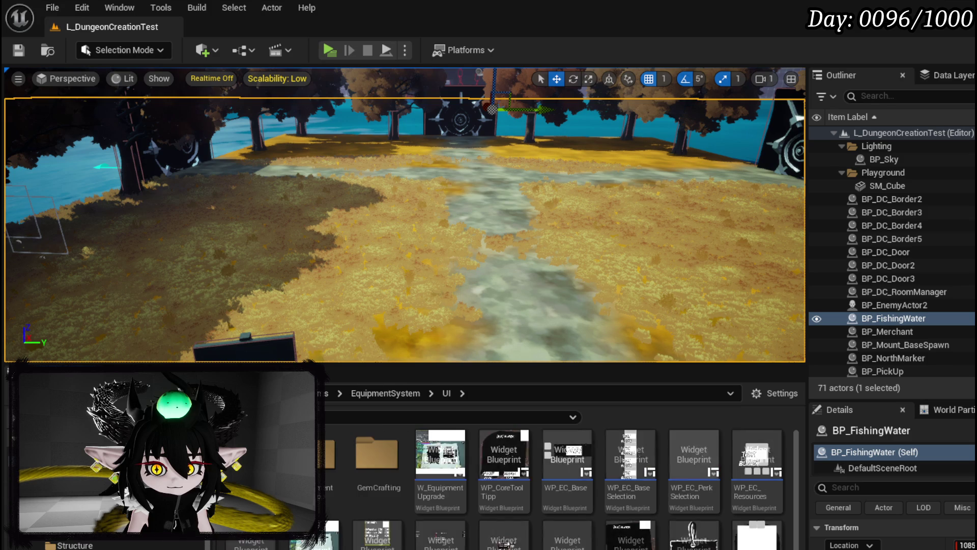
{"action": "double_click", "coordinate": [447, 471]}
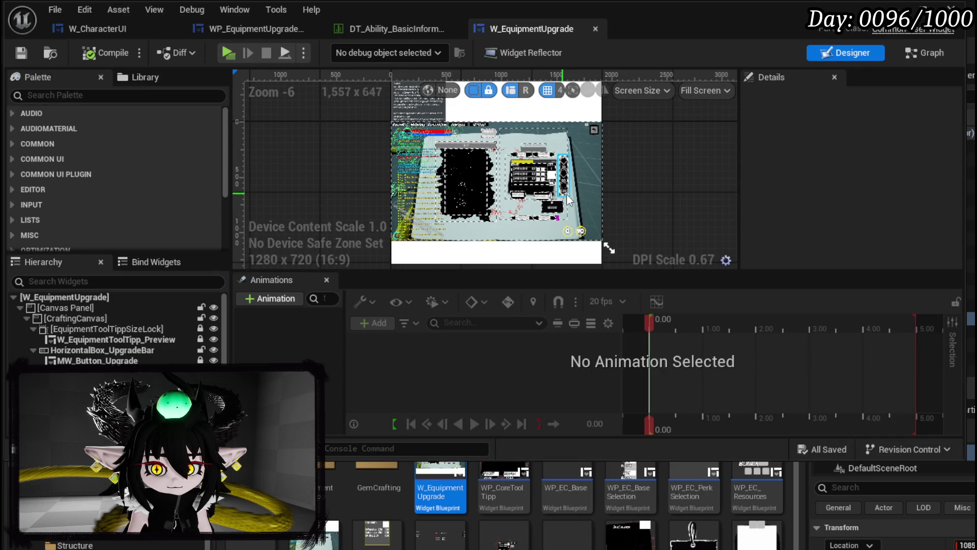
Switch to the node graph and inspect the IncreaseValue function graph.
{"action": "left_click", "coordinate": [915, 56]}
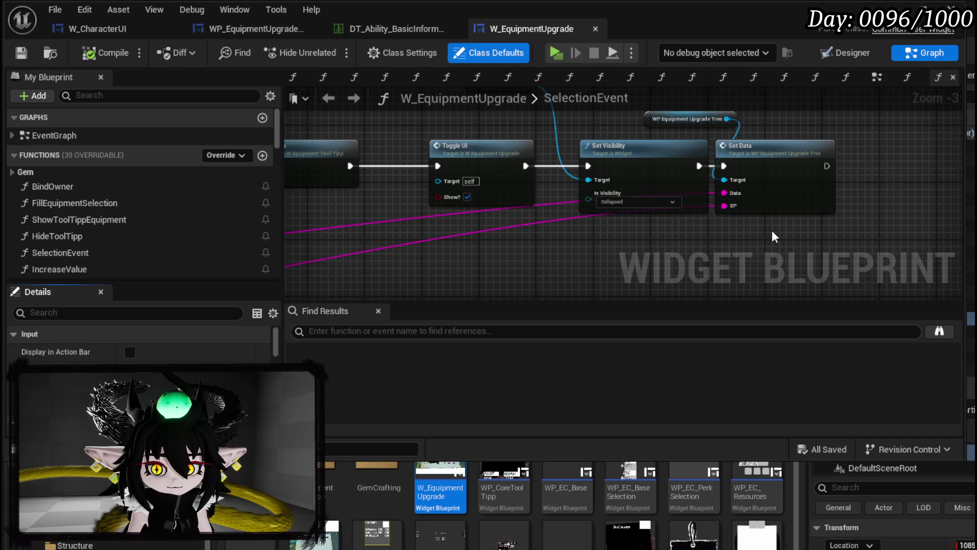
{"action": "scroll", "coordinate": [186, 222], "scroll_direction": "down", "scroll_amount": 3}
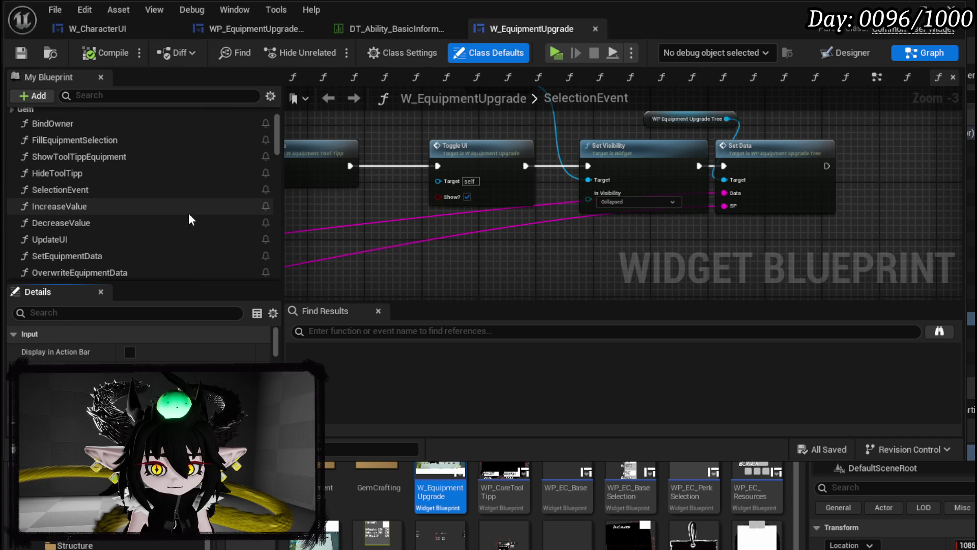
{"action": "scroll", "coordinate": [194, 209], "scroll_direction": "down", "scroll_amount": 3}
{"action": "scroll", "coordinate": [193, 208], "scroll_direction": "down", "scroll_amount": 4}
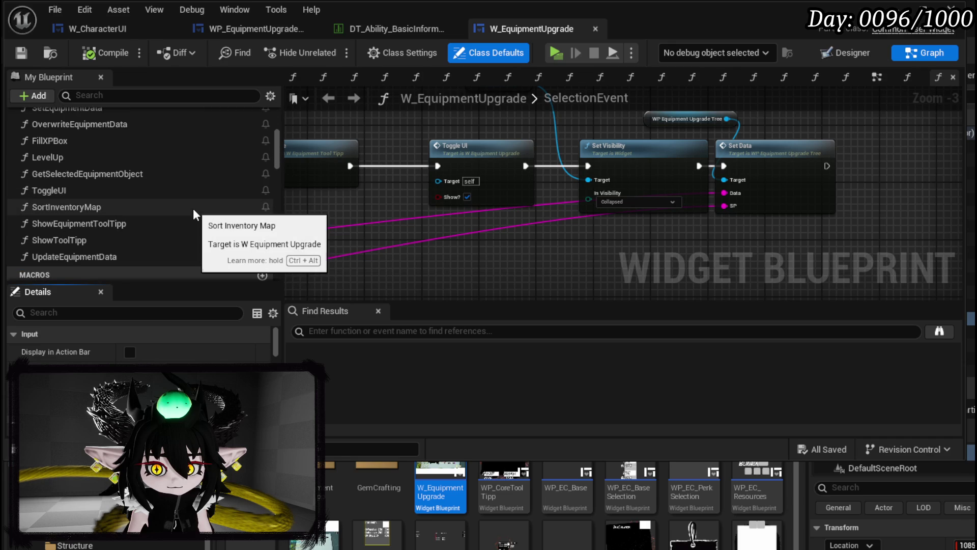
{"action": "scroll", "coordinate": [193, 208], "scroll_direction": "up", "scroll_amount": 3}
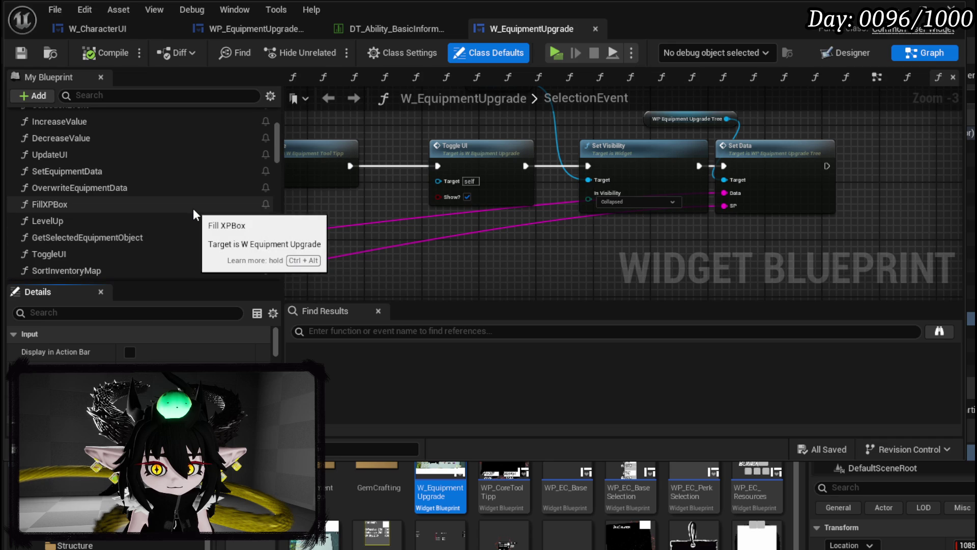
{"action": "scroll", "coordinate": [193, 209], "scroll_direction": "up", "scroll_amount": 5}
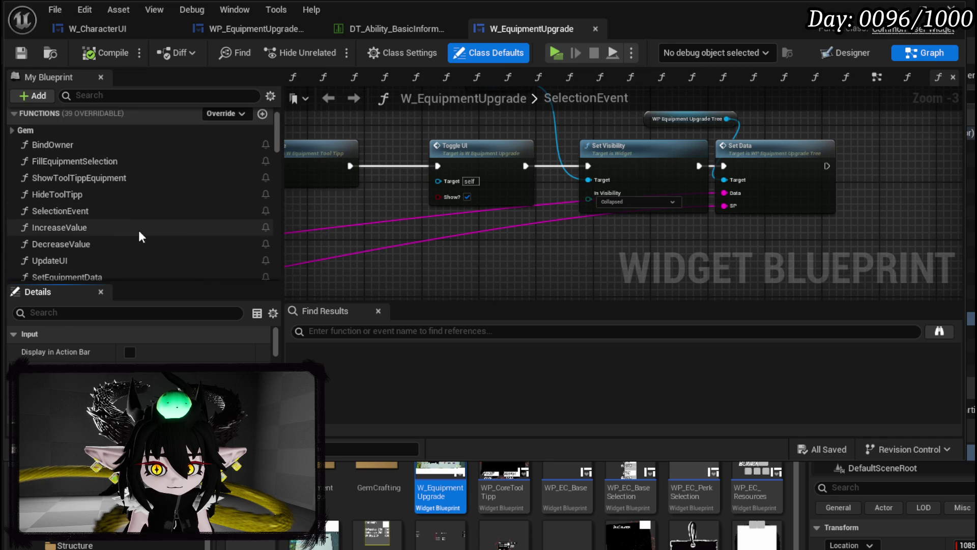
{"action": "double_click", "coordinate": [138, 227]}
{"action": "scroll", "coordinate": [493, 225], "scroll_direction": "up", "scroll_amount": 4}
{"action": "scroll", "coordinate": [493, 226], "scroll_direction": "down", "scroll_amount": 4}
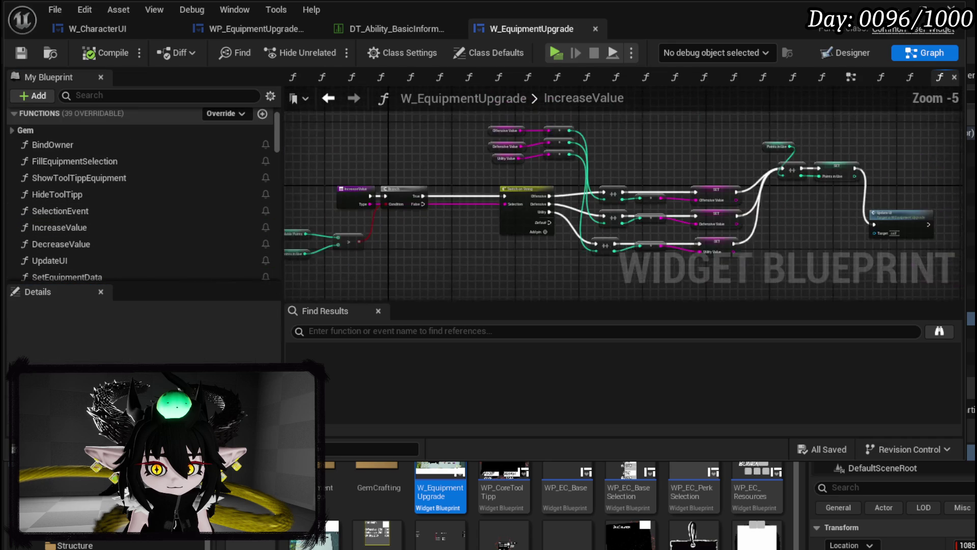
{"action": "scroll", "coordinate": [509, 201], "scroll_direction": "up", "scroll_amount": 3}
{"action": "mouse_move", "coordinate": [563, 210]}
{"action": "left_mouse_down"}
{"action": "mouse_move", "coordinate": [559, 127]}
{"action": "mouse_move", "coordinate": [582, 195]}
{"action": "mouse_move", "coordinate": [893, 172]}
{"action": "mouse_move", "coordinate": [783, 117]}
{"action": "mouse_move", "coordinate": [921, 115]}
{"action": "mouse_move", "coordinate": [281, 130]}
{"action": "mouse_move", "coordinate": [679, 135]}
{"action": "left_mouse_up"}
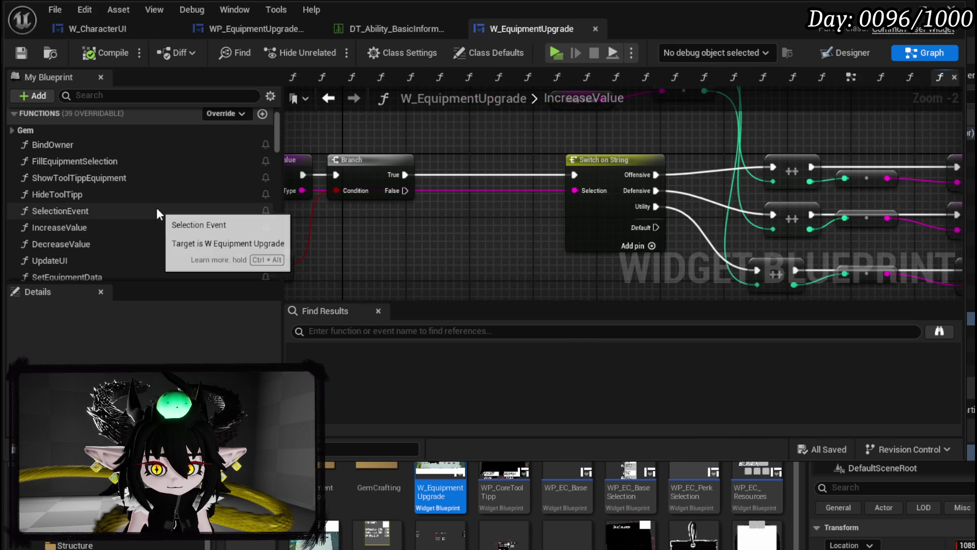
Open UpdateEquipmentData and file the function under the Change Data category in its properties.
{"action": "scroll", "coordinate": [157, 209], "scroll_direction": "down", "scroll_amount": 1}
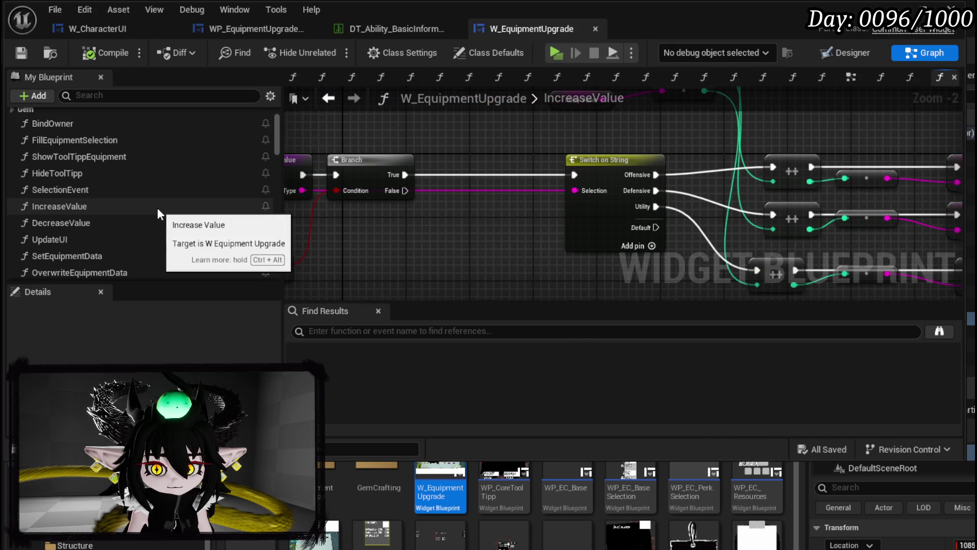
{"action": "scroll", "coordinate": [157, 208], "scroll_direction": "down", "scroll_amount": 2}
{"action": "scroll", "coordinate": [157, 208], "scroll_direction": "down", "scroll_amount": 4}
{"action": "scroll", "coordinate": [159, 214], "scroll_direction": "down", "scroll_amount": 4}
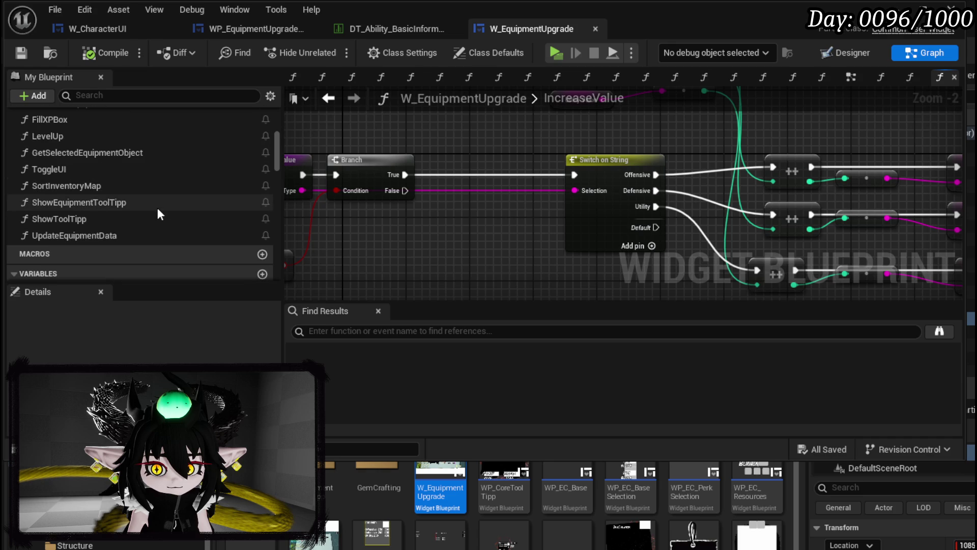
{"action": "double_click", "coordinate": [250, 235]}
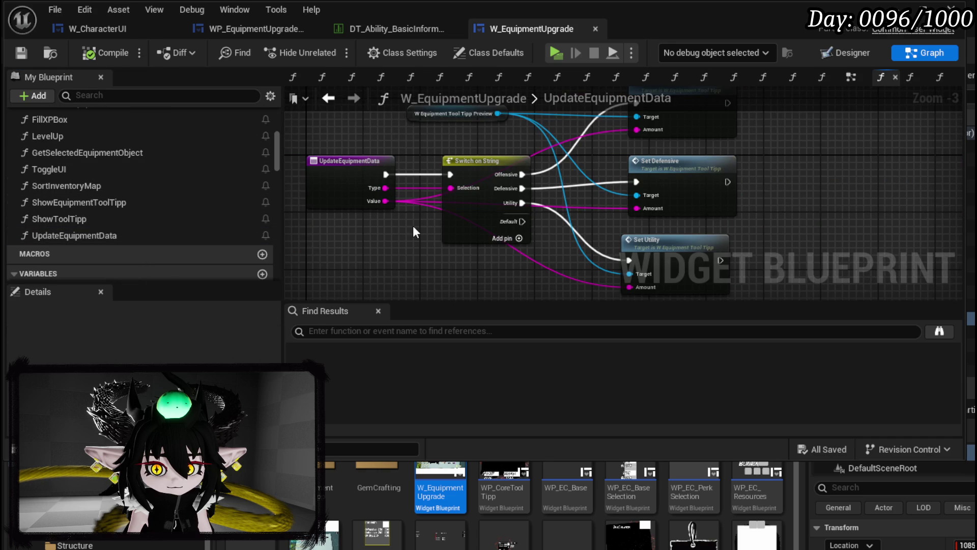
{"action": "left_click_drag", "start_coordinate": [413, 225], "coordinate": [401, 267]}
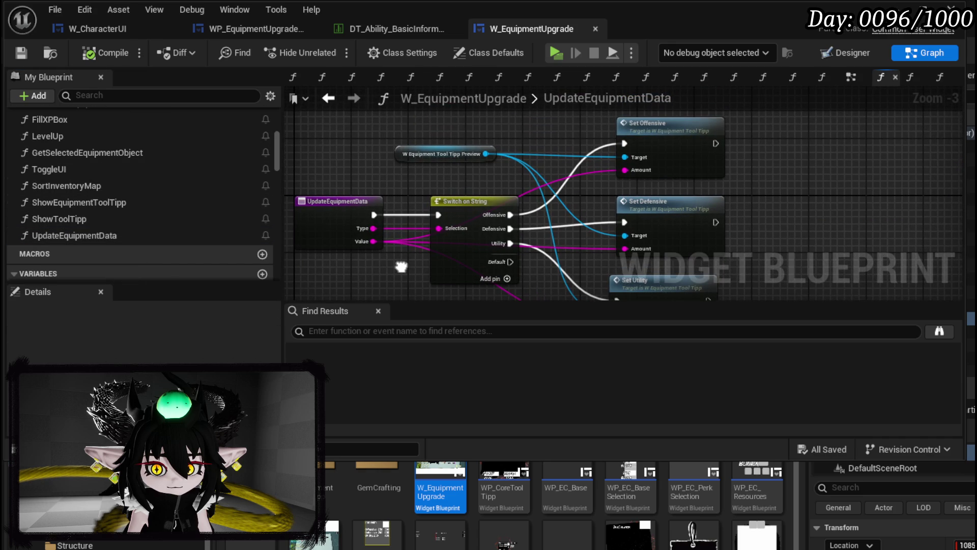
{"action": "mouse_move", "coordinate": [863, 139]}
{"action": "left_mouse_down"}
{"action": "mouse_move", "coordinate": [694, 309]}
{"action": "mouse_move", "coordinate": [738, 275]}
{"action": "left_mouse_up"}
{"action": "left_click", "coordinate": [774, 167]}
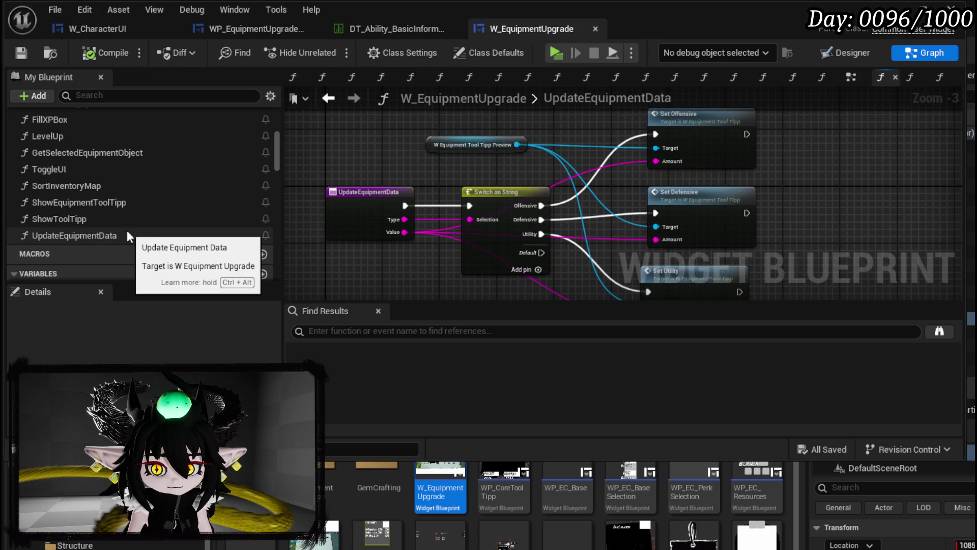
{"action": "left_click", "coordinate": [140, 234]}
{"action": "scroll", "coordinate": [161, 264], "scroll_direction": "down", "scroll_amount": 3}
{"action": "scroll", "coordinate": [161, 264], "scroll_direction": "down", "scroll_amount": 3}
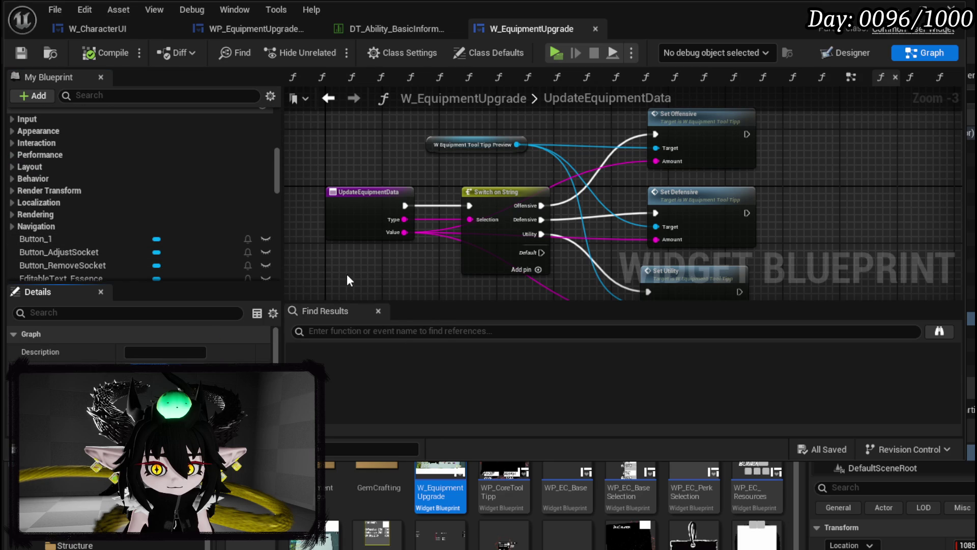
{"action": "key", "text": "ctrl+z"}
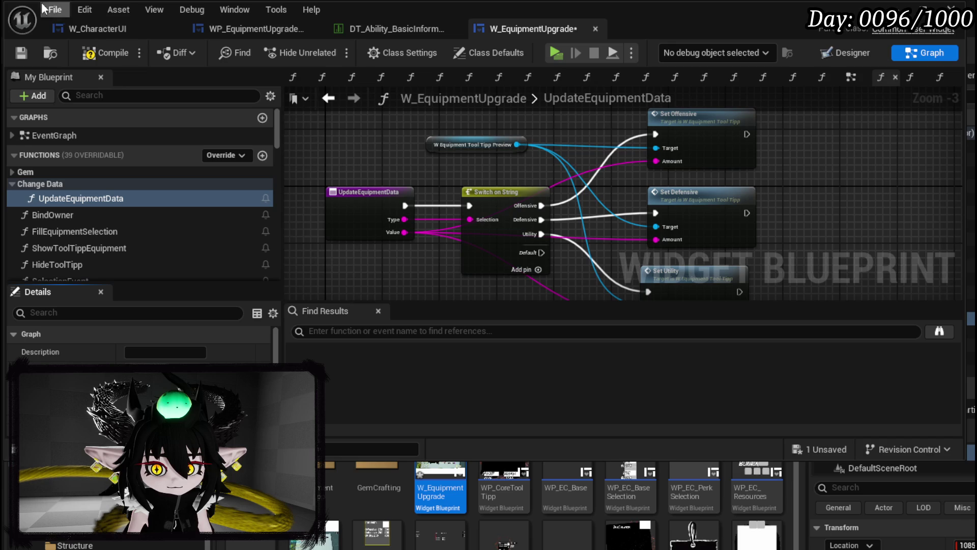
Compile and save the W_EquipmentUpgrade widget blueprint.
{"action": "left_click", "coordinate": [106, 52]}
{"action": "left_click", "coordinate": [26, 52]}
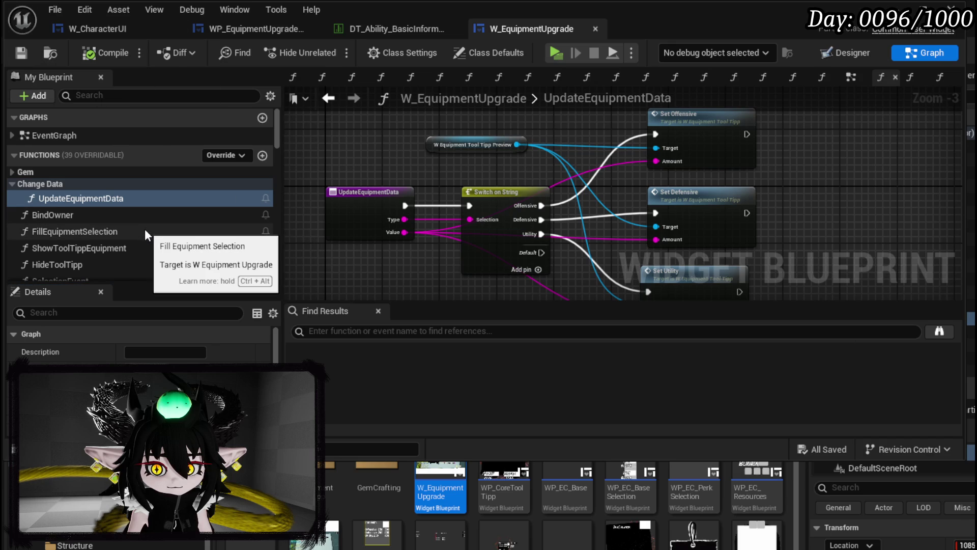
{"action": "scroll", "coordinate": [145, 228], "scroll_direction": "down", "scroll_amount": 2}
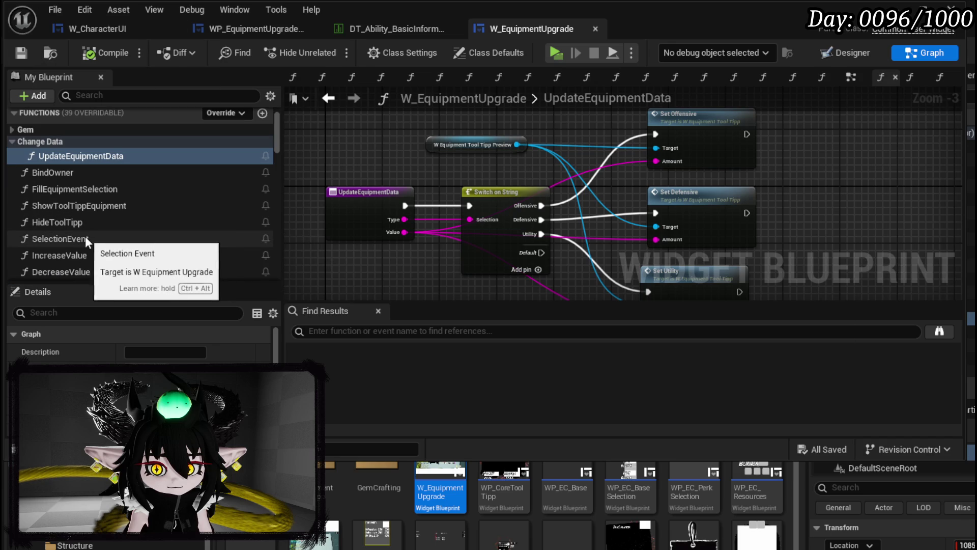
Begin renaming the SelectionEvent function, then dismiss the game's crash error notice.
{"action": "left_click", "coordinate": [82, 237]}
{"action": "right_click", "coordinate": [81, 237]}
{"action": "left_click", "coordinate": [129, 288]}
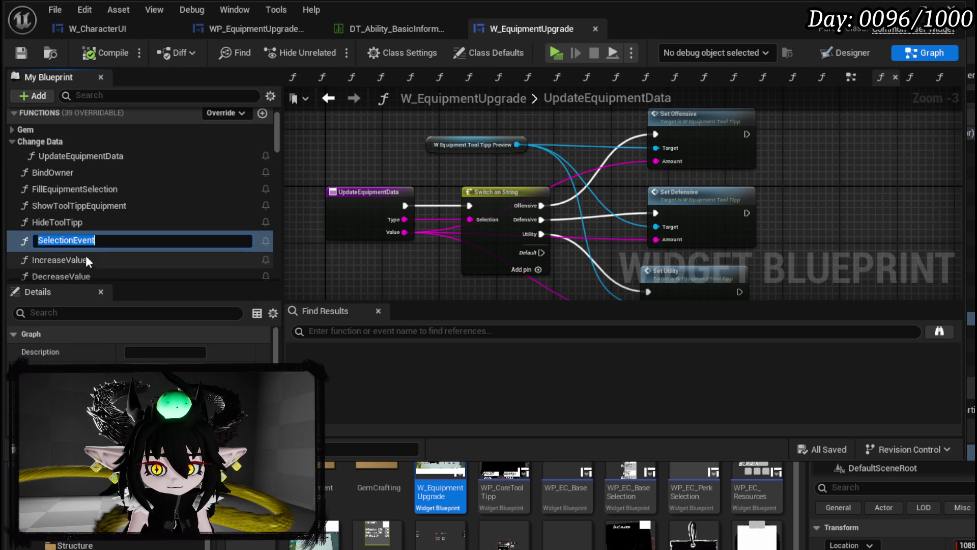
{"action": "left_click_drag", "start_coordinate": [73, 241], "coordinate": [120, 243]}
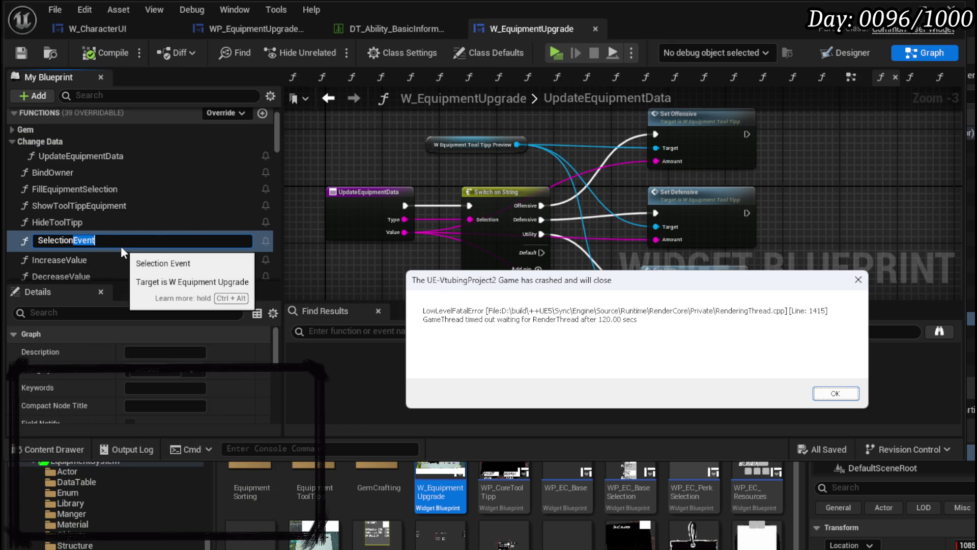
{"action": "left_click", "coordinate": [835, 393]}
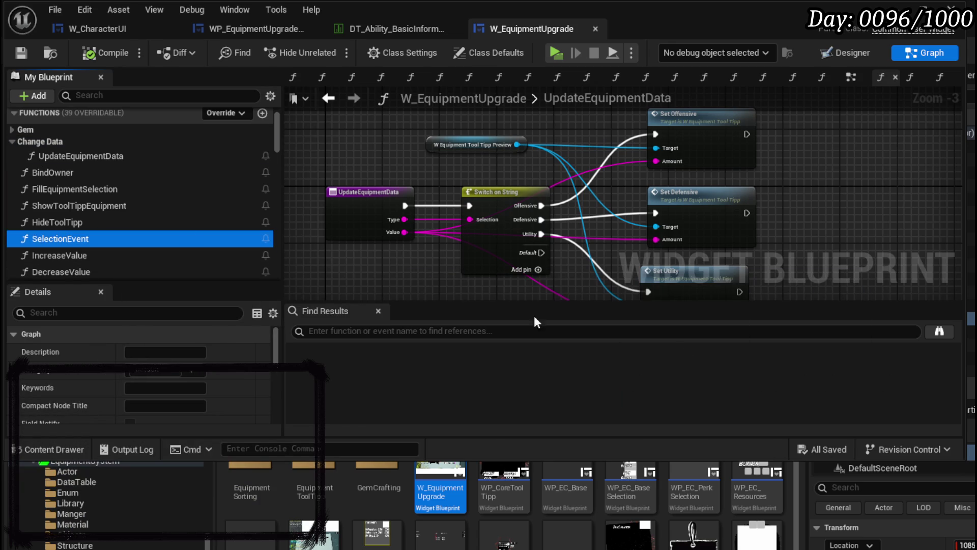
Replace 'Event' with 'Gear' to rename SelectionEvent to SelectionGear, then compile the widget blueprint.
{"action": "right_click", "coordinate": [91, 239]}
{"action": "left_click", "coordinate": [138, 295]}
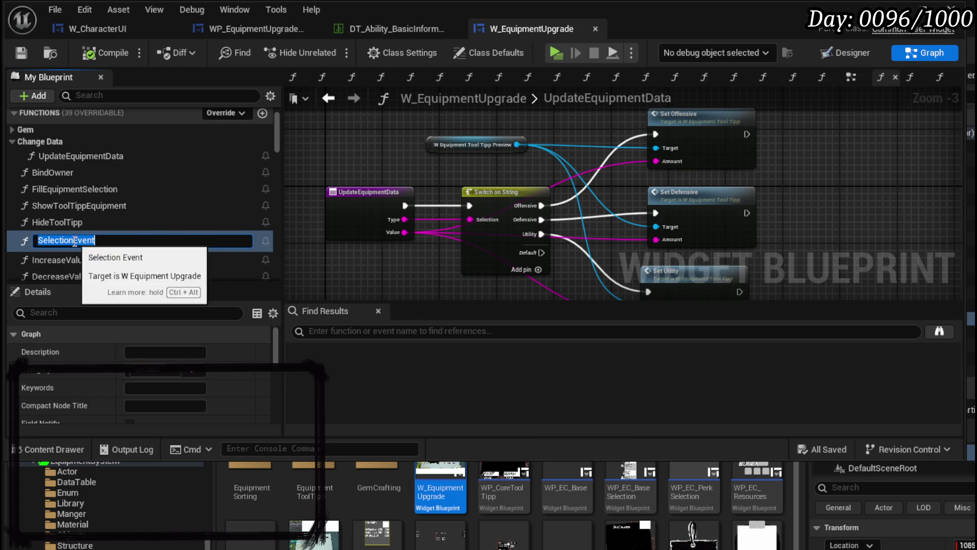
{"action": "left_click", "coordinate": [144, 241]}
{"action": "key", "text": "BackSpace"}
{"action": "key", "text": "BackSpace"}
{"action": "key", "text": "BackSpace"}
{"action": "type", "text": "Gear"}
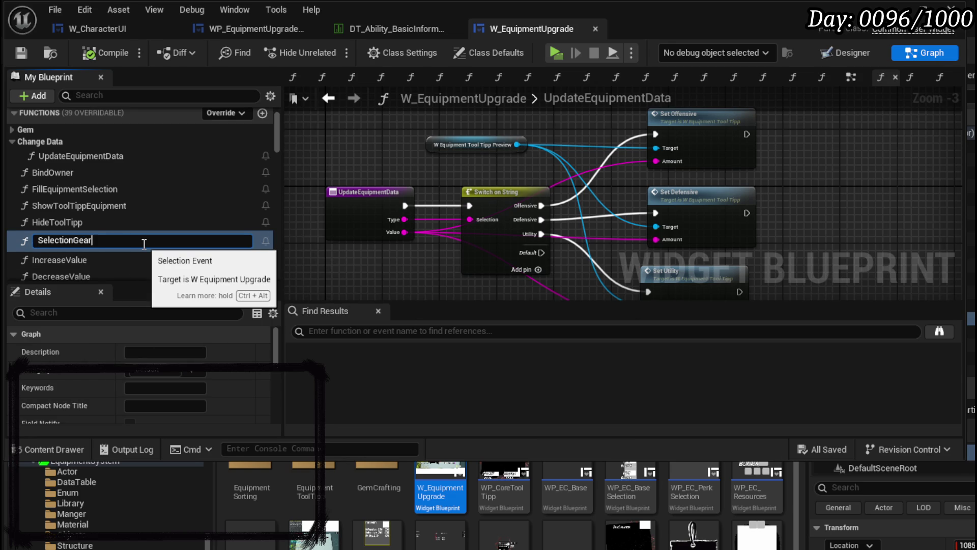
{"action": "key", "text": "Return"}
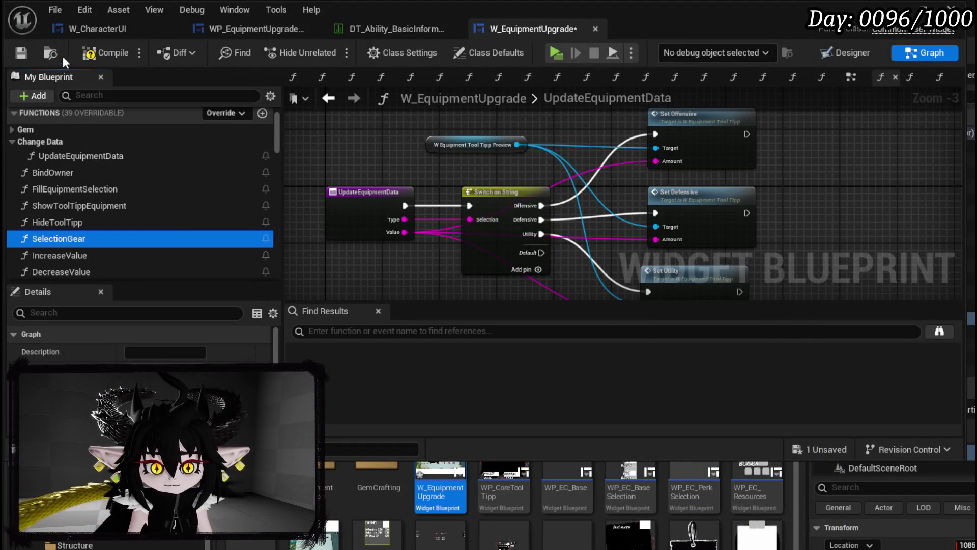
{"action": "left_click", "coordinate": [120, 51]}
Save the widget blueprint and look through the IncreaseValue and UpdateUI function graphs.
{"action": "left_click", "coordinate": [22, 53]}
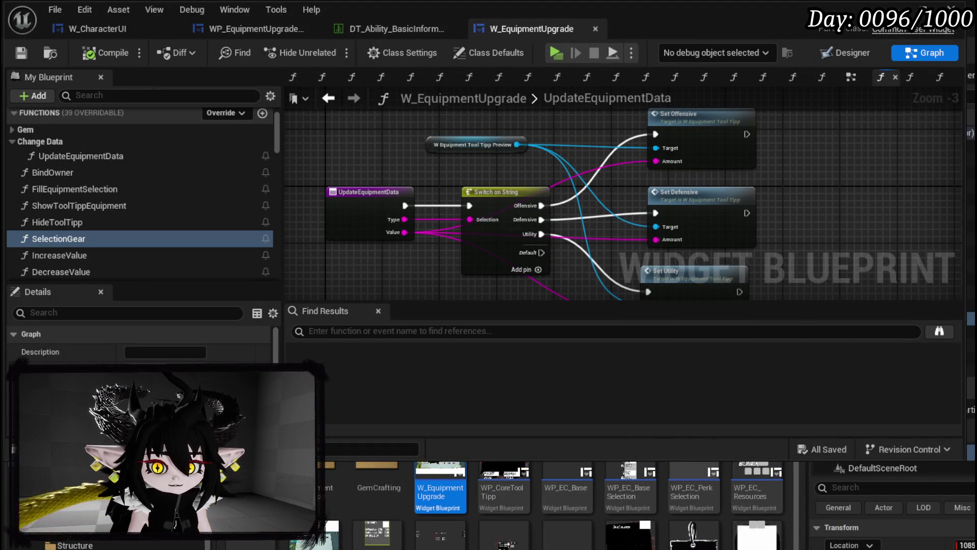
{"action": "left_click_drag", "start_coordinate": [845, 208], "coordinate": [863, 169]}
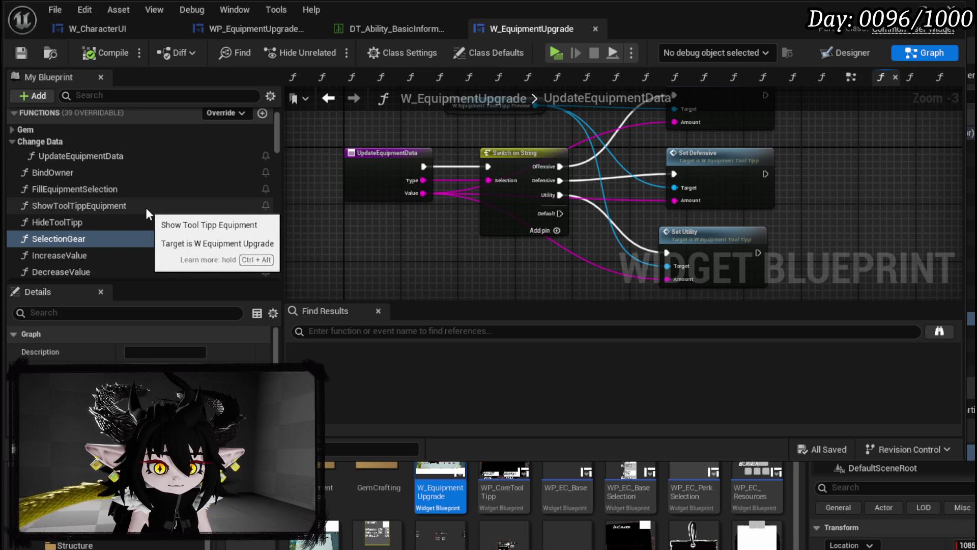
{"action": "scroll", "coordinate": [145, 208], "scroll_direction": "down", "scroll_amount": 1}
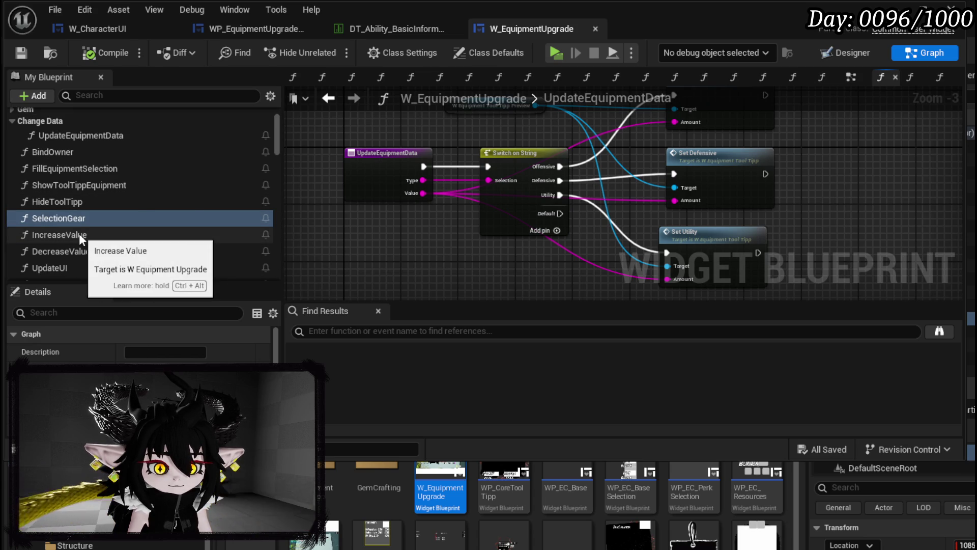
{"action": "left_click", "coordinate": [81, 235]}
{"action": "scroll", "coordinate": [84, 234], "scroll_direction": "down", "scroll_amount": 1}
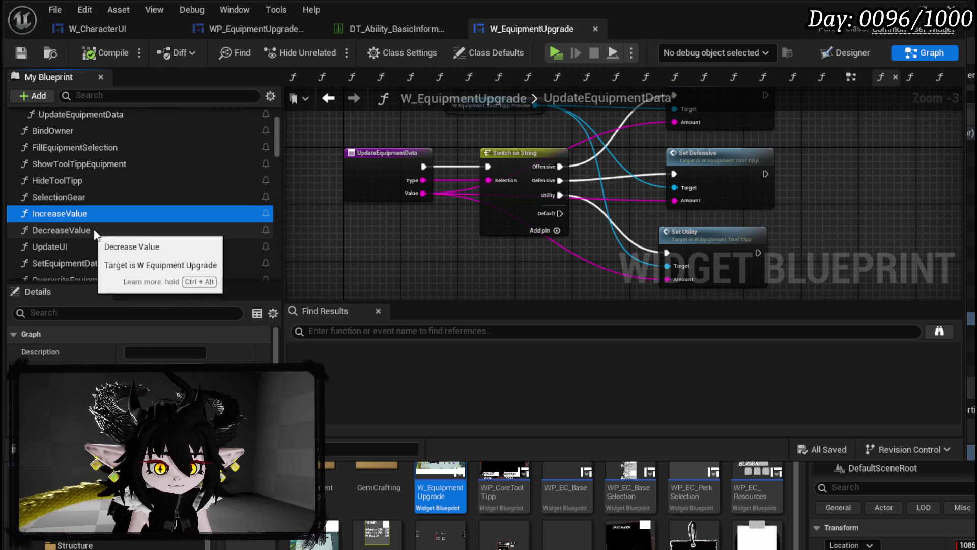
{"action": "double_click", "coordinate": [72, 243]}
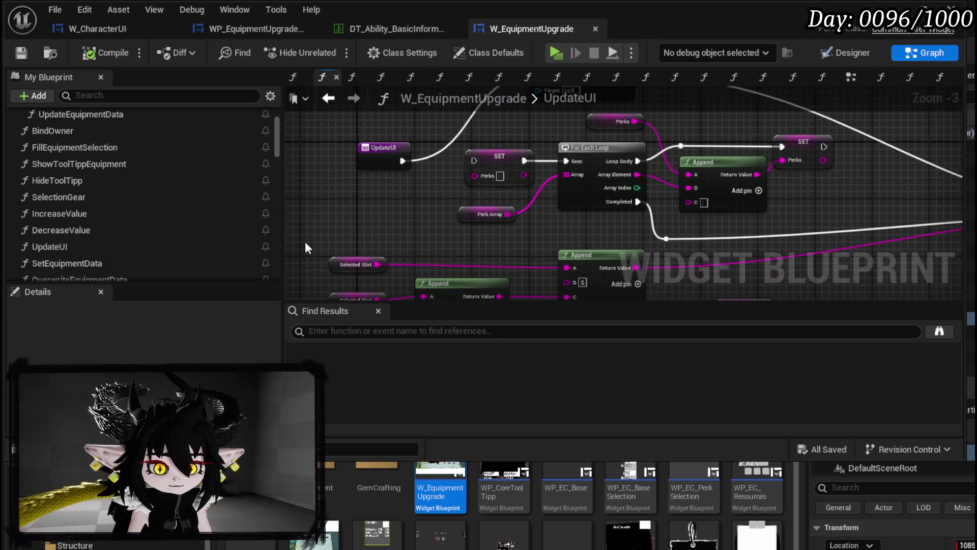
{"action": "scroll", "coordinate": [144, 221], "scroll_direction": "down", "scroll_amount": 1}
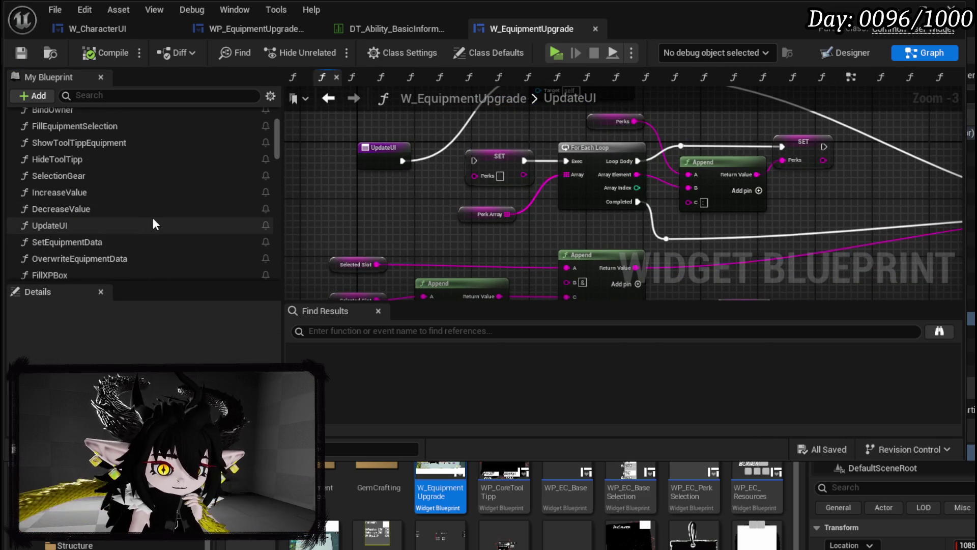
{"action": "scroll", "coordinate": [152, 224], "scroll_direction": "down", "scroll_amount": 3}
Review the FillXPBox and LevelUp function graphs.
{"action": "double_click", "coordinate": [91, 233]}
{"action": "scroll", "coordinate": [737, 211], "scroll_direction": "up", "scroll_amount": 2}
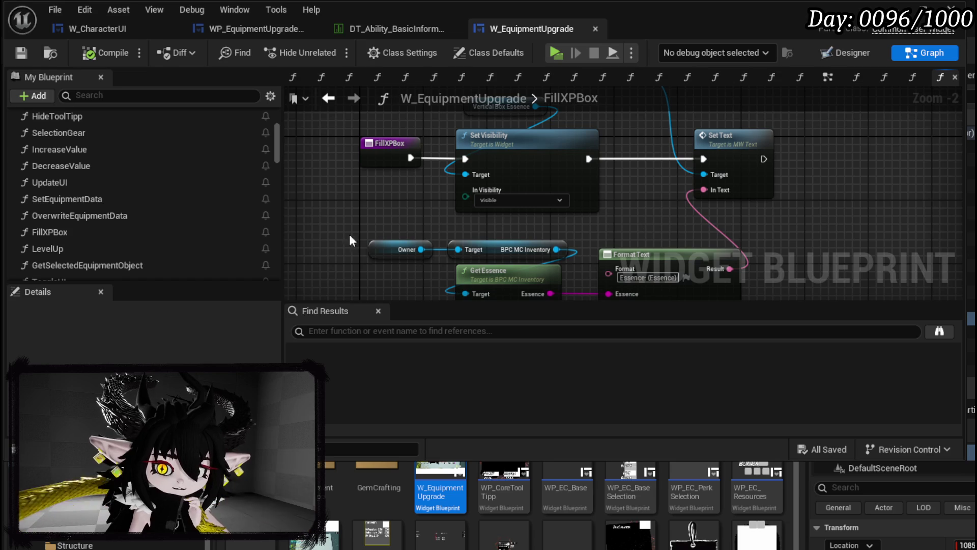
{"action": "scroll", "coordinate": [137, 261], "scroll_direction": "down", "scroll_amount": 1}
{"action": "left_click", "coordinate": [100, 229]}
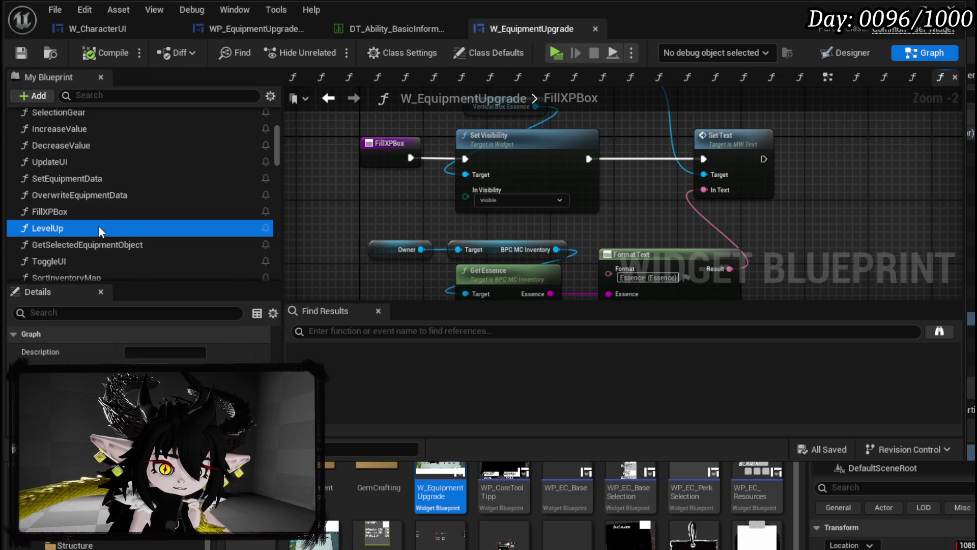
{"action": "double_click", "coordinate": [99, 228]}
{"action": "left_click_drag", "start_coordinate": [644, 193], "coordinate": [538, 167]}
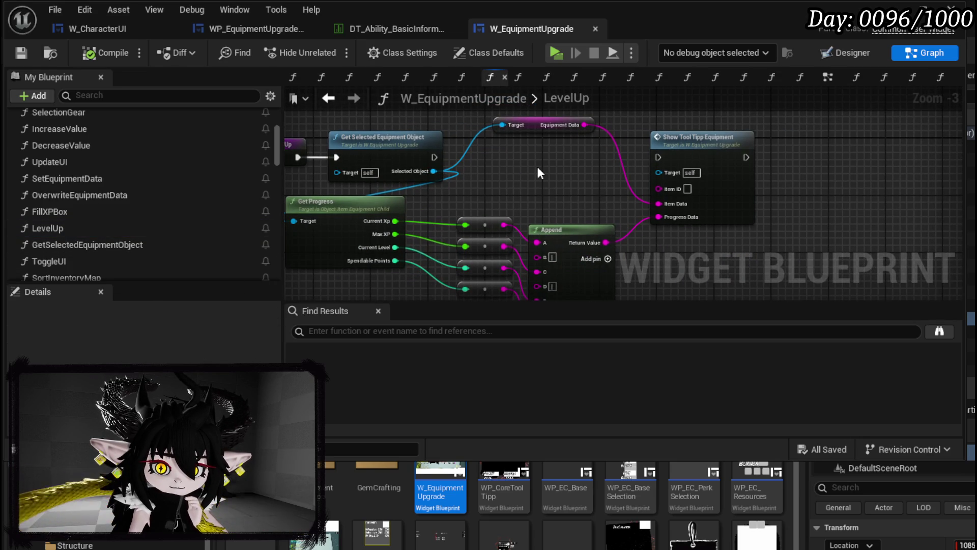
{"action": "left_click_drag", "start_coordinate": [537, 167], "coordinate": [599, 176]}
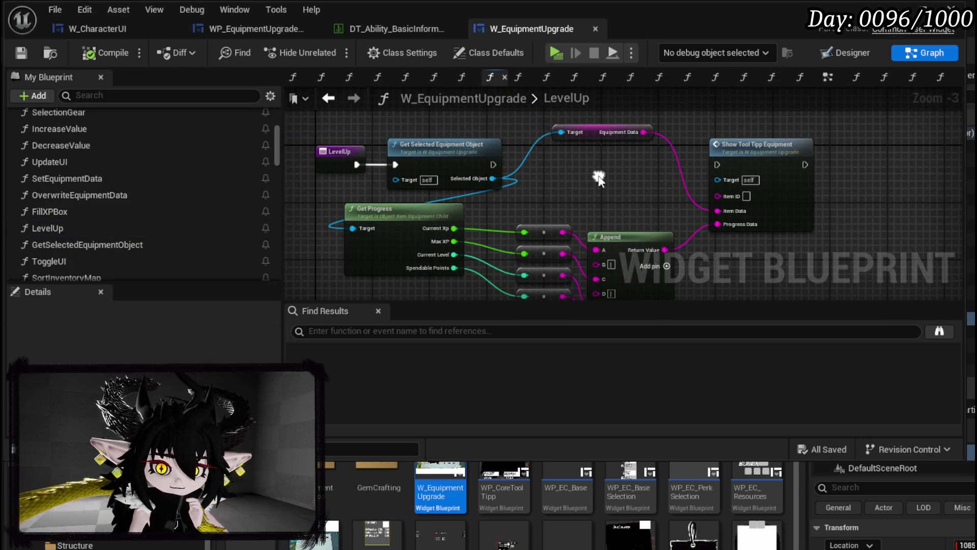
Inspect the full lookup logic in the GetSelectedEquipmentObject graph.
{"action": "double_click", "coordinate": [459, 156]}
{"action": "scroll", "coordinate": [754, 210], "scroll_direction": "up", "scroll_amount": 4}
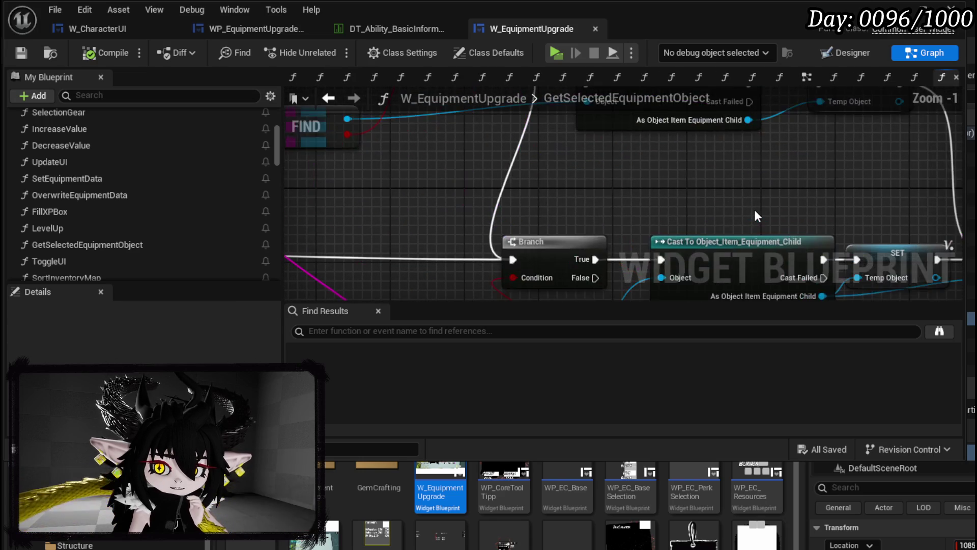
{"action": "scroll", "coordinate": [755, 209], "scroll_direction": "down", "scroll_amount": 2}
{"action": "scroll", "coordinate": [754, 210], "scroll_direction": "down", "scroll_amount": 1}
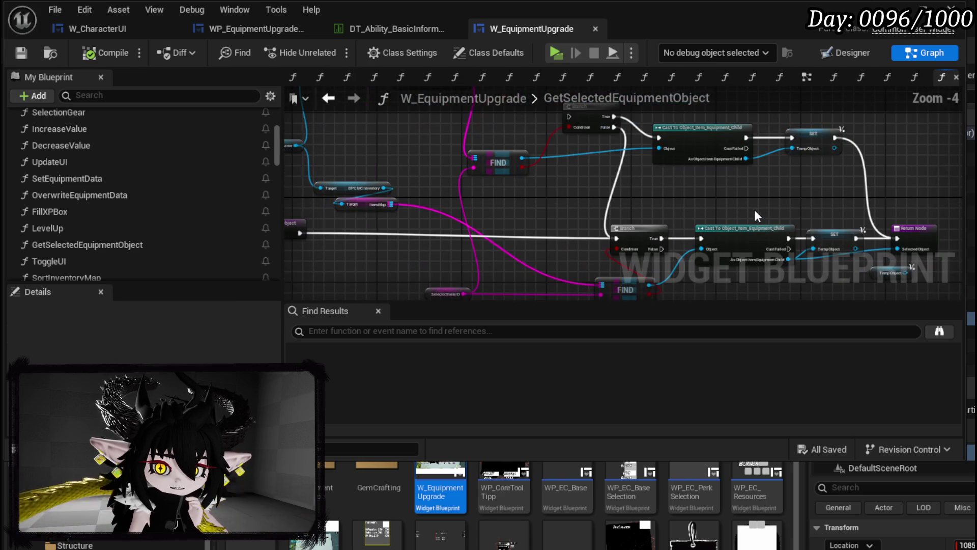
{"action": "left_click_drag", "start_coordinate": [754, 209], "coordinate": [643, 181]}
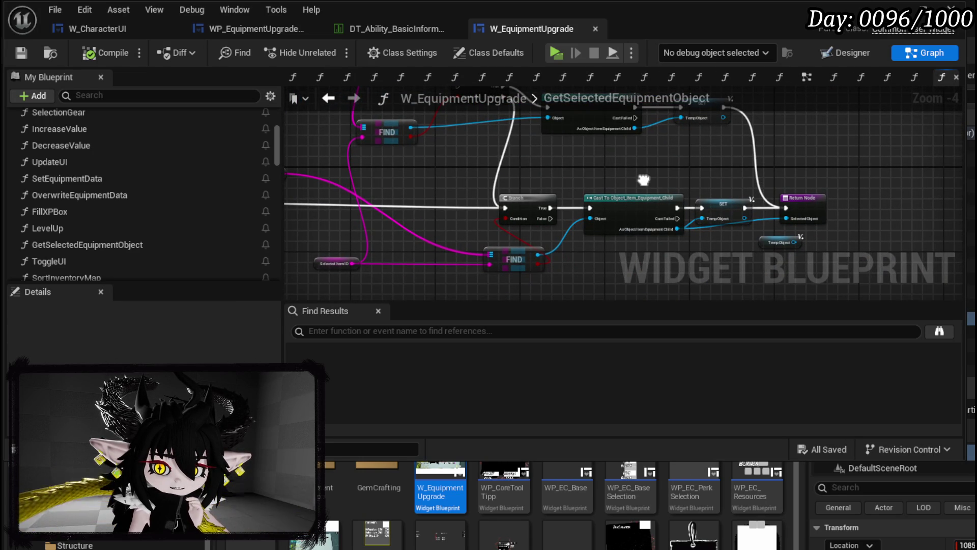
{"action": "left_click_drag", "start_coordinate": [644, 180], "coordinate": [784, 184]}
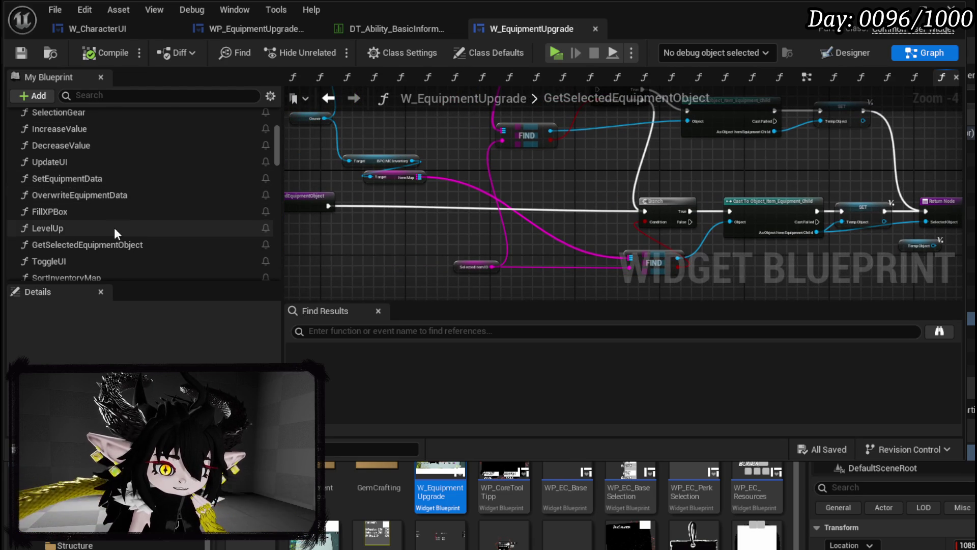
Revisit LevelUp and GetSelectedEquipmentObject, then bring up the ToggleUI graph.
{"action": "left_click", "coordinate": [151, 248]}
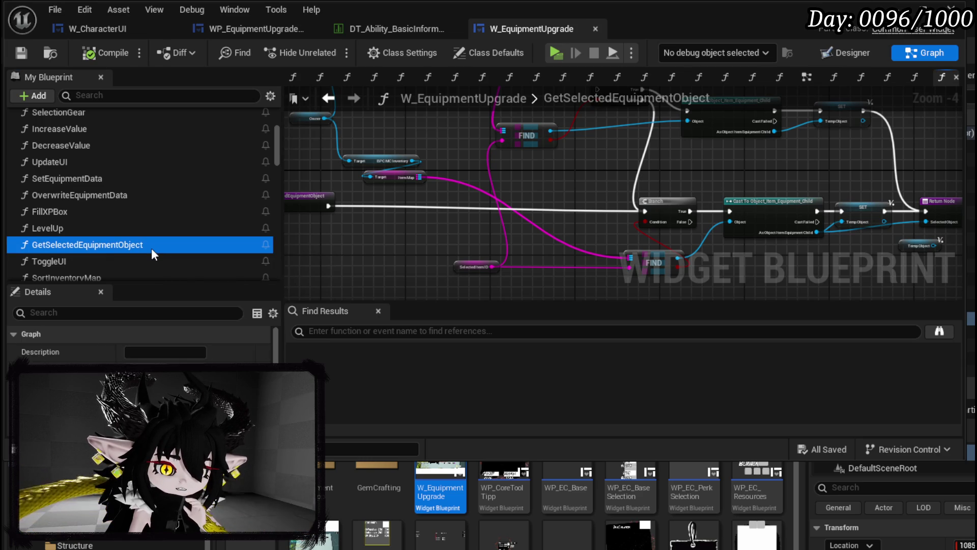
{"action": "left_click", "coordinate": [102, 249], "text": "ctrl"}
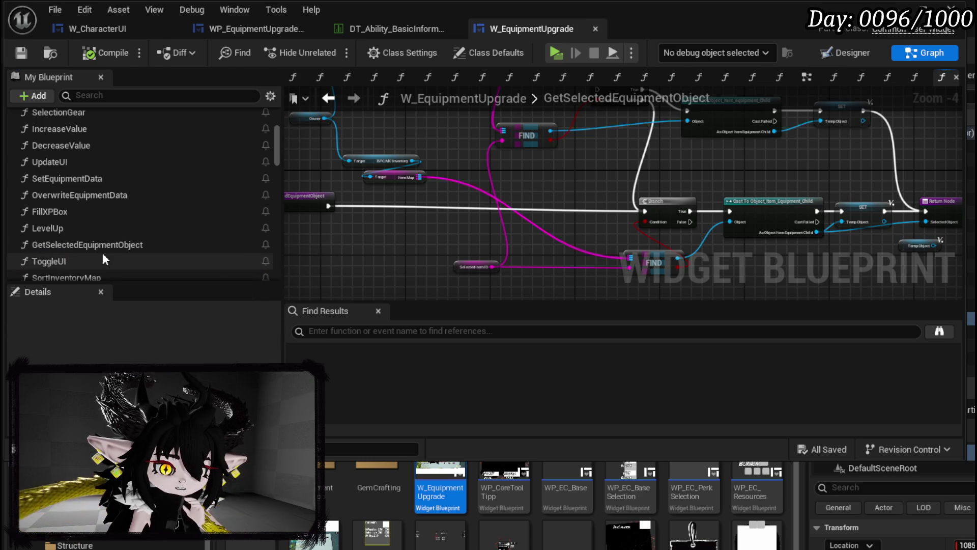
{"action": "double_click", "coordinate": [78, 227]}
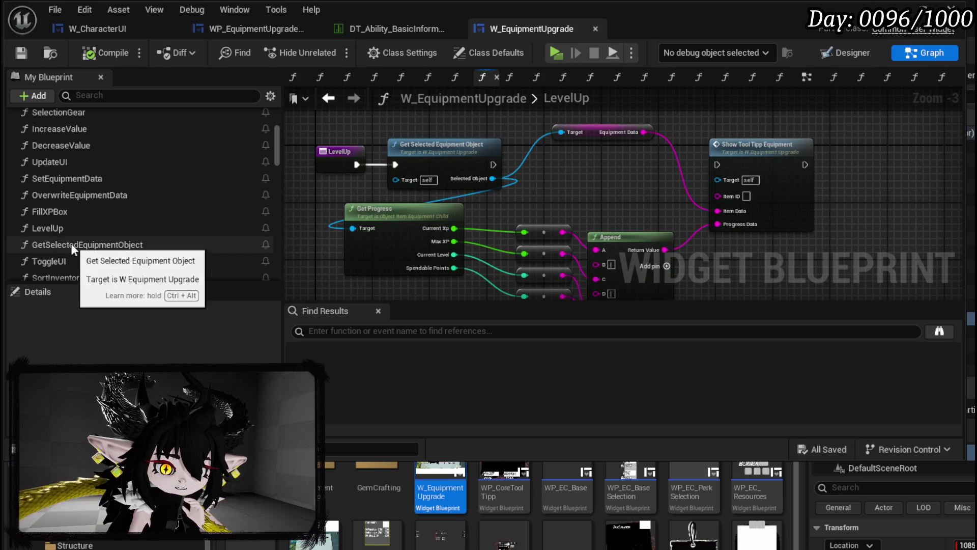
{"action": "double_click", "coordinate": [71, 244]}
{"action": "scroll", "coordinate": [77, 246], "scroll_direction": "down", "scroll_amount": 1}
{"action": "double_click", "coordinate": [92, 239]}
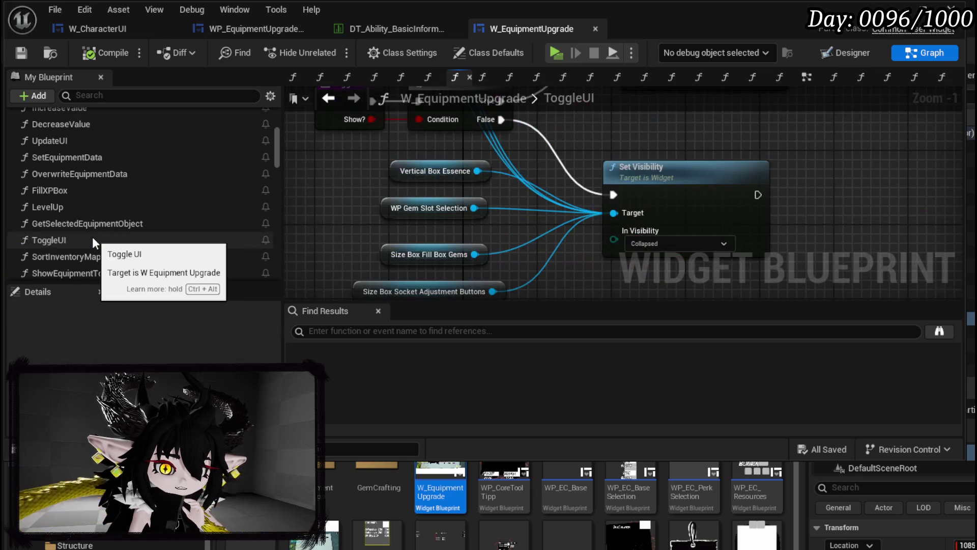
{"action": "scroll", "coordinate": [93, 237], "scroll_direction": "down", "scroll_amount": 1}
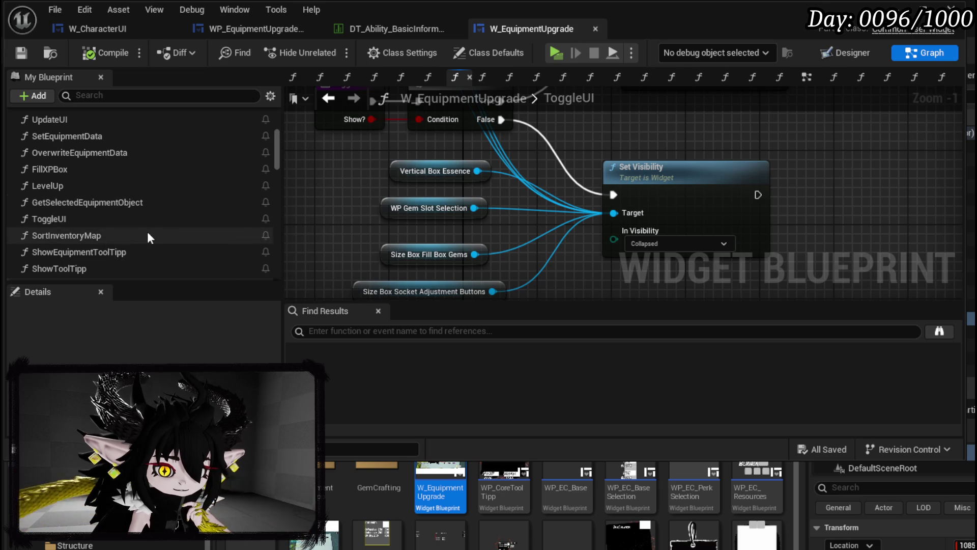
Open ShowToolTipp from further down the My Blueprint function list.
{"action": "scroll", "coordinate": [127, 224], "scroll_direction": "down", "scroll_amount": 2}
{"action": "double_click", "coordinate": [118, 220]}
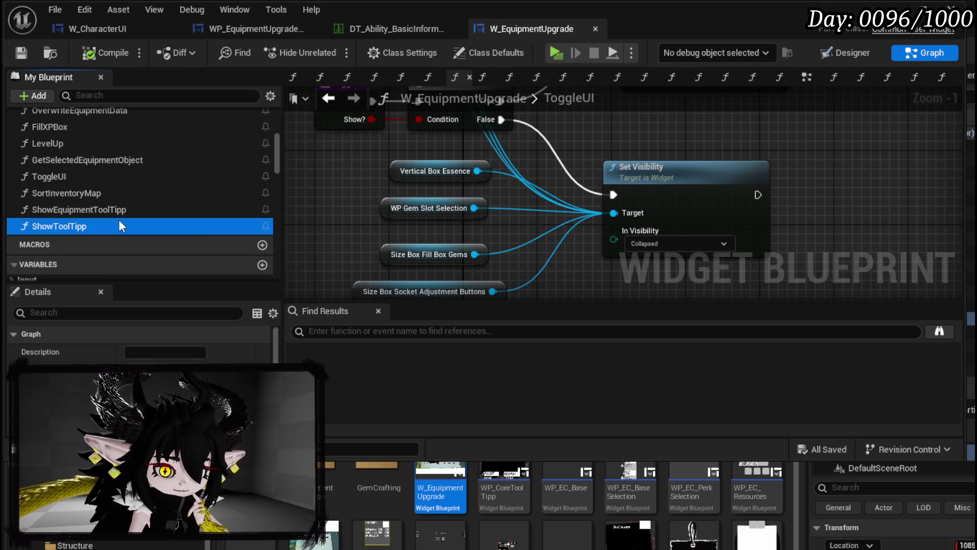
Glance over the ShowToolTipp graph, then bring the L_DungeonCreationTest level editor forward.
{"action": "left_click_drag", "start_coordinate": [507, 206], "coordinate": [501, 182]}
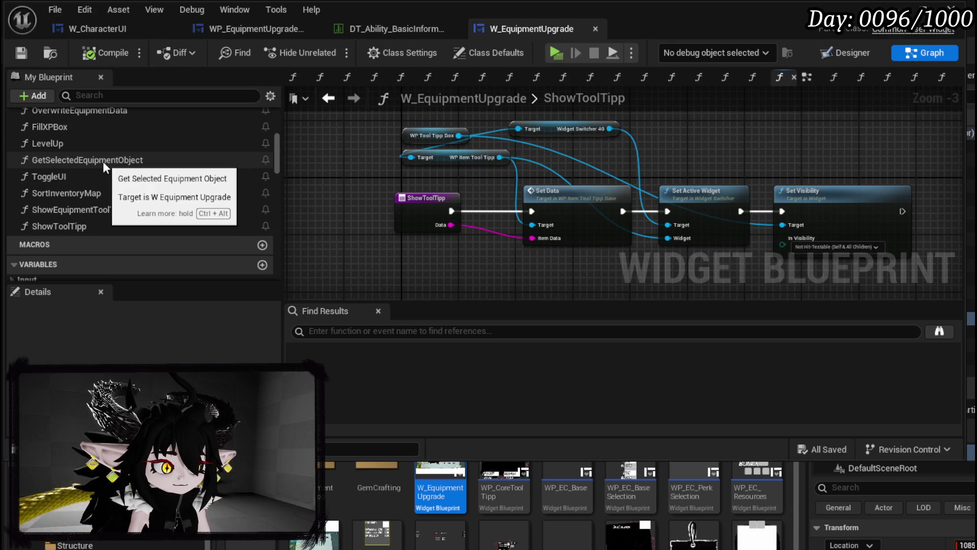
{"action": "scroll", "coordinate": [76, 139], "scroll_direction": "up", "scroll_amount": 1}
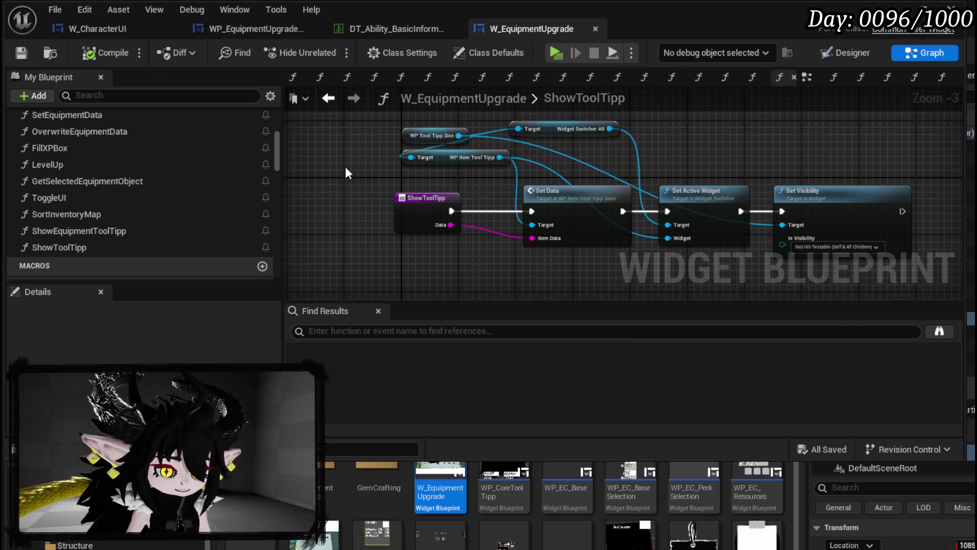
{"action": "left_click", "coordinate": [896, 8]}
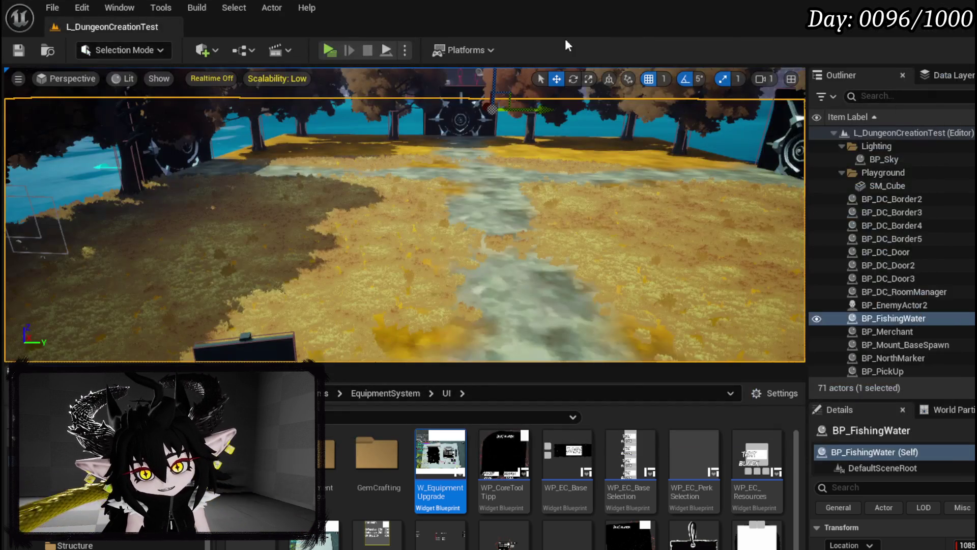
Save all changes, load Desert_World from Recent Levels, and play it as a standalone game.
{"action": "key", "text": "ctrl+s"}
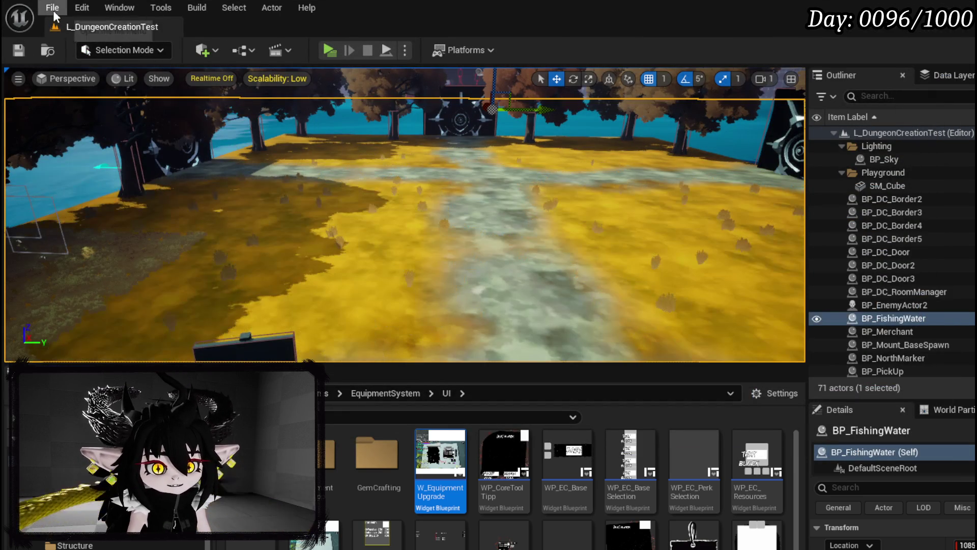
{"action": "left_click", "coordinate": [53, 9]}
{"action": "mouse_move", "coordinate": [189, 102]}
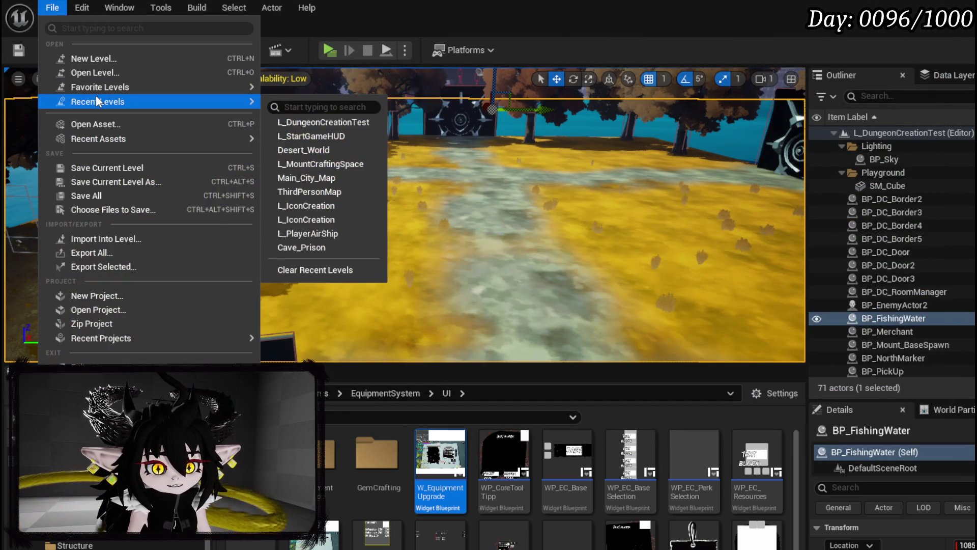
{"action": "left_click", "coordinate": [305, 152]}
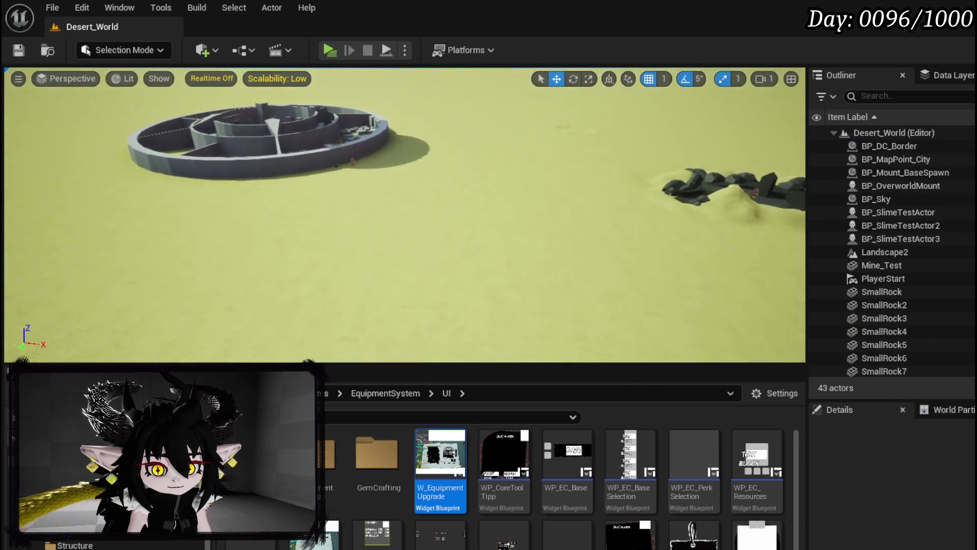
{"action": "left_click", "coordinate": [329, 50]}
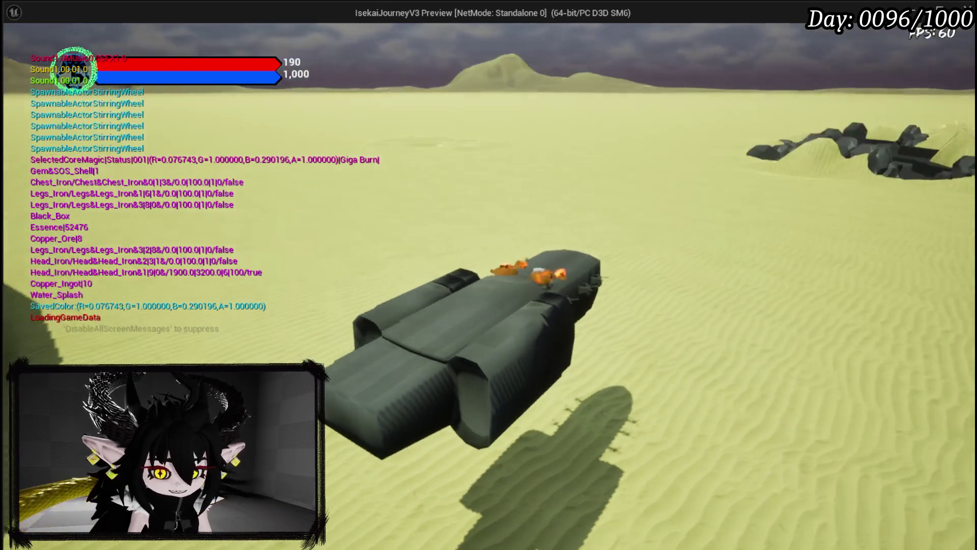
Stop the preview, save Desert_World, reopen L_DungeonCreationTest, and return to W_EquipmentUpgrade.
{"action": "key", "text": "Escape"}
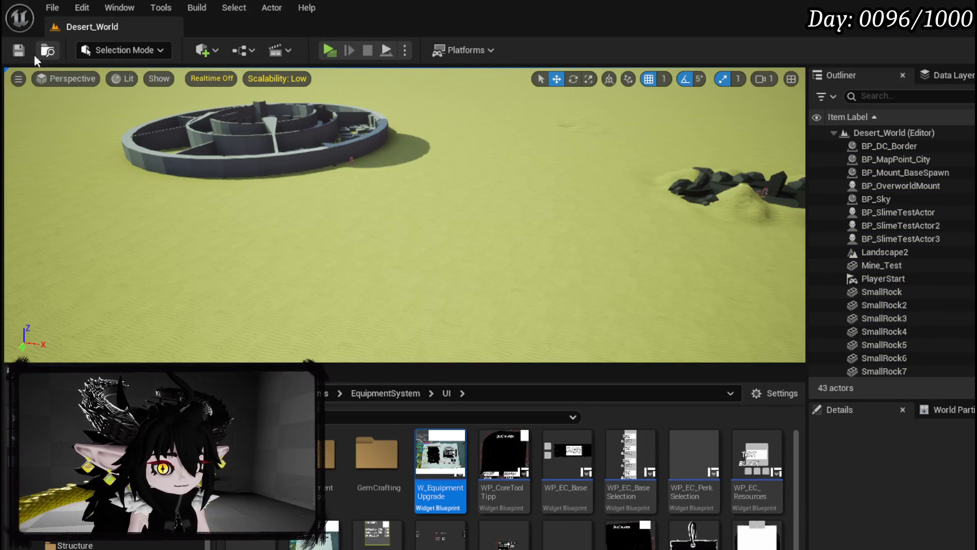
{"action": "key", "text": "ctrl+s"}
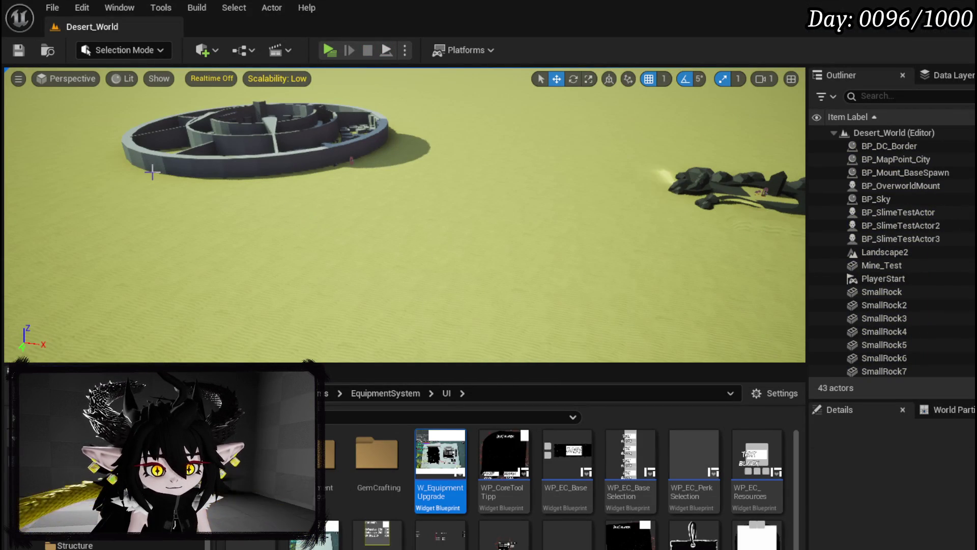
{"action": "left_click", "coordinate": [53, 8]}
{"action": "mouse_move", "coordinate": [102, 105]}
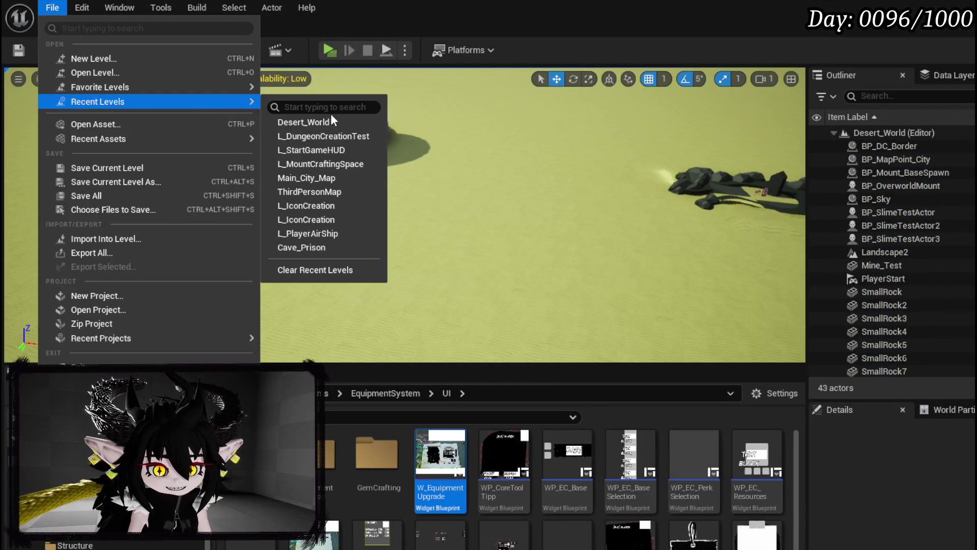
{"action": "left_click", "coordinate": [333, 136]}
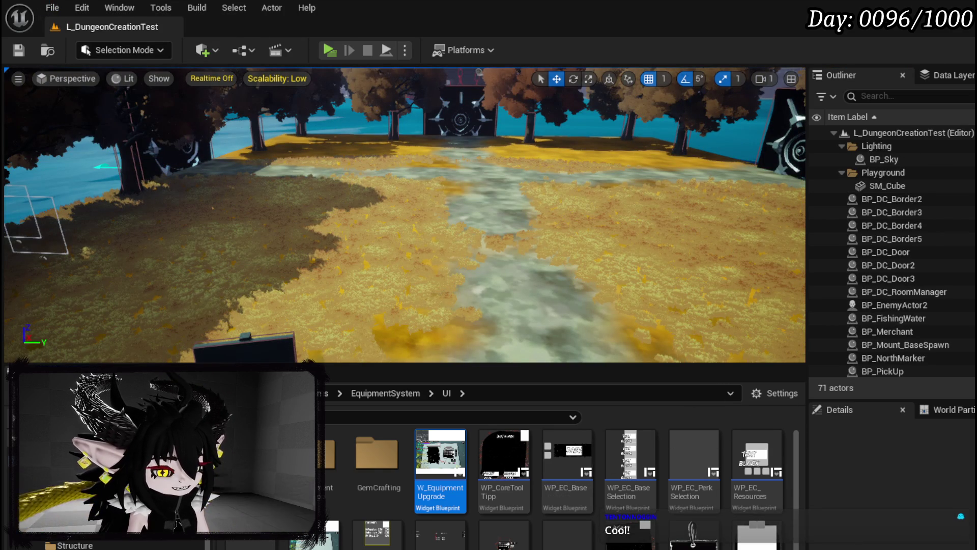
{"action": "key", "text": "alt+Tab"}
{"action": "mouse_move", "coordinate": [545, 270]}
{"action": "left_mouse_down"}
{"action": "mouse_move", "coordinate": [489, 224]}
{"action": "mouse_move", "coordinate": [546, 259]}
{"action": "left_mouse_up"}
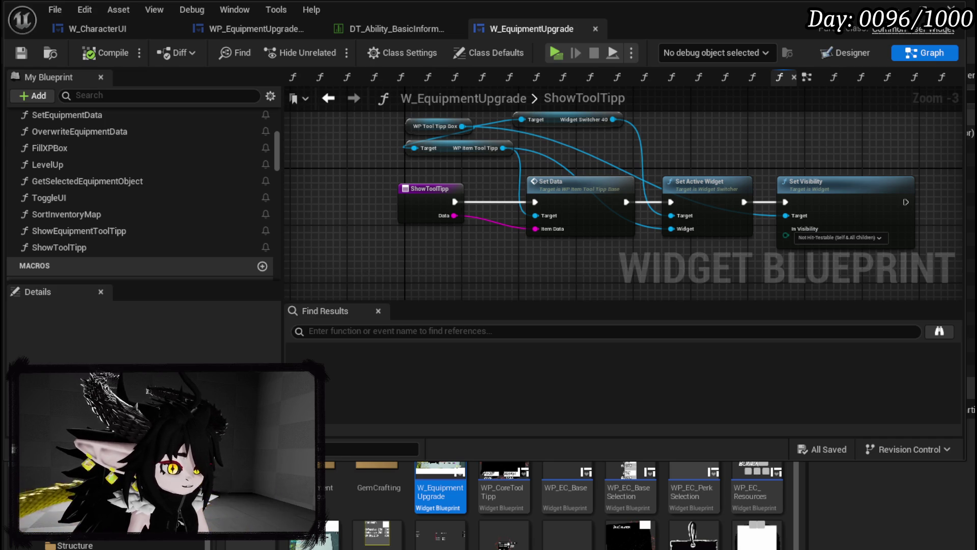
Switch to the Brave browser playing Gorillaz' Feel Good Inc. on YouTube.
{"action": "key", "text": "alt+Tab"}
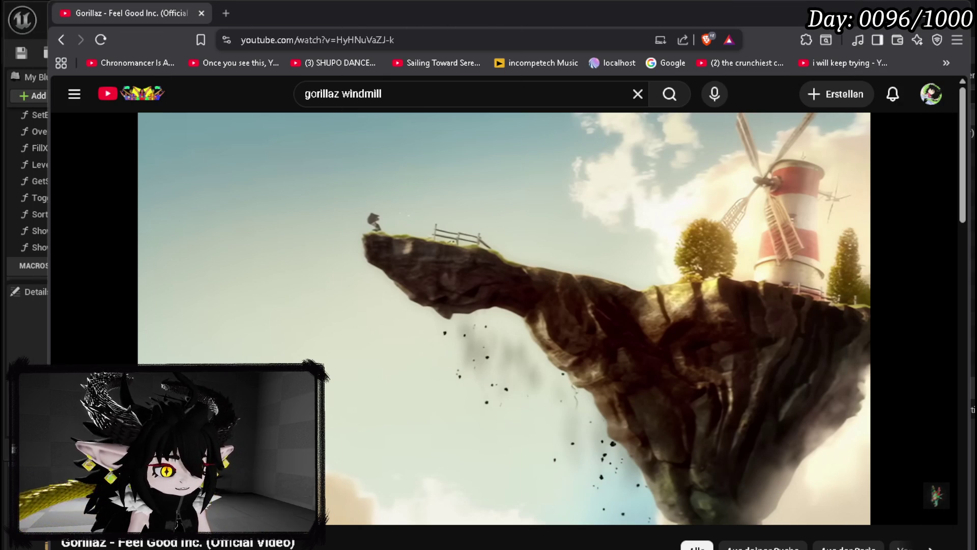
Return to the W_EquipmentUpgrade ShowToolTipp graph in Unreal Engine.
{"action": "key", "text": "alt+Tab"}
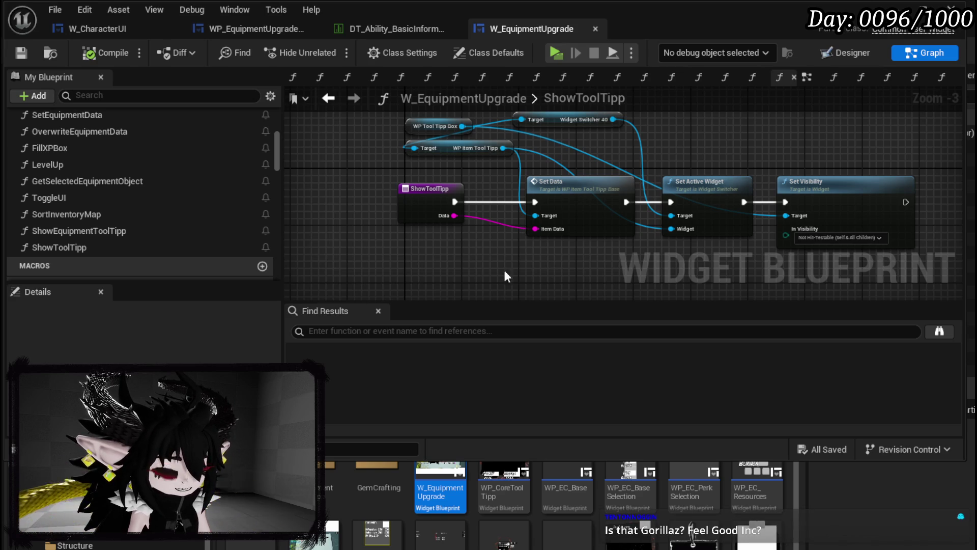
{"action": "scroll", "coordinate": [408, 247], "scroll_direction": "down", "scroll_amount": 2}
Browse the ShowToolTipp graph and My Blueprint function list while saving completes.
{"action": "scroll", "coordinate": [435, 249], "scroll_direction": "up", "scroll_amount": 2}
{"action": "left_click_drag", "start_coordinate": [426, 257], "coordinate": [416, 264]}
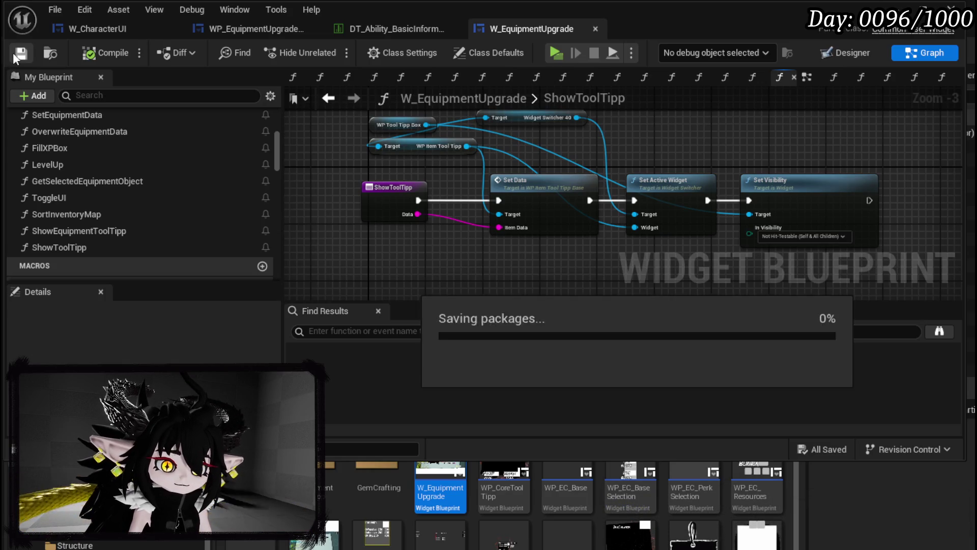
{"action": "scroll", "coordinate": [127, 201], "scroll_direction": "up", "scroll_amount": 5}
{"action": "scroll", "coordinate": [77, 147], "scroll_direction": "up", "scroll_amount": 3}
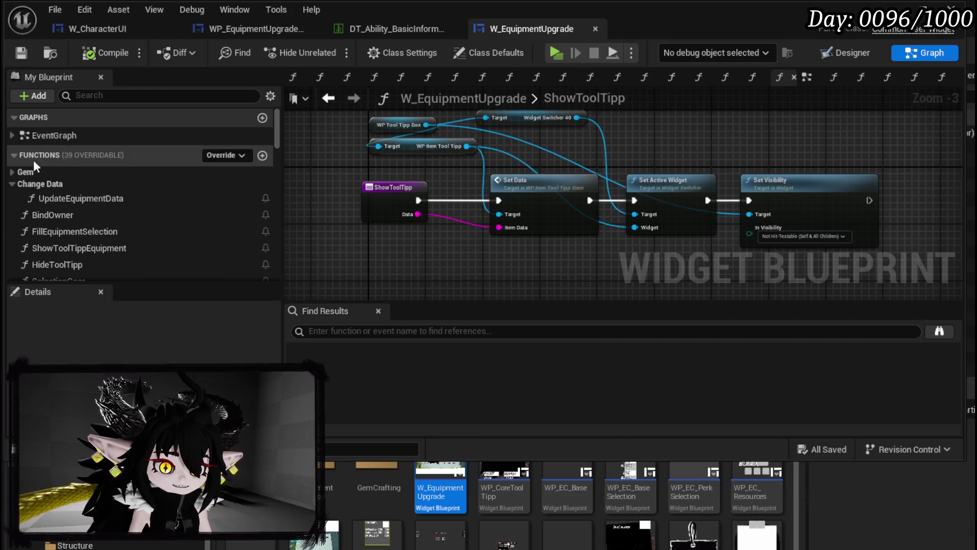
{"action": "scroll", "coordinate": [68, 192], "scroll_direction": "down", "scroll_amount": 2}
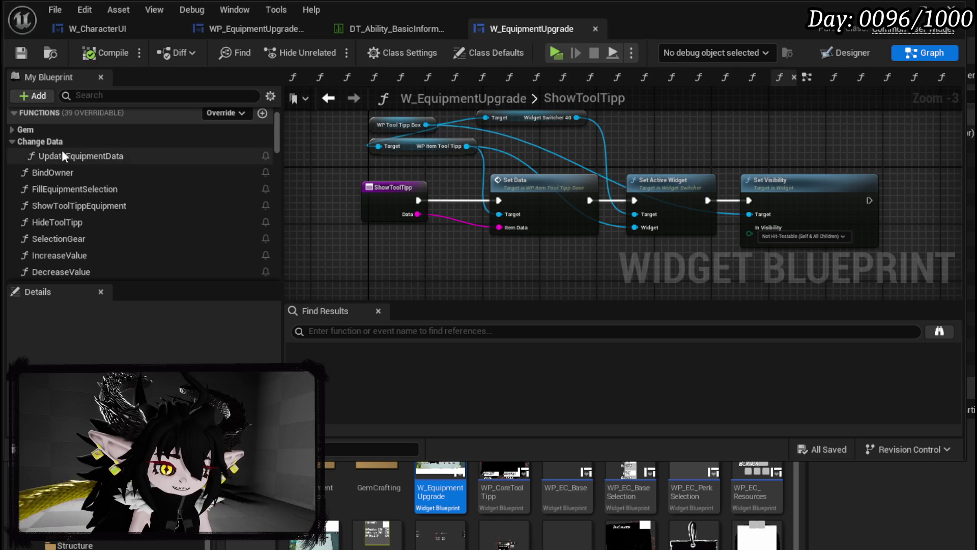
{"action": "scroll", "coordinate": [74, 197], "scroll_direction": "down", "scroll_amount": 2}
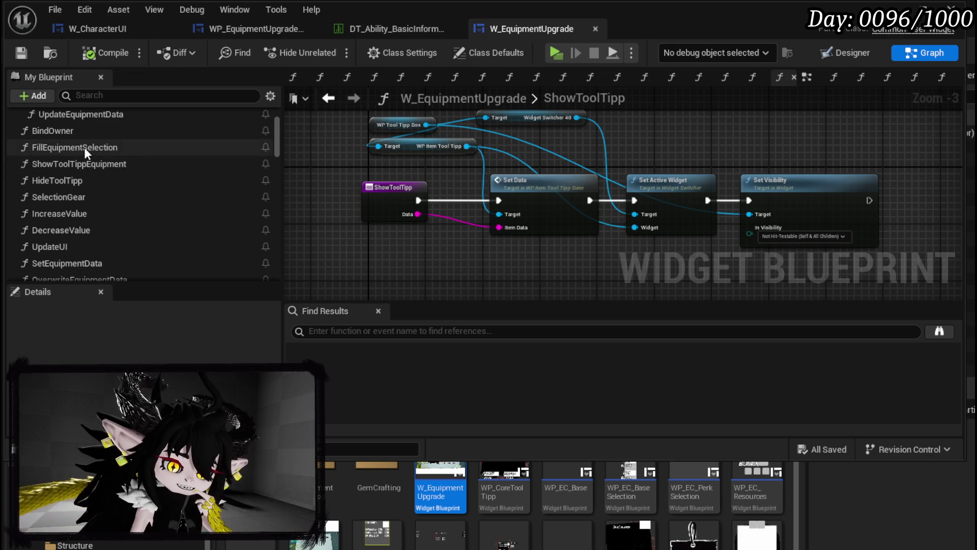
Open FillEquipmentSelection and frame its start, where Size Box Fill Box is set Visible.
{"action": "double_click", "coordinate": [84, 148]}
{"action": "scroll", "coordinate": [666, 228], "scroll_direction": "down", "scroll_amount": 1}
{"action": "mouse_move", "coordinate": [500, 199]}
{"action": "left_mouse_down"}
{"action": "mouse_move", "coordinate": [415, 200]}
{"action": "mouse_move", "coordinate": [612, 268]}
{"action": "mouse_move", "coordinate": [506, 227]}
{"action": "mouse_move", "coordinate": [865, 247]}
{"action": "mouse_move", "coordinate": [897, 276]}
{"action": "left_mouse_up"}
{"action": "scroll", "coordinate": [415, 201], "scroll_direction": "up", "scroll_amount": 1}
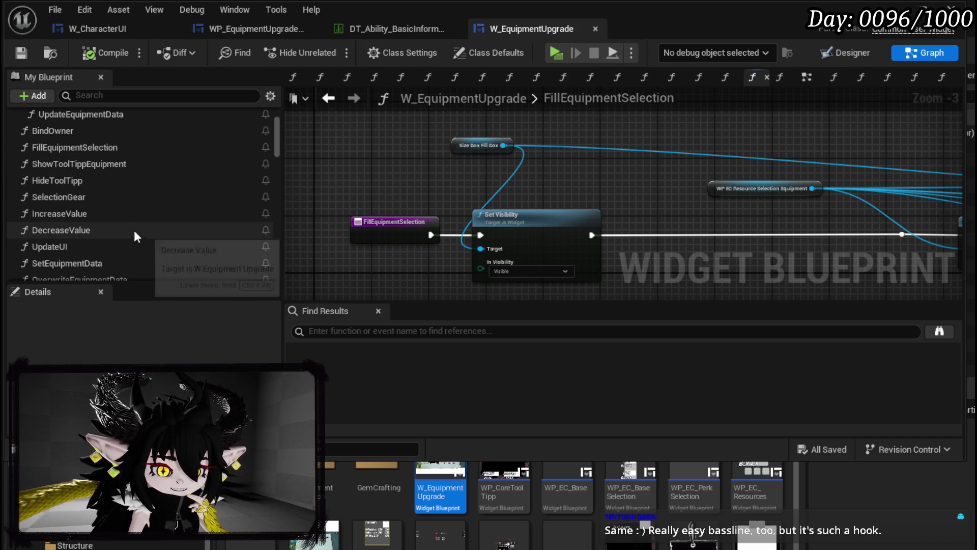
{"action": "scroll", "coordinate": [135, 216], "scroll_direction": "down", "scroll_amount": 2}
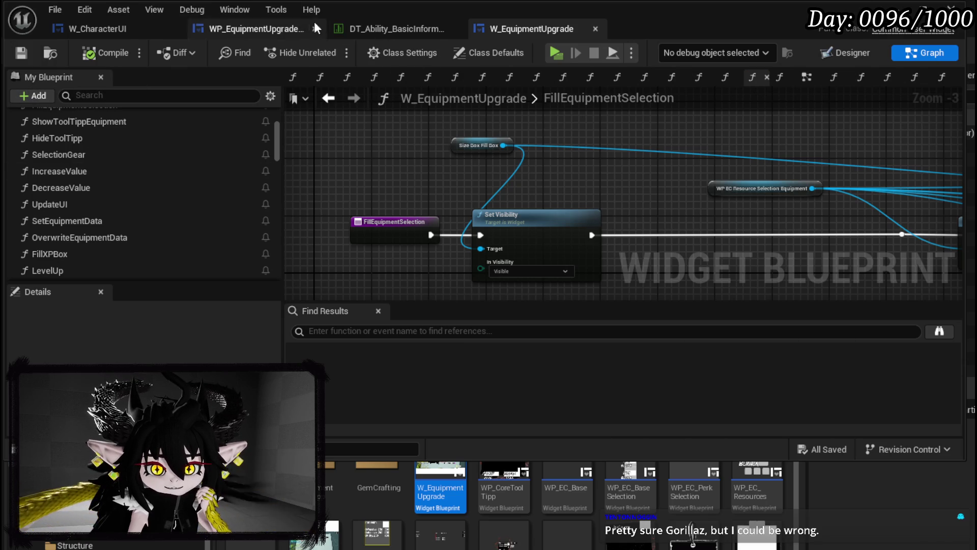
{"action": "left_click", "coordinate": [370, 31]}
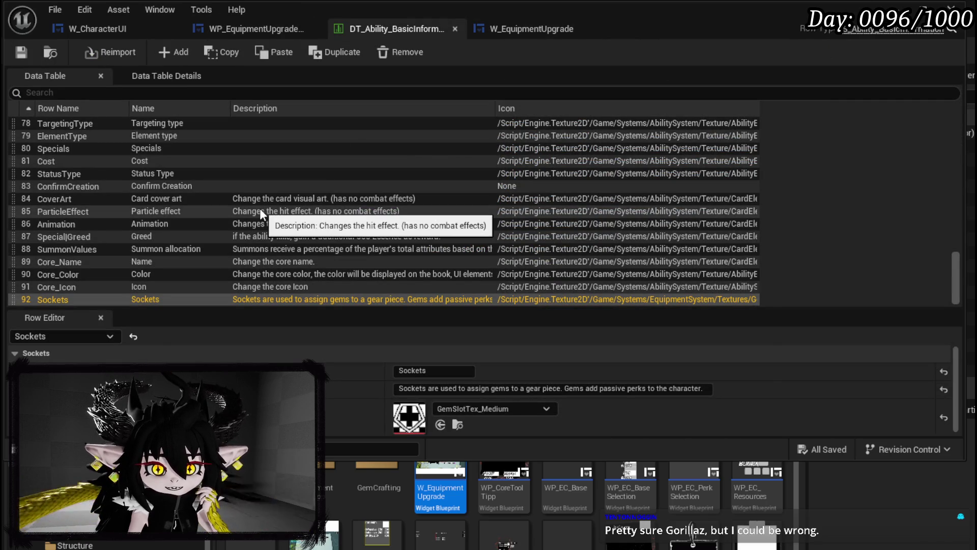
{"action": "left_click", "coordinate": [237, 32]}
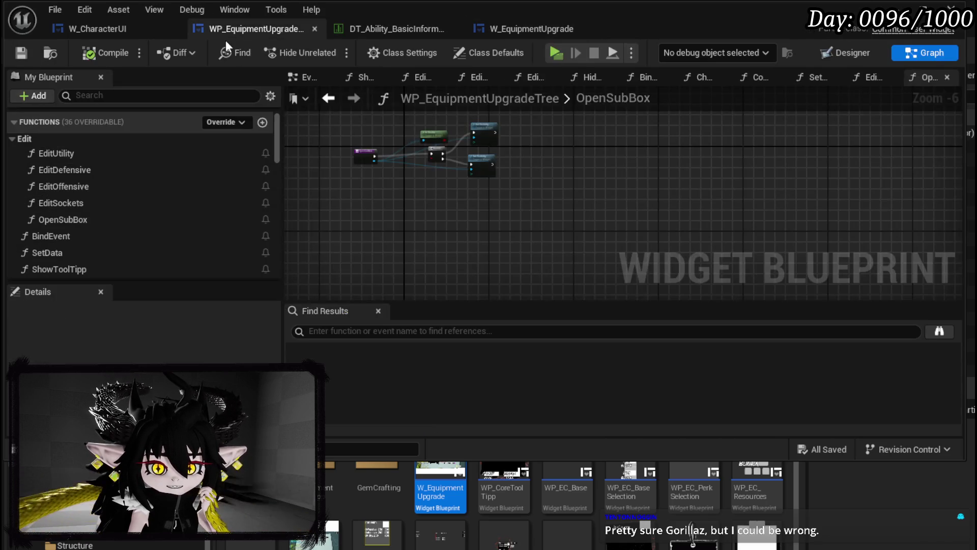
{"action": "left_click", "coordinate": [105, 28]}
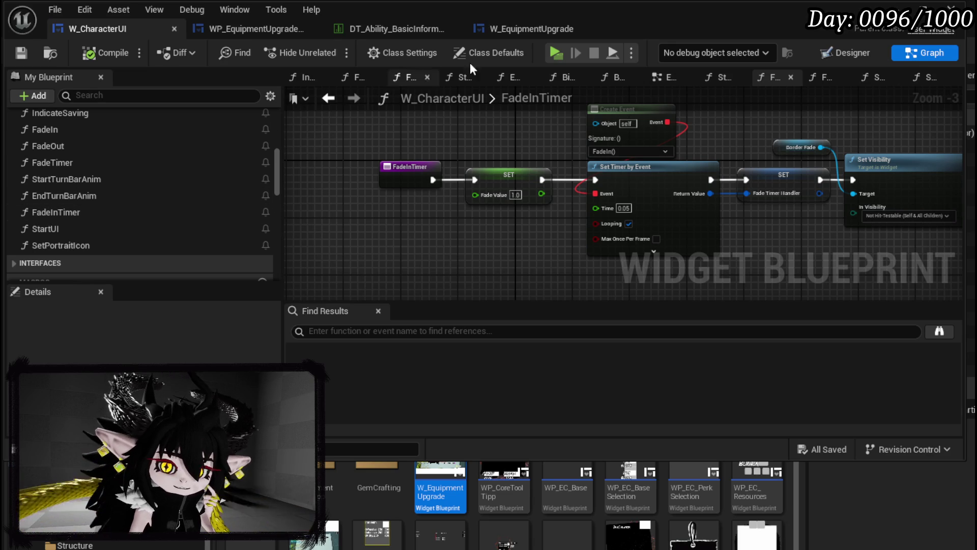
{"action": "left_click", "coordinate": [527, 30]}
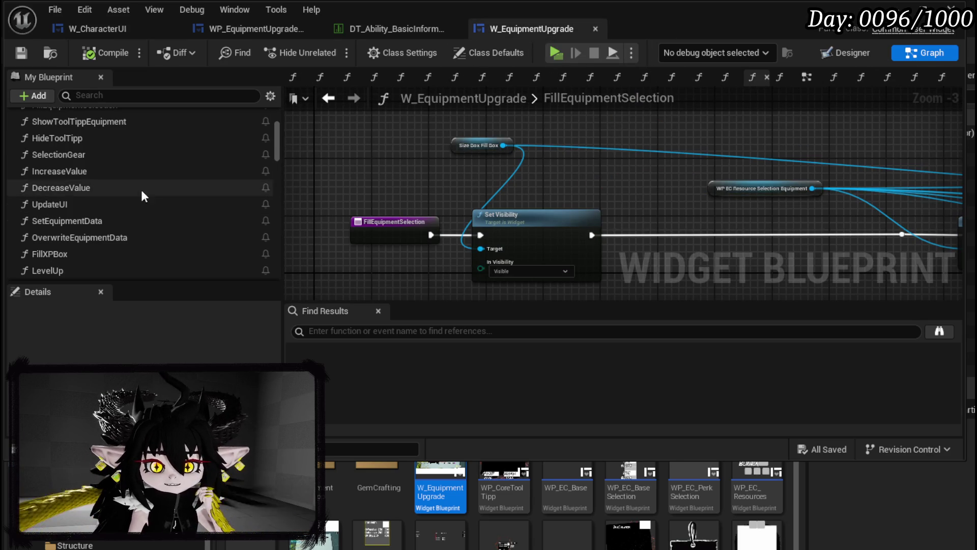
Review the FillEquipmentSelection graph, including the resource selection variable and bind nodes.
{"action": "scroll", "coordinate": [157, 144], "scroll_direction": "up", "scroll_amount": 5}
{"action": "scroll", "coordinate": [157, 145], "scroll_direction": "down", "scroll_amount": 2}
{"action": "scroll", "coordinate": [157, 143], "scroll_direction": "down", "scroll_amount": 10}
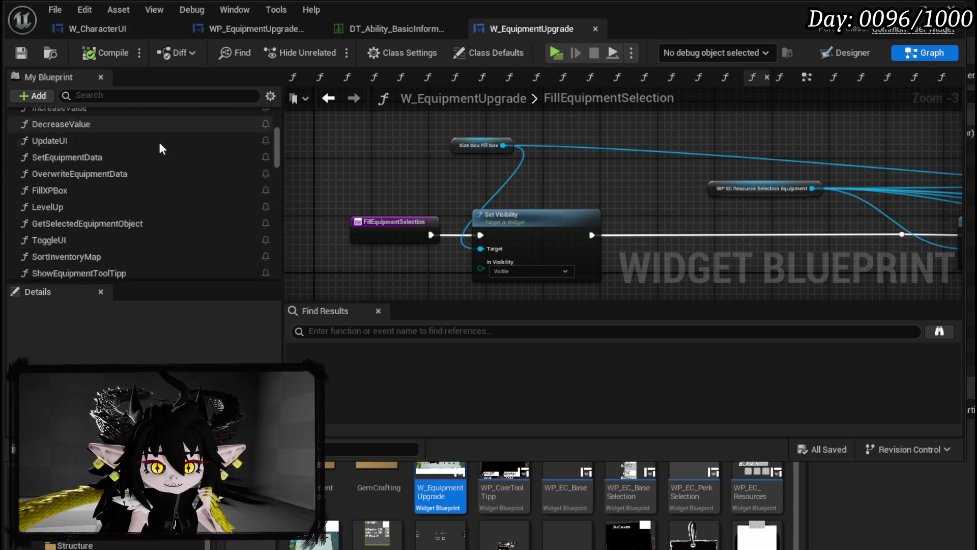
{"action": "scroll", "coordinate": [258, 145], "scroll_direction": "down", "scroll_amount": 10}
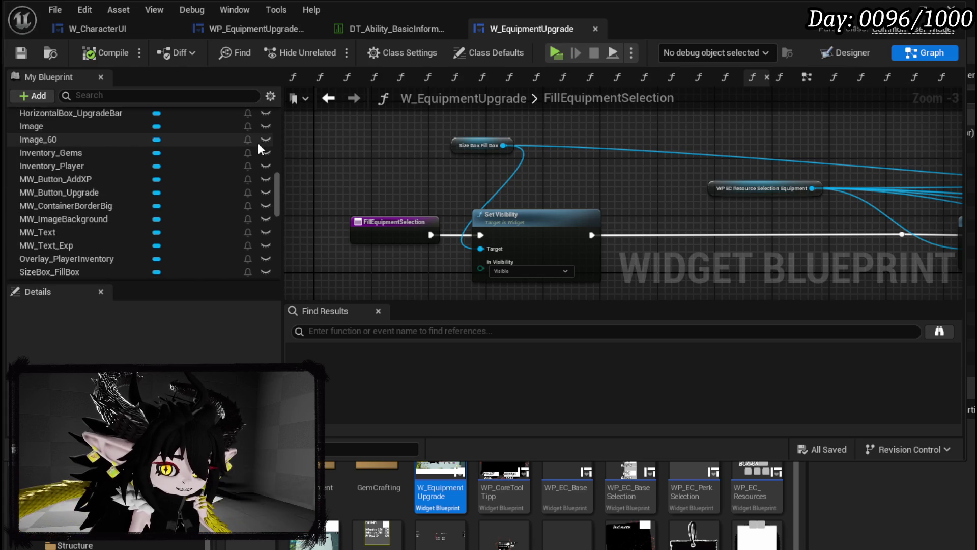
{"action": "scroll", "coordinate": [257, 143], "scroll_direction": "down", "scroll_amount": 8}
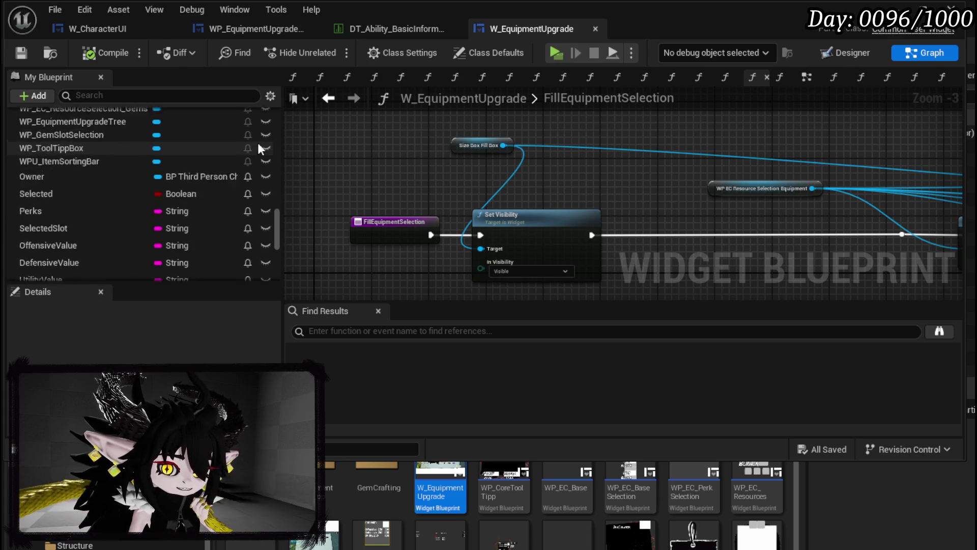
{"action": "scroll", "coordinate": [257, 142], "scroll_direction": "up", "scroll_amount": 4}
{"action": "scroll", "coordinate": [257, 143], "scroll_direction": "down", "scroll_amount": 4}
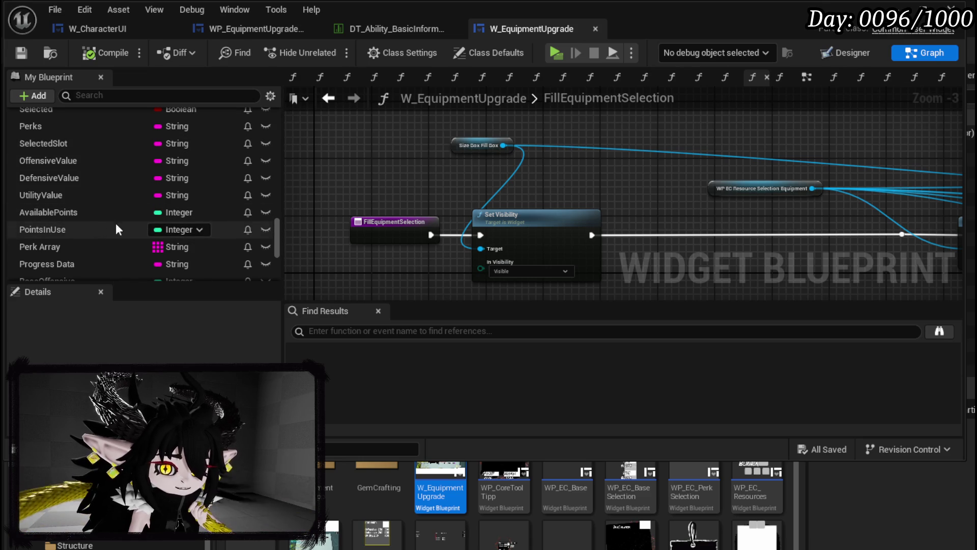
{"action": "scroll", "coordinate": [517, 173], "scroll_direction": "down", "scroll_amount": 2}
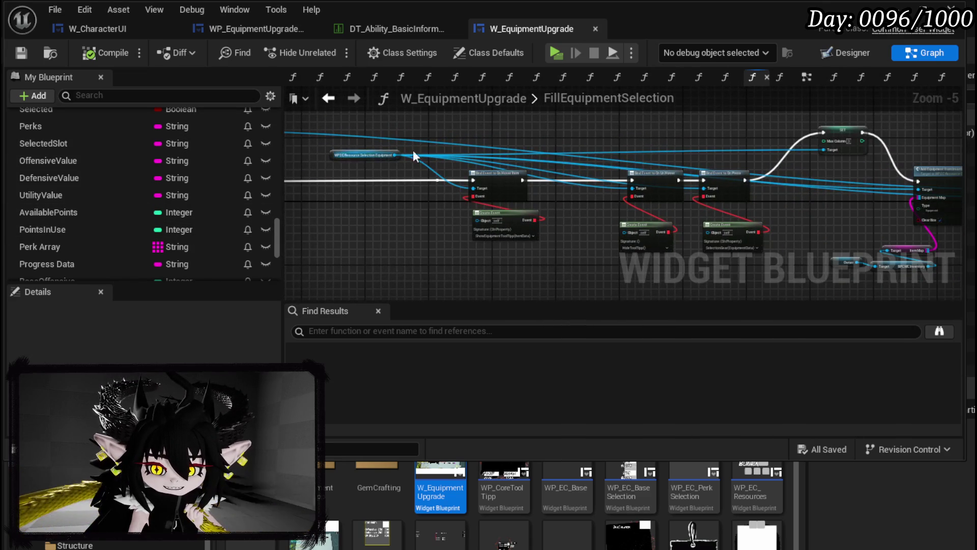
{"action": "scroll", "coordinate": [524, 159], "scroll_direction": "up", "scroll_amount": 2}
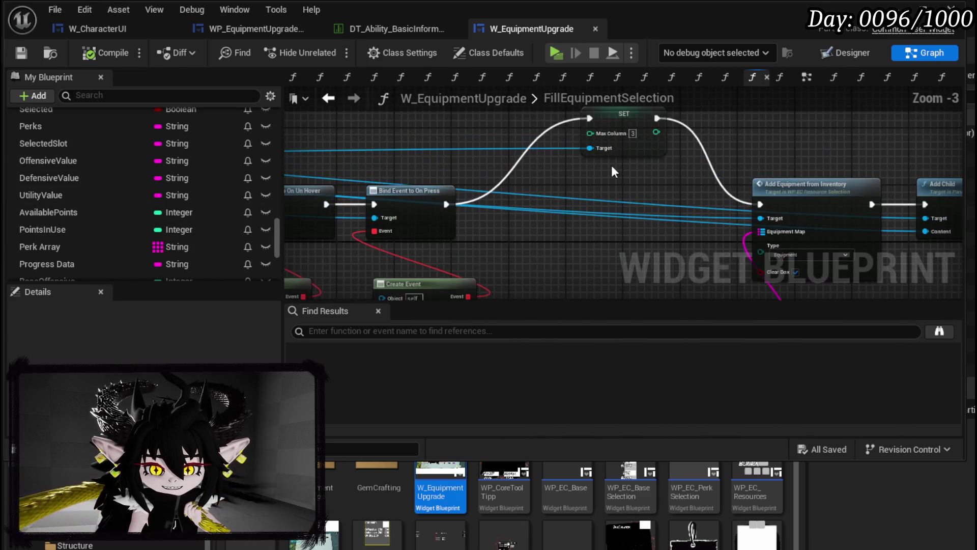
{"action": "left_click_drag", "start_coordinate": [613, 167], "coordinate": [759, 162]}
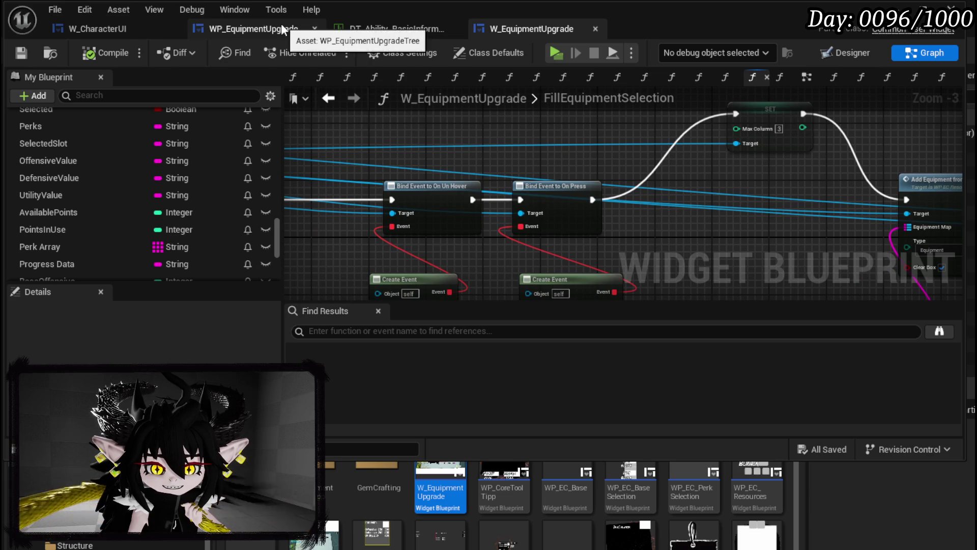
{"action": "scroll", "coordinate": [478, 125], "scroll_direction": "down", "scroll_amount": 2}
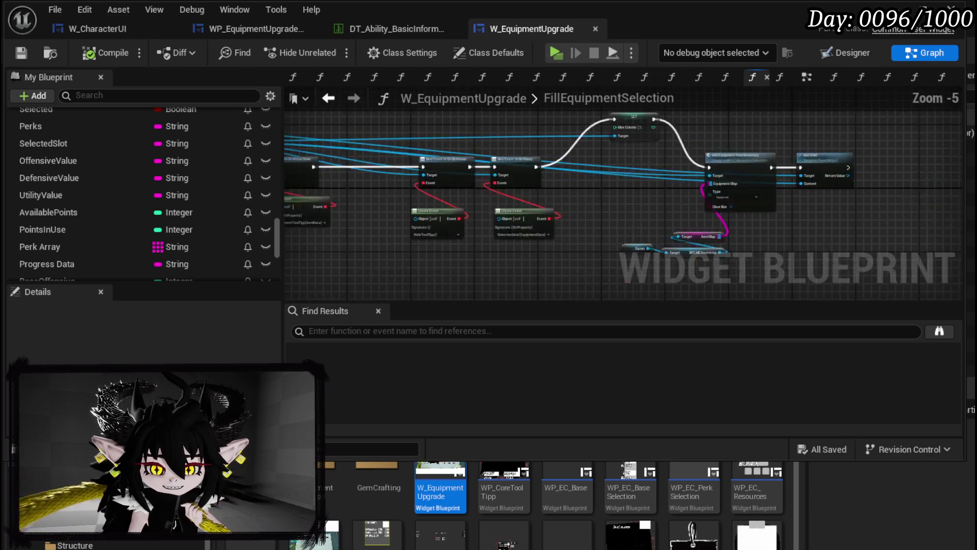
{"action": "scroll", "coordinate": [602, 118], "scroll_direction": "up", "scroll_amount": 2}
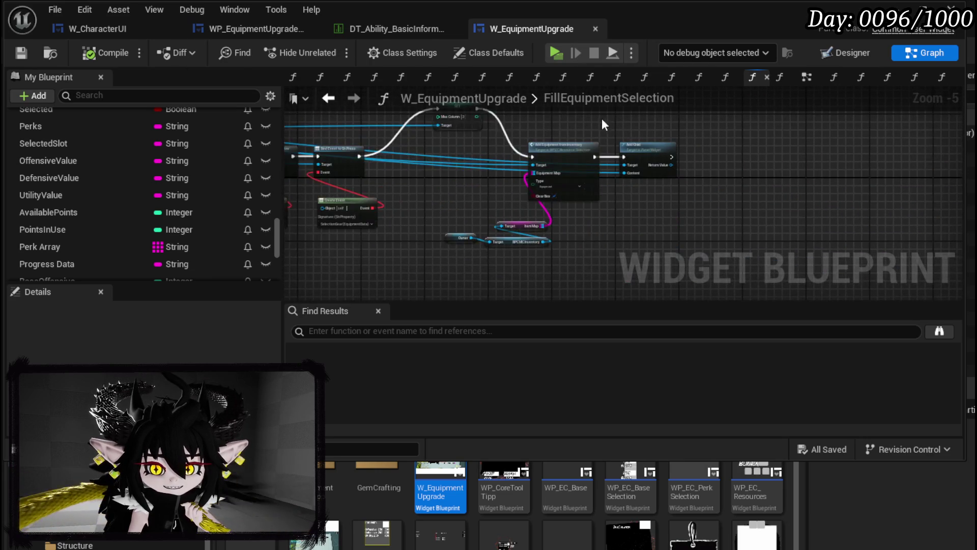
{"action": "mouse_move", "coordinate": [613, 144]}
{"action": "left_mouse_down"}
{"action": "mouse_move", "coordinate": [728, 193]}
{"action": "mouse_move", "coordinate": [406, 188]}
{"action": "mouse_move", "coordinate": [239, 143]}
{"action": "left_mouse_up"}
{"action": "scroll", "coordinate": [611, 157], "scroll_direction": "down", "scroll_amount": 2}
{"action": "mouse_move", "coordinate": [611, 157]}
{"action": "left_mouse_down"}
{"action": "mouse_move", "coordinate": [545, 153]}
{"action": "mouse_move", "coordinate": [664, 157]}
{"action": "left_mouse_up"}
{"action": "scroll", "coordinate": [544, 152], "scroll_direction": "up", "scroll_amount": 3}
{"action": "scroll", "coordinate": [187, 152], "scroll_direction": "up", "scroll_amount": 15}
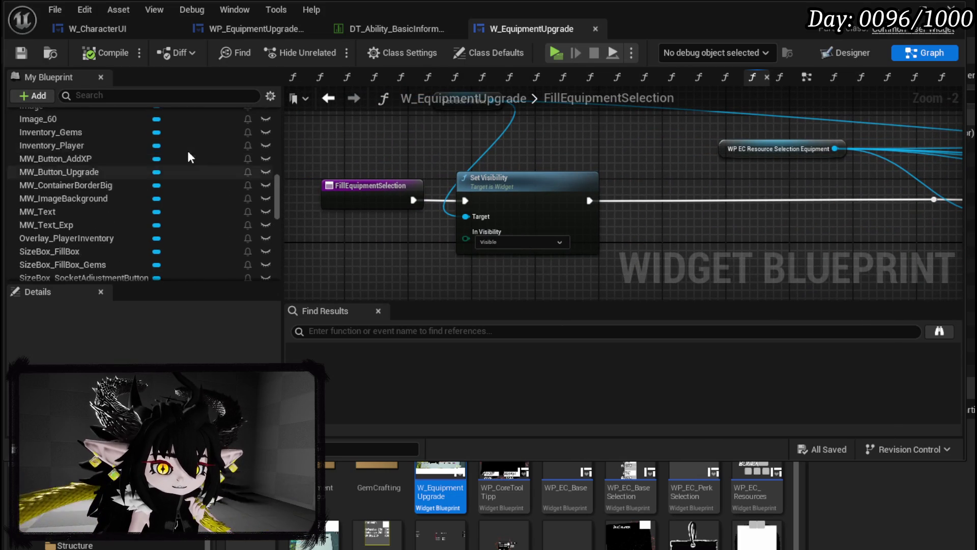
{"action": "scroll", "coordinate": [187, 153], "scroll_direction": "up", "scroll_amount": 10}
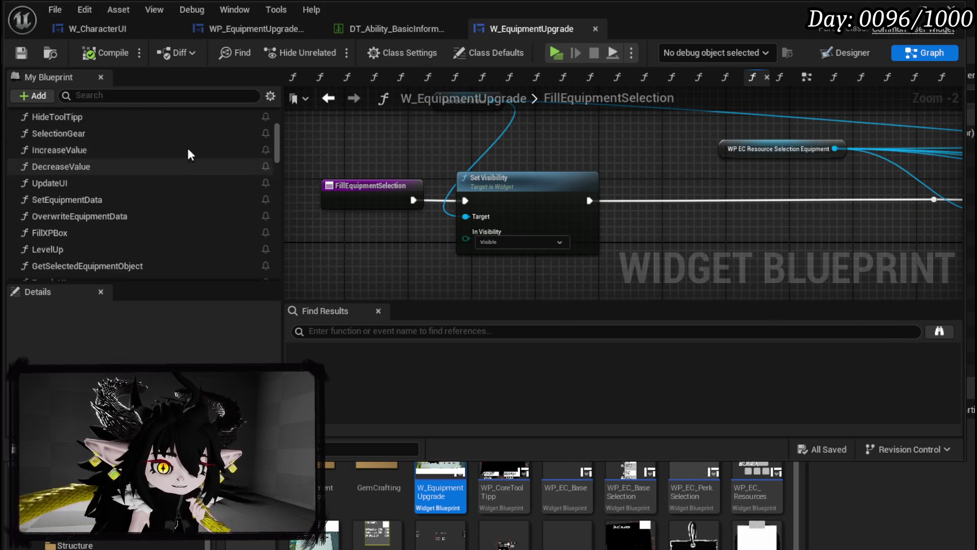
{"action": "scroll", "coordinate": [187, 148], "scroll_direction": "up", "scroll_amount": 2}
Reposition the WP Equipment Upgrade Tree node in BindOwner and save W_EquipmentUpgrade.
{"action": "double_click", "coordinate": [53, 173]}
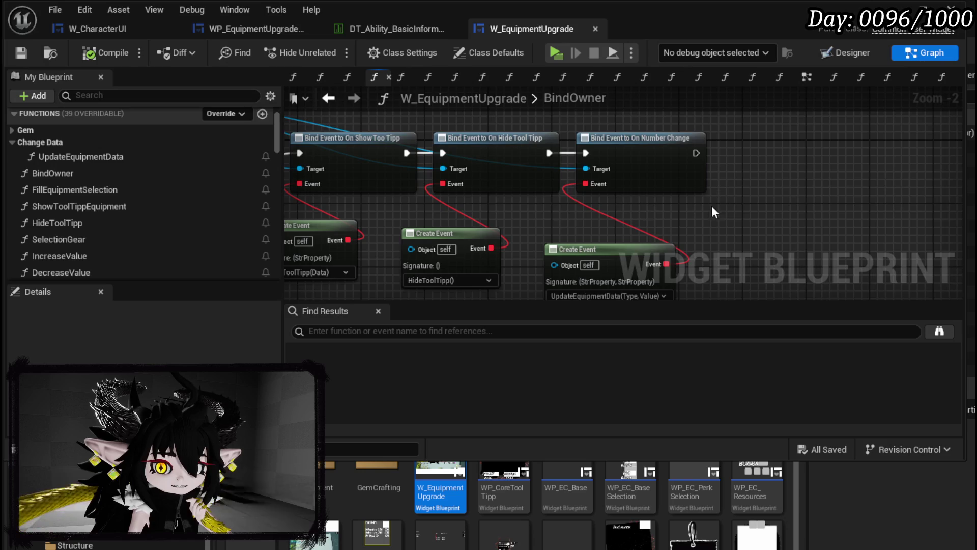
{"action": "scroll", "coordinate": [477, 157], "scroll_direction": "down", "scroll_amount": 3}
{"action": "scroll", "coordinate": [477, 158], "scroll_direction": "up", "scroll_amount": 3}
{"action": "left_click_drag", "start_coordinate": [408, 148], "coordinate": [491, 129]}
{"action": "mouse_move", "coordinate": [636, 147]}
{"action": "left_mouse_down"}
{"action": "mouse_move", "coordinate": [472, 162]}
{"action": "mouse_move", "coordinate": [615, 159]}
{"action": "left_mouse_up"}
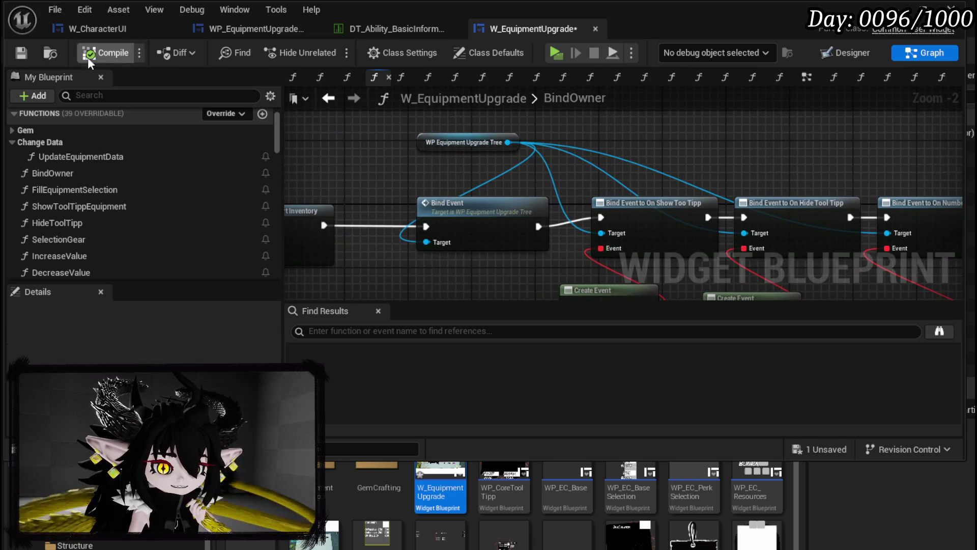
{"action": "left_click", "coordinate": [21, 53]}
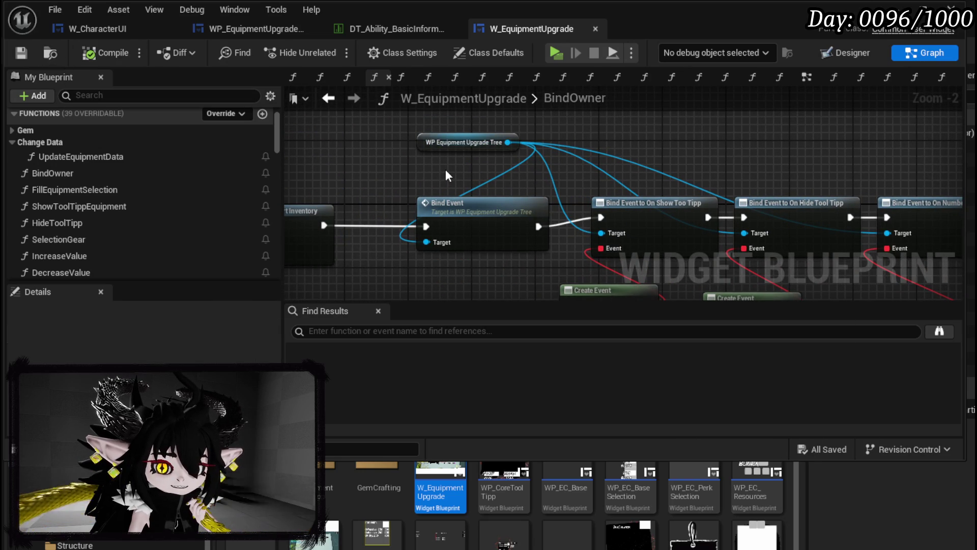
Return to WP_EquipmentUpgradeTree and centre its OpenSubBox nodes.
{"action": "left_click", "coordinate": [259, 29]}
{"action": "scroll", "coordinate": [388, 146], "scroll_direction": "up", "scroll_amount": 2}
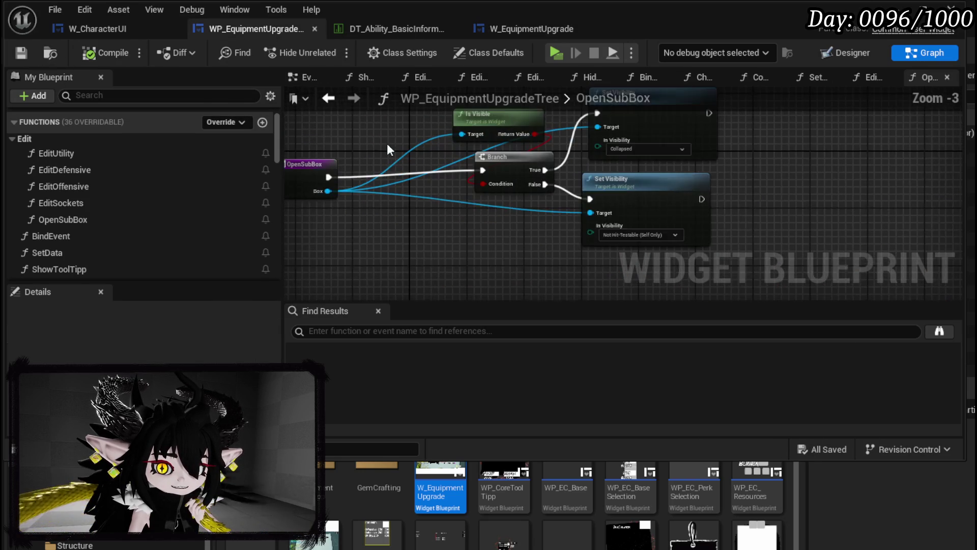
{"action": "left_click_drag", "start_coordinate": [387, 145], "coordinate": [460, 167]}
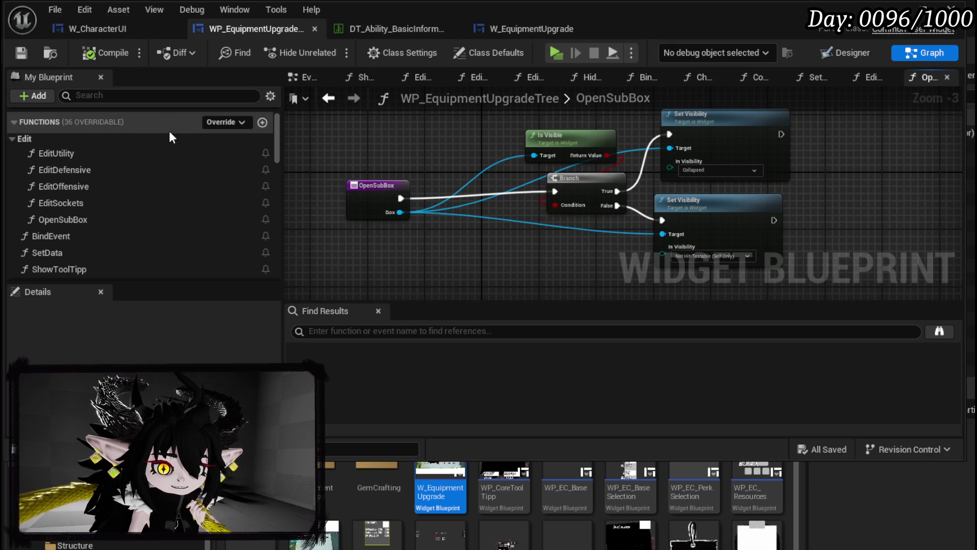
Add a function named UpdatePointsLeft to WP_EquipmentUpgradeTree and compile the blueprint.
{"action": "left_click", "coordinate": [262, 122]}
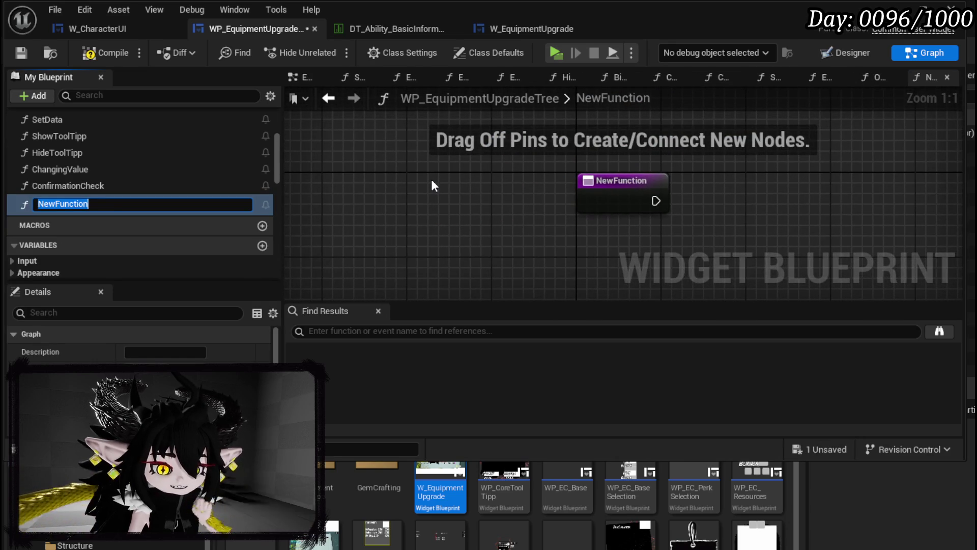
{"action": "type", "text": "U"}
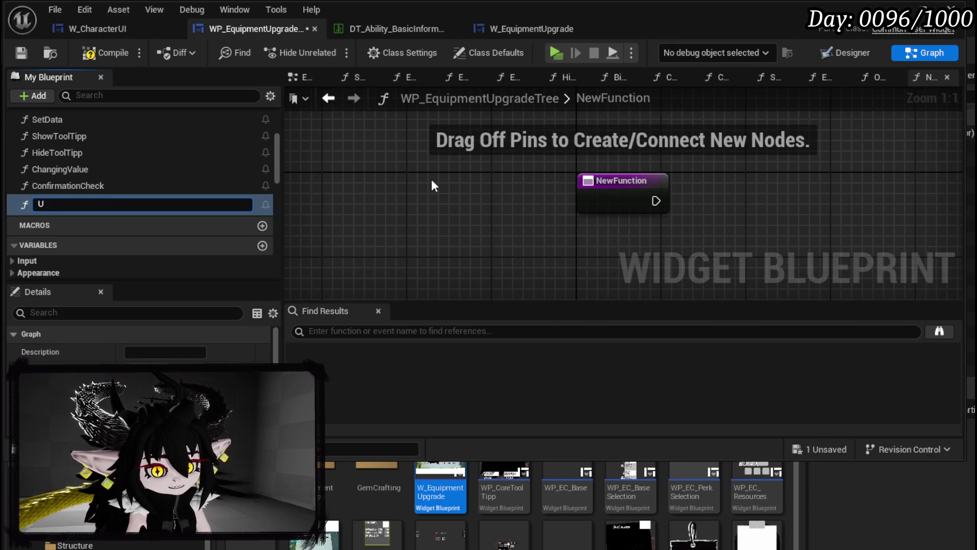
{"action": "type", "text": "pdatePo"}
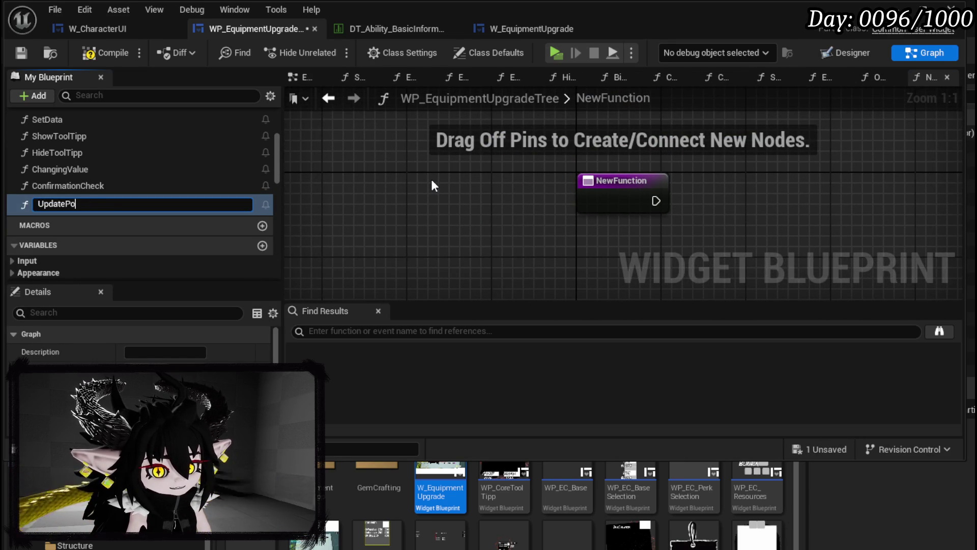
{"action": "type", "text": "intsLeft"}
{"action": "key", "text": "Return"}
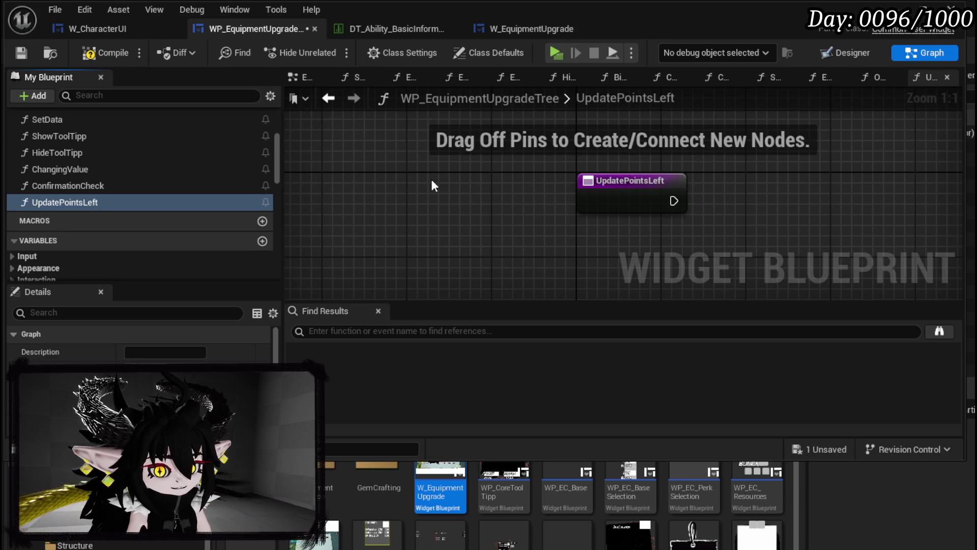
{"action": "left_click", "coordinate": [101, 53]}
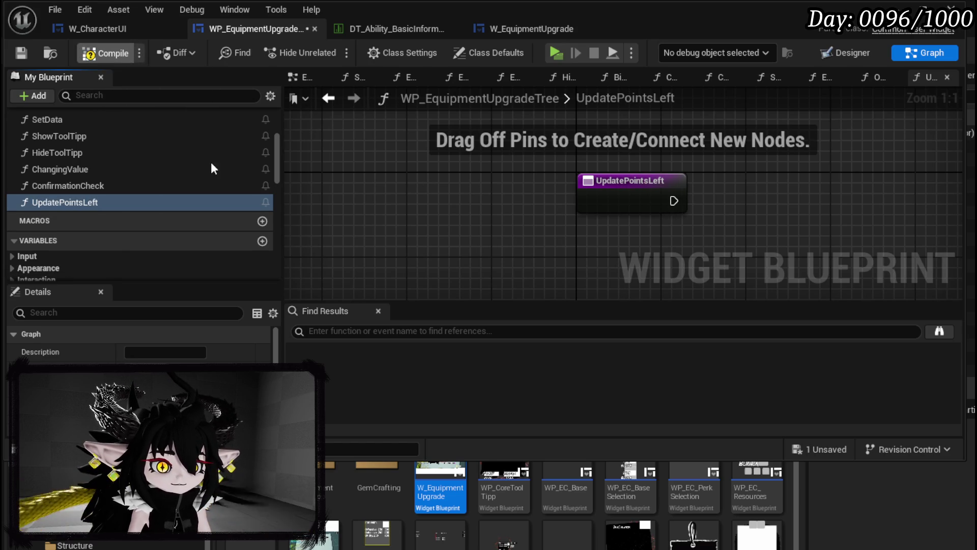
In the ConfirmationCheck graph, create an Integer variable named PointsLeft.
{"action": "double_click", "coordinate": [87, 190]}
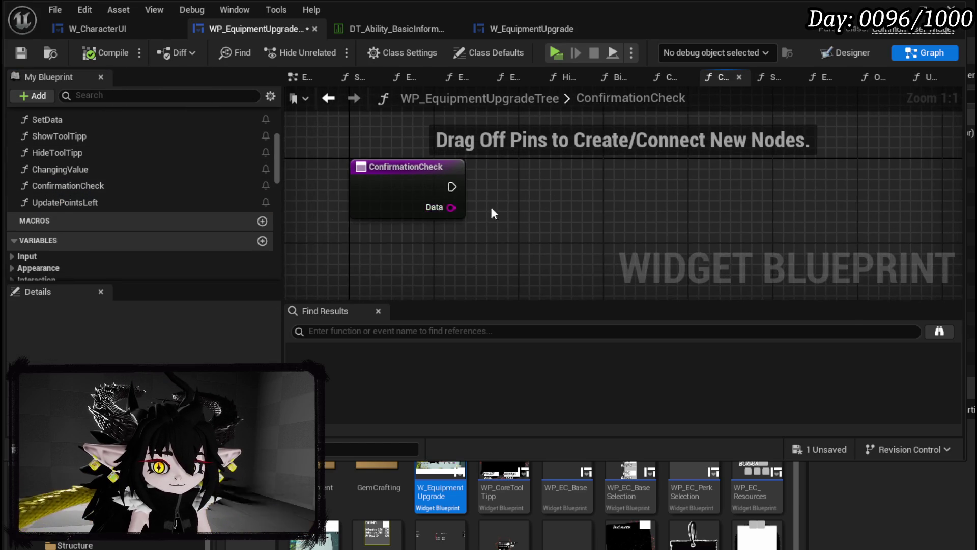
{"action": "scroll", "coordinate": [103, 219], "scroll_direction": "down", "scroll_amount": 8}
{"action": "scroll", "coordinate": [172, 225], "scroll_direction": "down", "scroll_amount": 5}
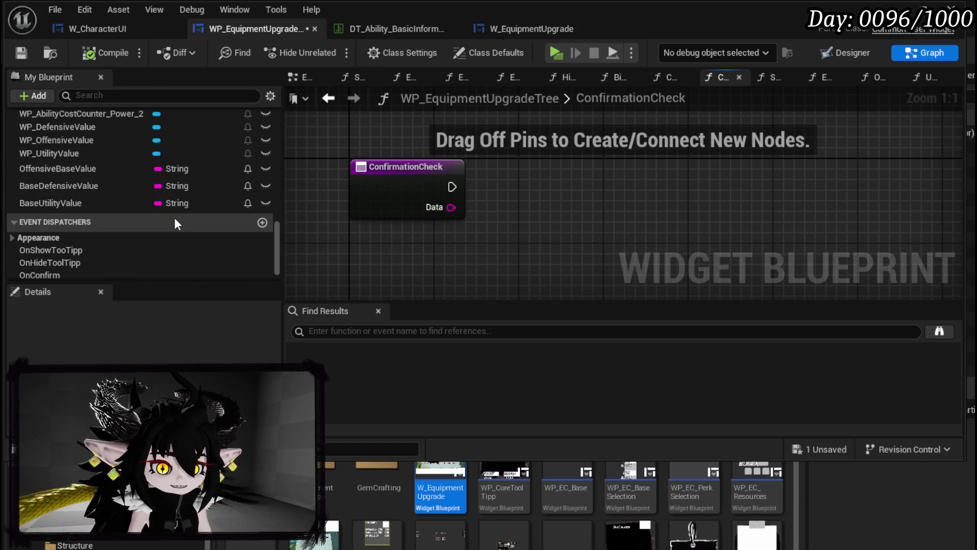
{"action": "scroll", "coordinate": [174, 224], "scroll_direction": "up", "scroll_amount": 3}
{"action": "scroll", "coordinate": [174, 218], "scroll_direction": "up", "scroll_amount": 8}
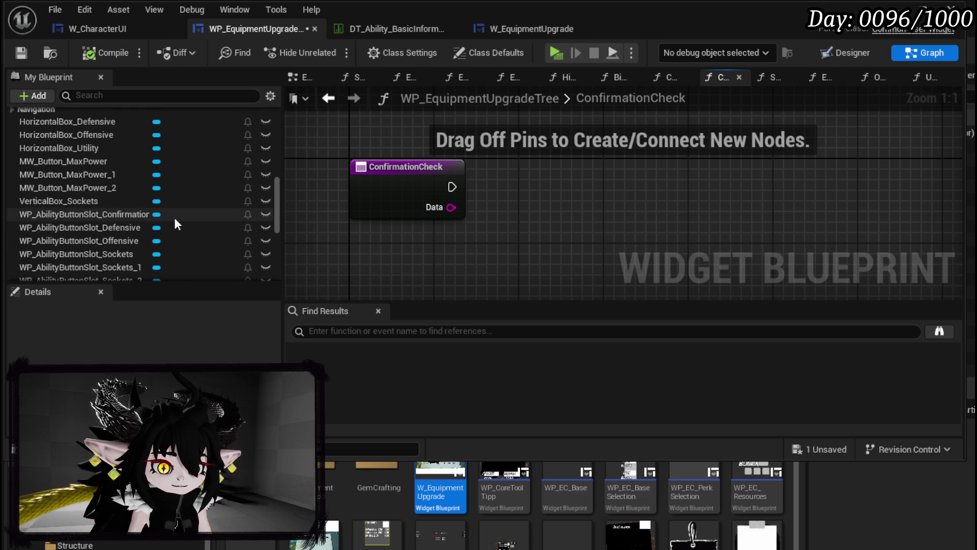
{"action": "left_click_drag", "start_coordinate": [447, 188], "coordinate": [612, 191]}
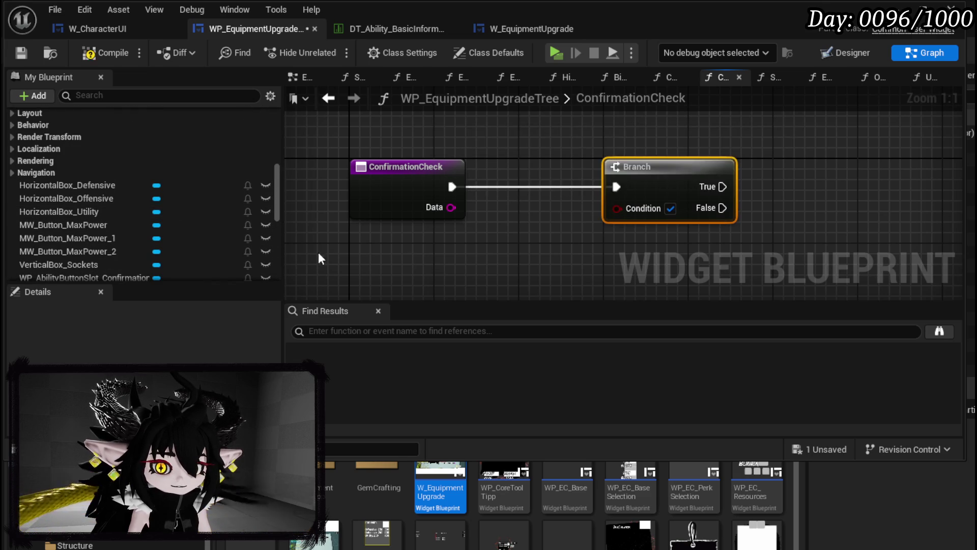
{"action": "scroll", "coordinate": [190, 219], "scroll_direction": "up", "scroll_amount": 5}
{"action": "scroll", "coordinate": [194, 218], "scroll_direction": "up", "scroll_amount": 3}
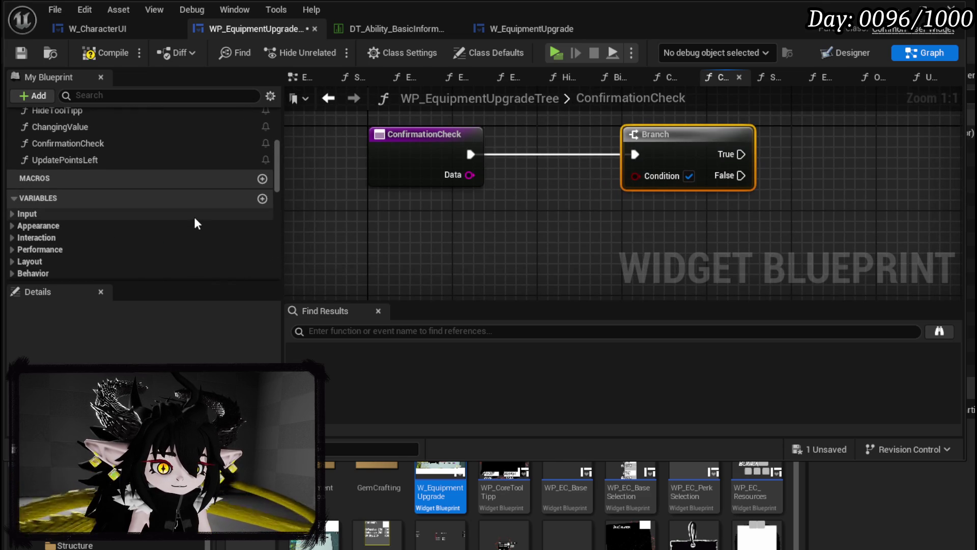
{"action": "left_click", "coordinate": [262, 196]}
{"action": "type", "text": "Poin"}
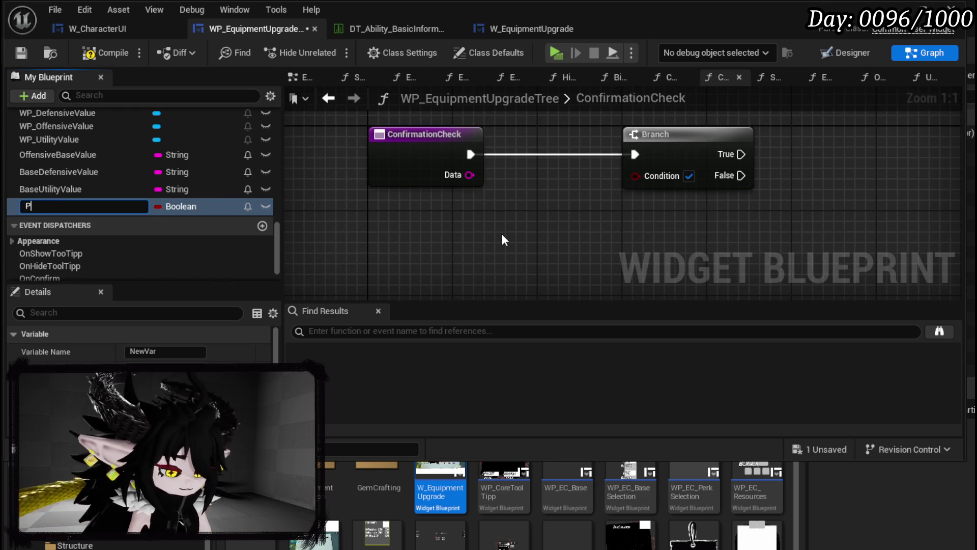
{"action": "type", "text": "tsLef"}
{"action": "key", "text": "Return"}
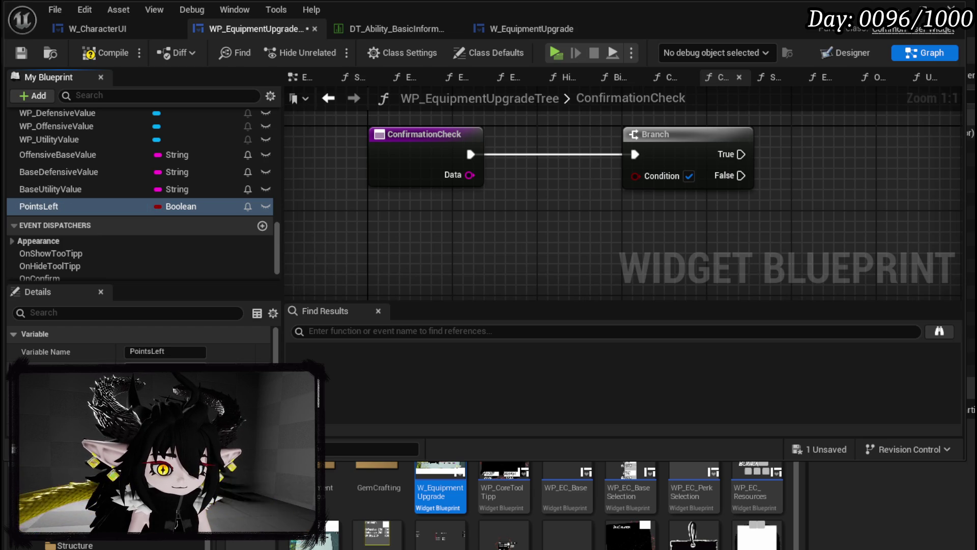
{"action": "left_click", "coordinate": [176, 206]}
{"action": "left_click", "coordinate": [188, 257]}
Drive the Branch condition with PointsLeft >= comparison, then compile and save.
{"action": "mouse_move", "coordinate": [79, 208]}
{"action": "left_mouse_down"}
{"action": "mouse_move", "coordinate": [427, 219]}
{"action": "mouse_move", "coordinate": [422, 227]}
{"action": "mouse_move", "coordinate": [472, 234]}
{"action": "left_mouse_up"}
{"action": "left_click", "coordinate": [409, 240]}
{"action": "type", "text": "grea"}
{"action": "left_click", "coordinate": [565, 321]}
{"action": "left_click_drag", "start_coordinate": [558, 255], "coordinate": [654, 176]}
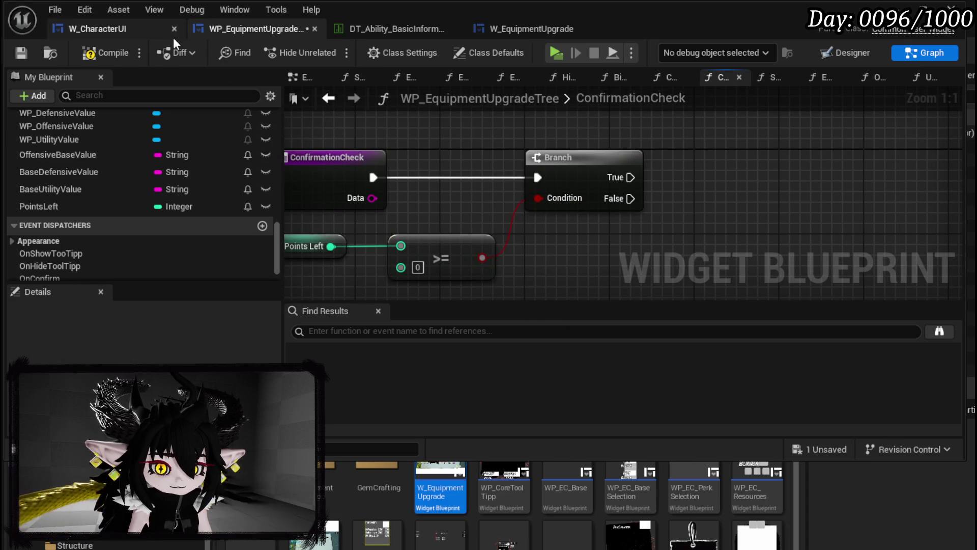
{"action": "left_click", "coordinate": [95, 55]}
{"action": "left_click", "coordinate": [21, 52]}
Add a Print String node after the Branch's True output.
{"action": "left_click_drag", "start_coordinate": [631, 178], "coordinate": [688, 154]}
{"action": "type", "text": "p"}
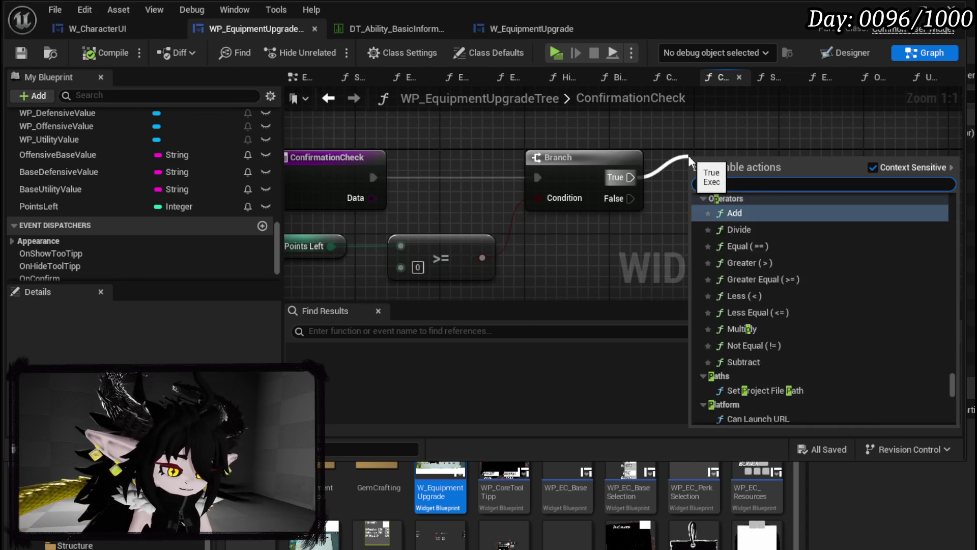
{"action": "type", "text": "rint string"}
{"action": "key", "text": "Return"}
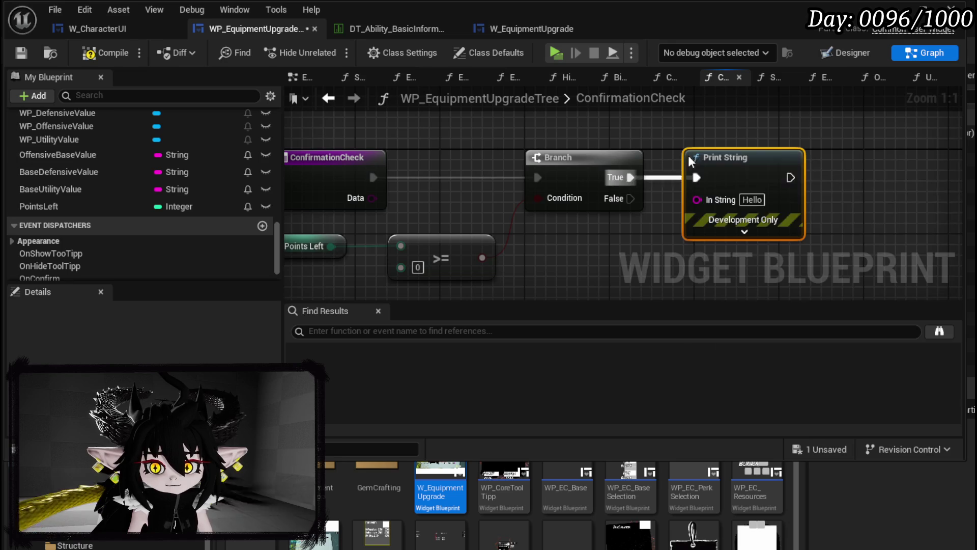
Call the OnConfirm dispatcher from the Branch's True output.
{"action": "left_click_drag", "start_coordinate": [699, 195], "coordinate": [765, 172]}
{"action": "scroll", "coordinate": [127, 151], "scroll_direction": "up", "scroll_amount": 10}
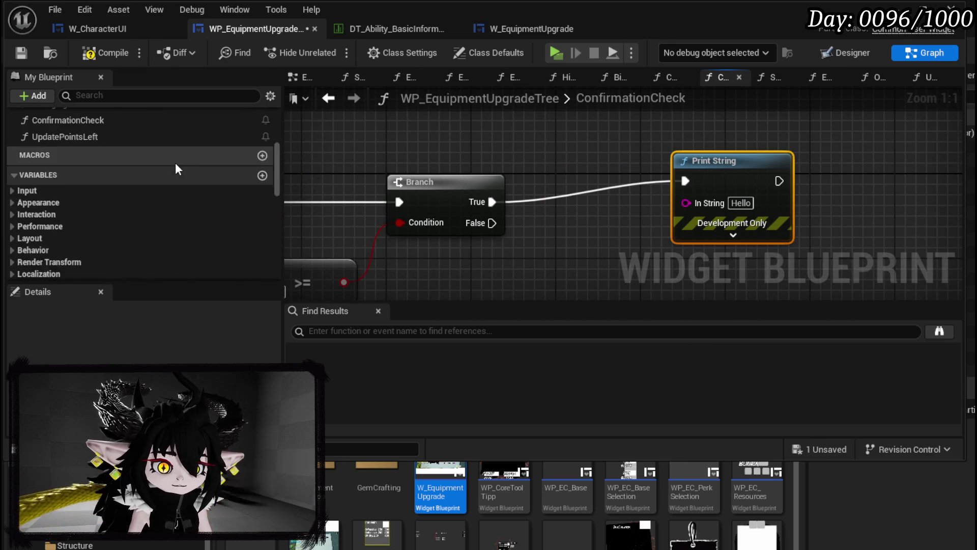
{"action": "mouse_move", "coordinate": [540, 202]}
{"action": "left_mouse_down"}
{"action": "mouse_move", "coordinate": [755, 196]}
{"action": "mouse_move", "coordinate": [599, 213]}
{"action": "left_mouse_up"}
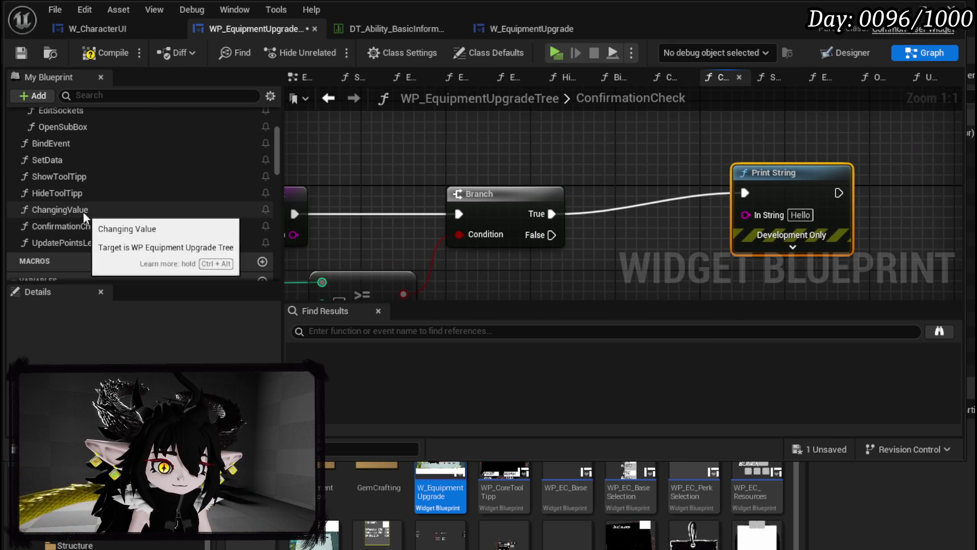
{"action": "scroll", "coordinate": [146, 212], "scroll_direction": "up", "scroll_amount": 3}
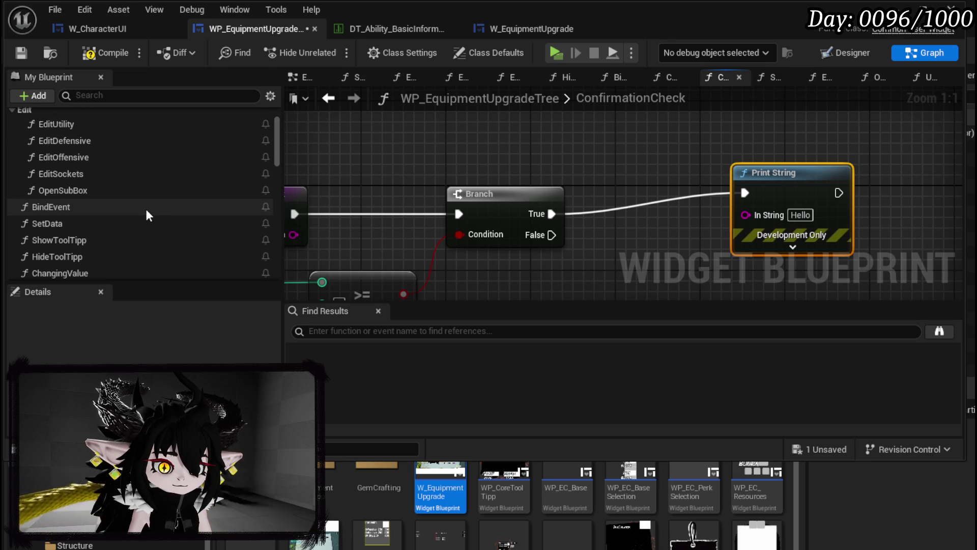
{"action": "scroll", "coordinate": [145, 209], "scroll_direction": "up", "scroll_amount": 2}
{"action": "scroll", "coordinate": [143, 204], "scroll_direction": "down", "scroll_amount": 4}
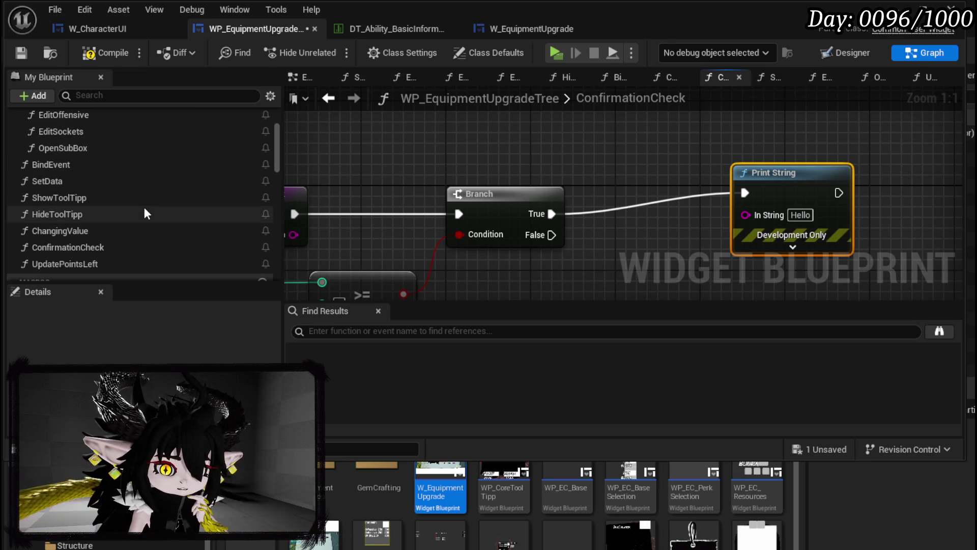
{"action": "scroll", "coordinate": [145, 209], "scroll_direction": "down", "scroll_amount": 10}
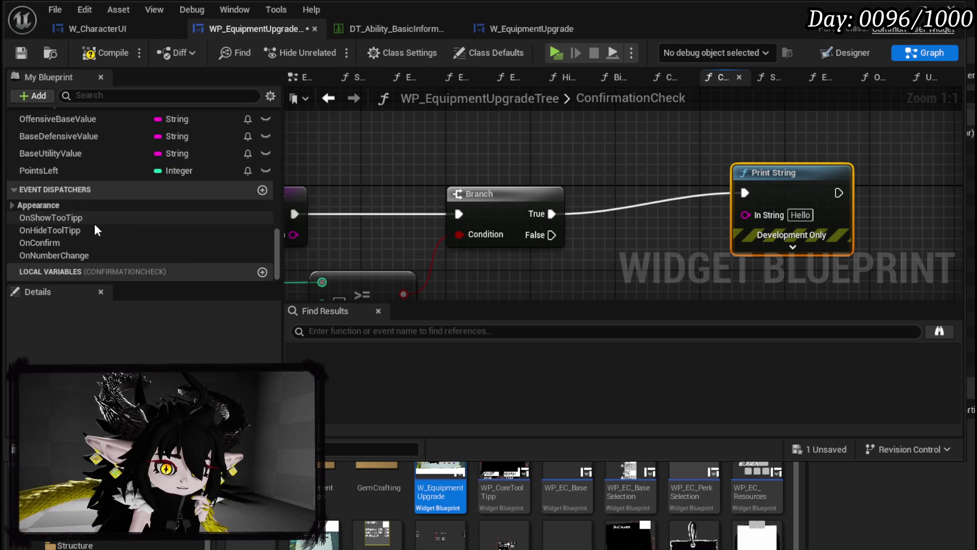
{"action": "left_click_drag", "start_coordinate": [57, 243], "coordinate": [611, 151]}
{"action": "left_click", "coordinate": [634, 157]}
{"action": "mouse_move", "coordinate": [551, 214]}
{"action": "left_mouse_down"}
{"action": "mouse_move", "coordinate": [649, 145]}
{"action": "mouse_move", "coordinate": [619, 151]}
{"action": "left_mouse_up"}
Print 'Not Enough Points' from the Branch's False output, then compile and save.
{"action": "left_click", "coordinate": [803, 213]}
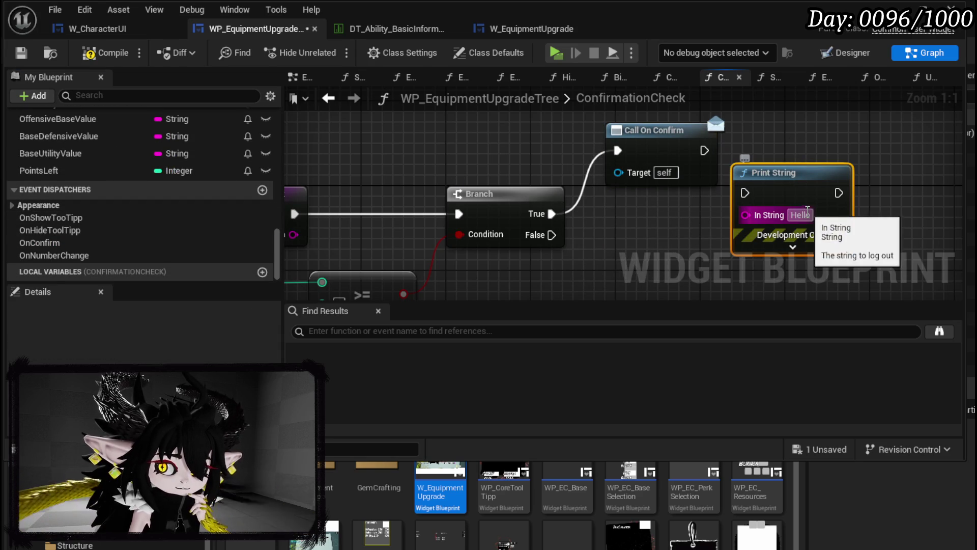
{"action": "double_click", "coordinate": [809, 215]}
{"action": "type", "text": "N"}
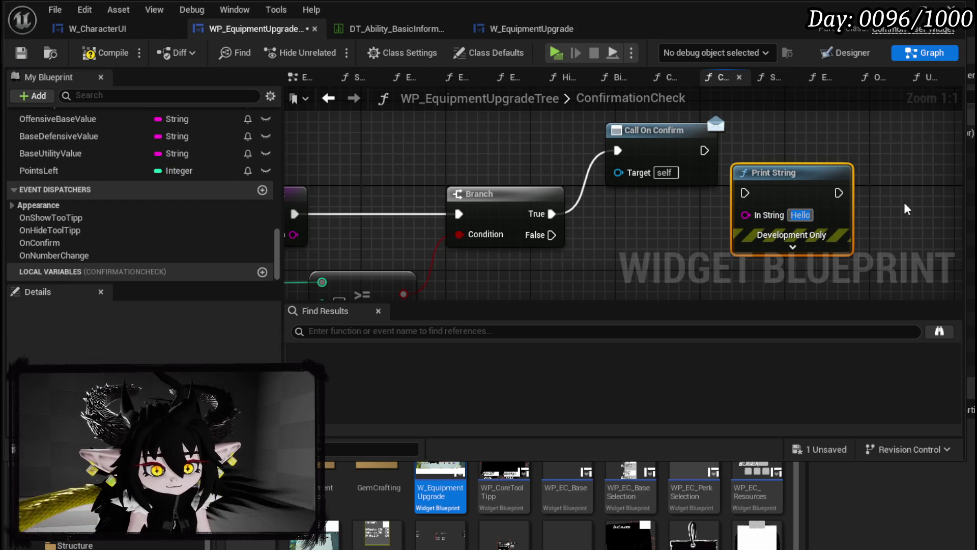
{"action": "key", "text": "Return"}
{"action": "type", "text": "ot En"}
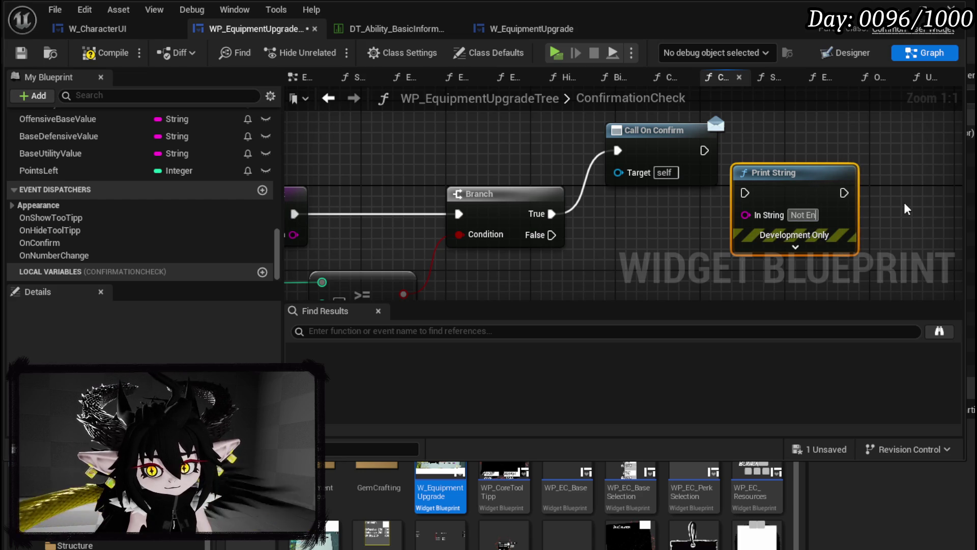
{"action": "type", "text": "ough Points"}
{"action": "key", "text": "Return"}
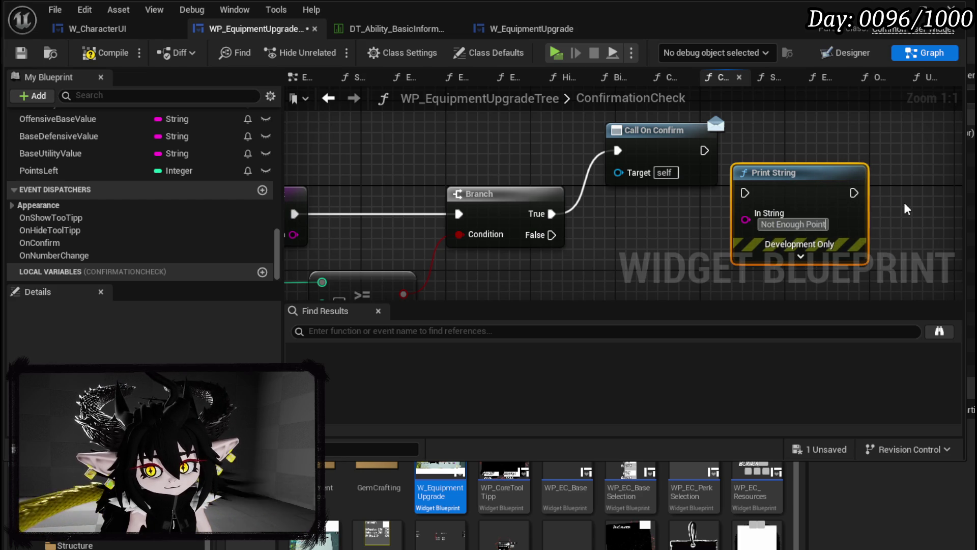
{"action": "mouse_move", "coordinate": [764, 173]}
{"action": "left_mouse_down"}
{"action": "mouse_move", "coordinate": [650, 197]}
{"action": "mouse_move", "coordinate": [661, 194]}
{"action": "left_mouse_up"}
{"action": "mouse_move", "coordinate": [564, 178]}
{"action": "left_mouse_down"}
{"action": "mouse_move", "coordinate": [587, 213]}
{"action": "mouse_move", "coordinate": [620, 199]}
{"action": "left_mouse_up"}
{"action": "left_click", "coordinate": [21, 53]}
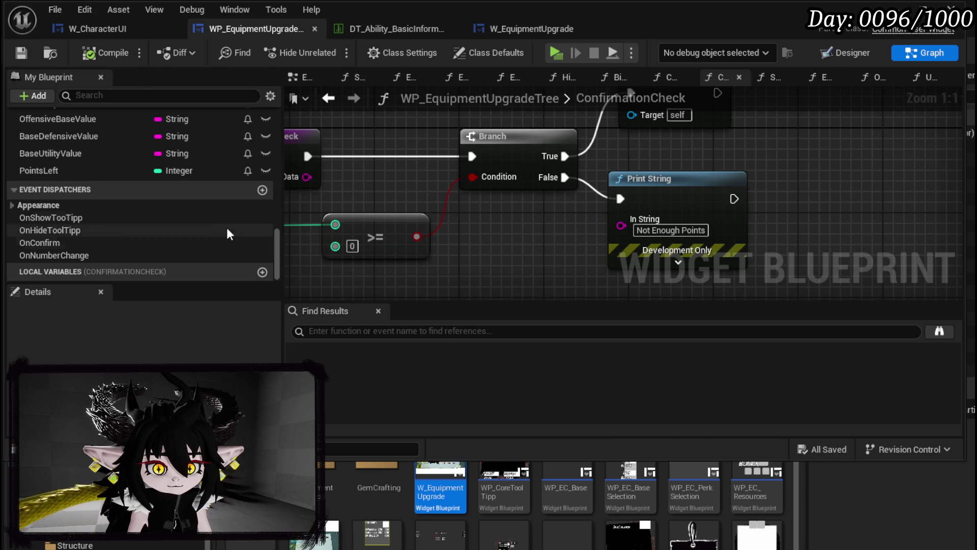
{"action": "scroll", "coordinate": [154, 197], "scroll_direction": "up", "scroll_amount": 5}
{"action": "scroll", "coordinate": [154, 197], "scroll_direction": "up", "scroll_amount": 10}
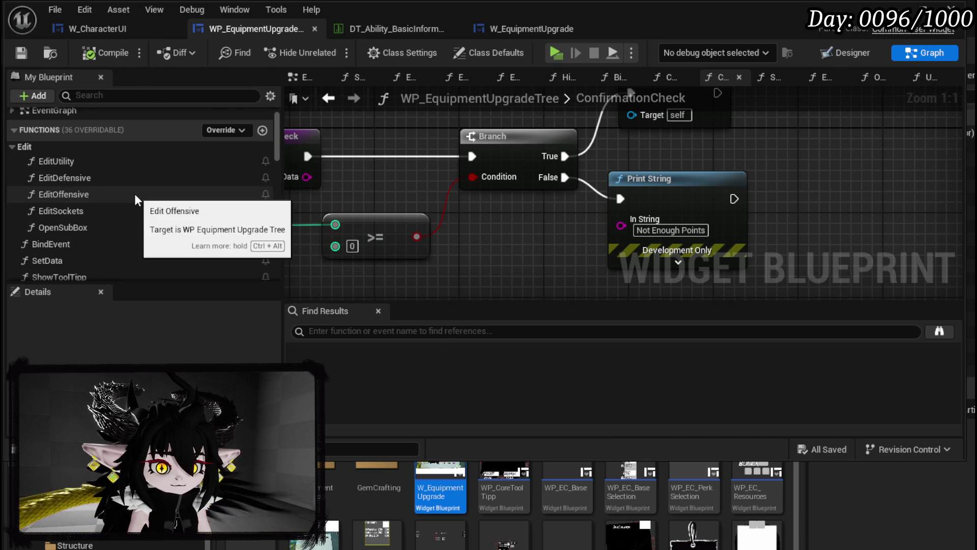
Assign the ConfirmationCheck function to a new 'Confirmation' category.
{"action": "double_click", "coordinate": [56, 244]}
{"action": "left_click_drag", "start_coordinate": [519, 203], "coordinate": [481, 245]}
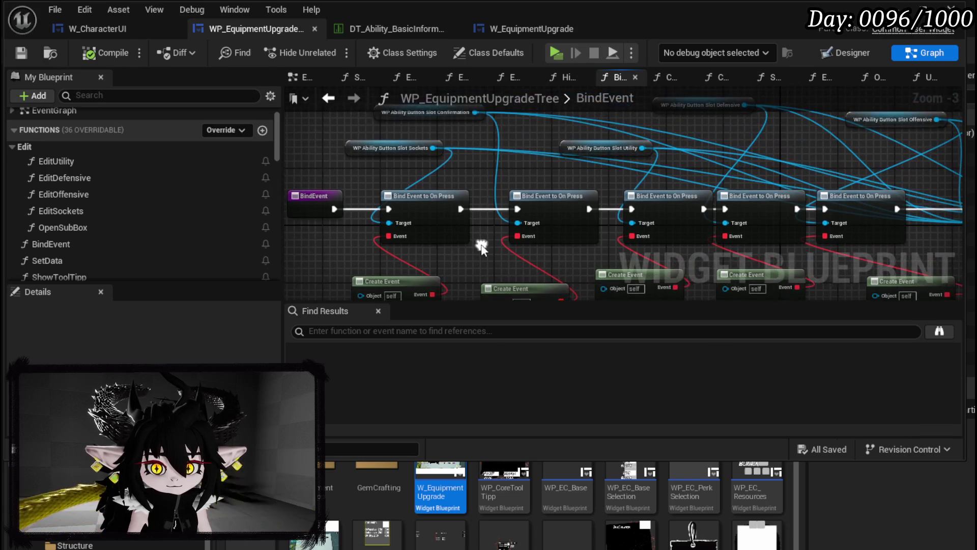
{"action": "left_click_drag", "start_coordinate": [441, 121], "coordinate": [436, 43]}
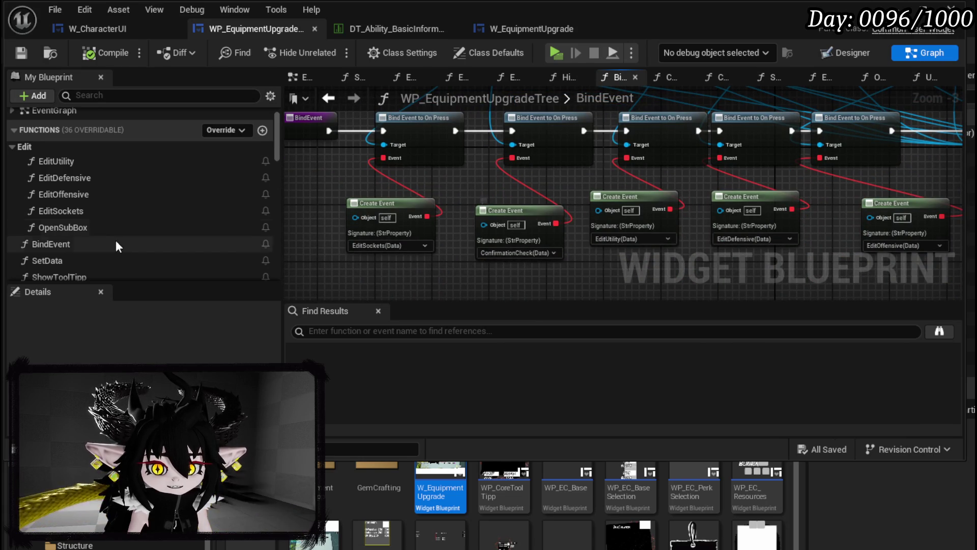
{"action": "scroll", "coordinate": [122, 214], "scroll_direction": "down", "scroll_amount": 4}
{"action": "scroll", "coordinate": [92, 188], "scroll_direction": "down", "scroll_amount": 4}
{"action": "scroll", "coordinate": [76, 163], "scroll_direction": "up", "scroll_amount": 2}
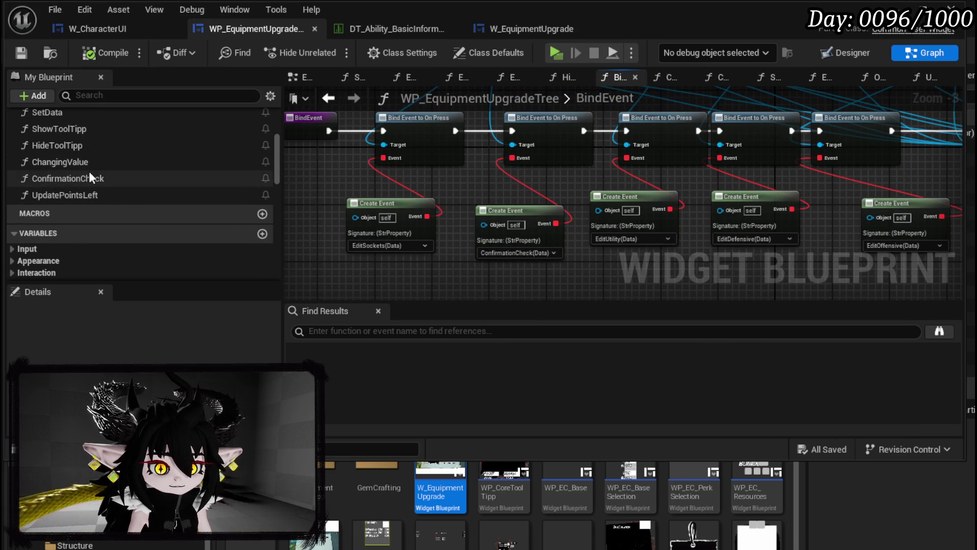
{"action": "left_click", "coordinate": [90, 174]}
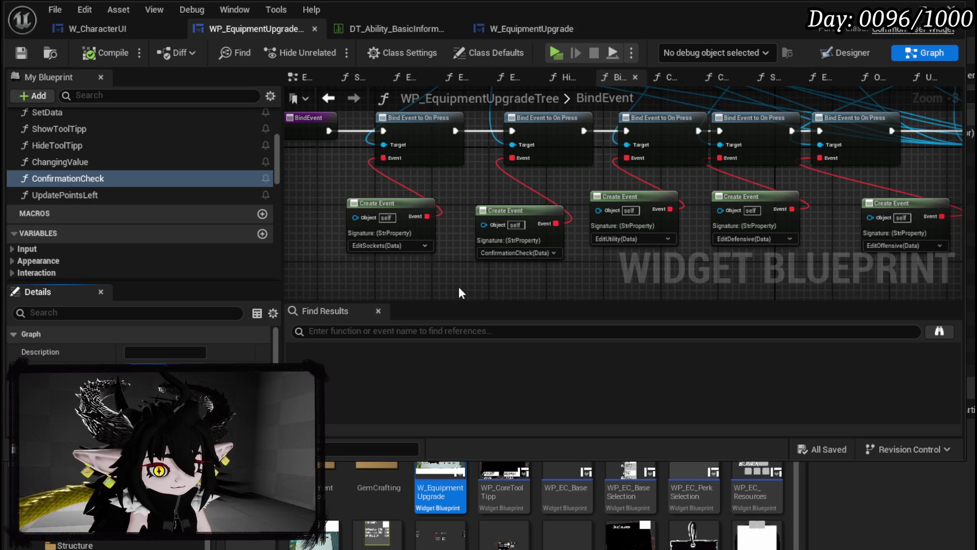
{"action": "key", "text": "Return"}
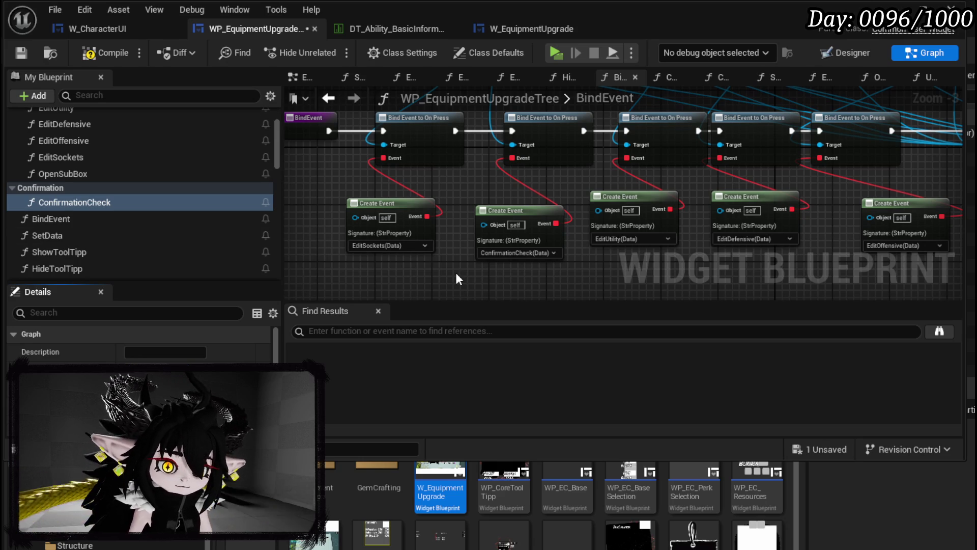
{"action": "scroll", "coordinate": [107, 202], "scroll_direction": "down", "scroll_amount": 4}
{"action": "mouse_move", "coordinate": [77, 198]}
{"action": "left_mouse_down"}
{"action": "mouse_move", "coordinate": [101, 196]}
{"action": "mouse_move", "coordinate": [72, 200]}
{"action": "left_mouse_up"}
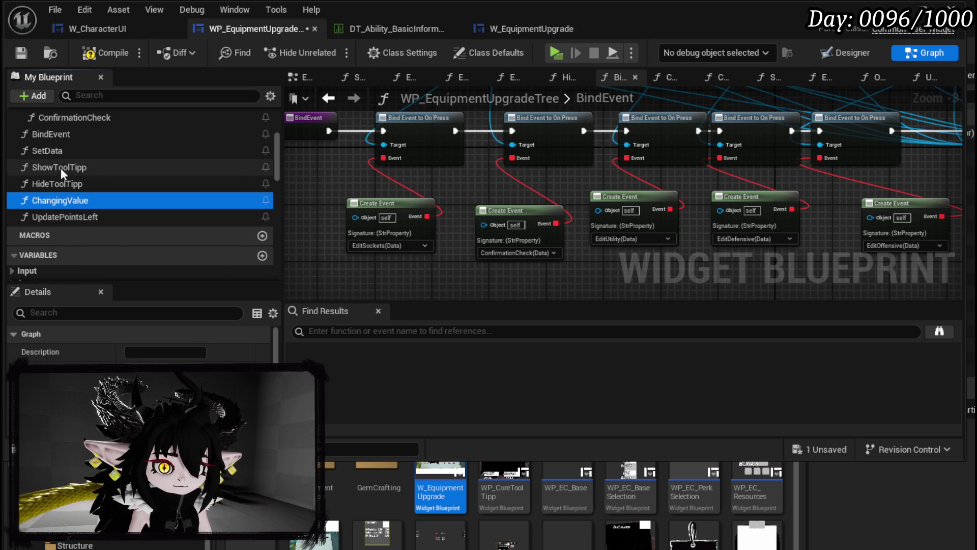
{"action": "scroll", "coordinate": [107, 173], "scroll_direction": "up", "scroll_amount": 2}
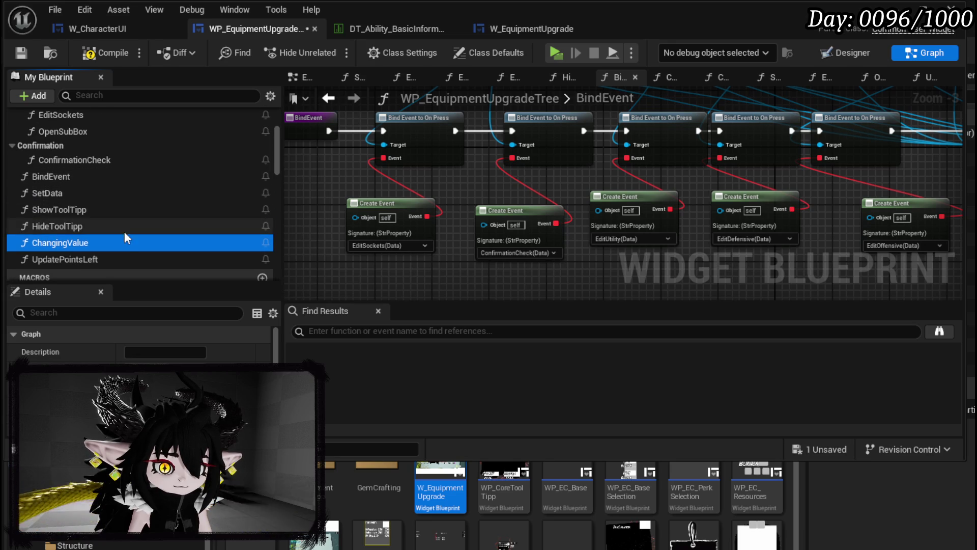
Compile and save the widget blueprint, then switch to W_CharacterUI.
{"action": "left_click", "coordinate": [90, 56]}
{"action": "left_click", "coordinate": [23, 51]}
{"action": "left_click", "coordinate": [86, 26]}
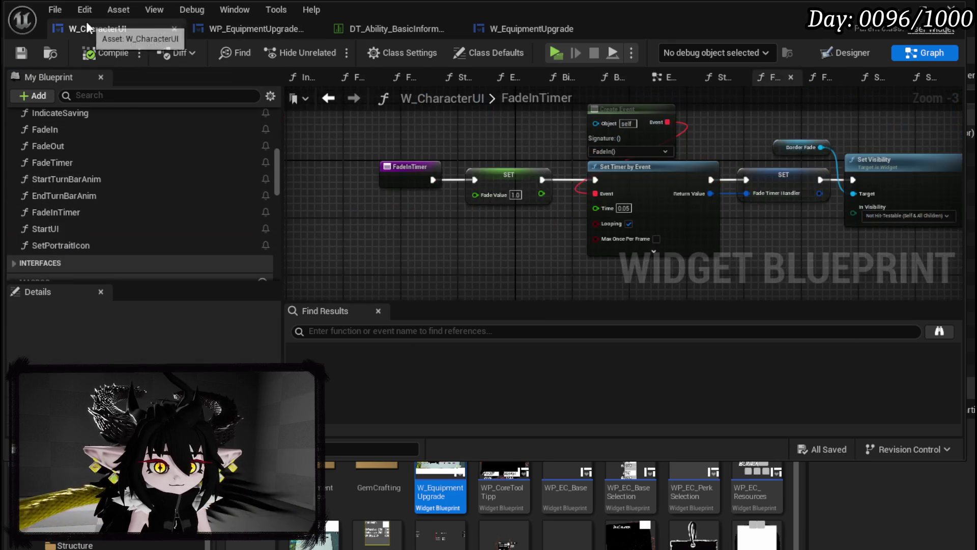
Minimize the ability data table window and save all modified assets.
{"action": "left_click", "coordinate": [509, 30]}
{"action": "left_click_drag", "start_coordinate": [402, 26], "coordinate": [476, 29]}
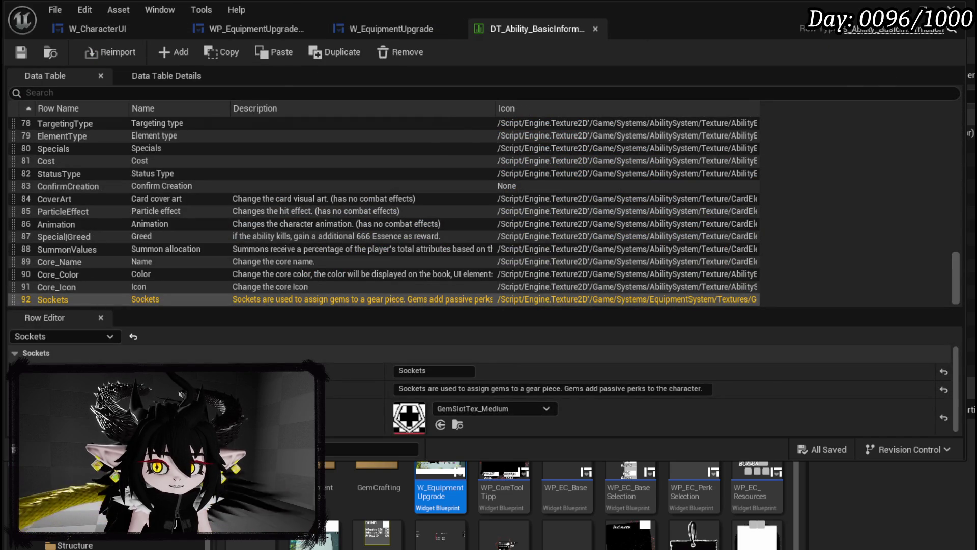
{"action": "left_click", "coordinate": [911, 7]}
{"action": "left_click", "coordinate": [19, 50]}
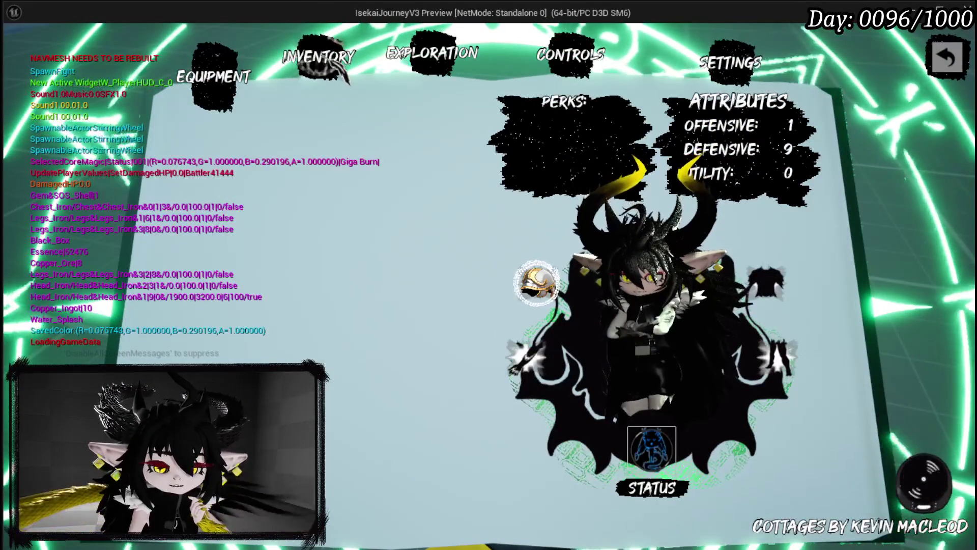
In the running game, open Upgrade Gear and add 50 points to Iron_Head's Offensive stat.
{"action": "left_click", "coordinate": [432, 53]}
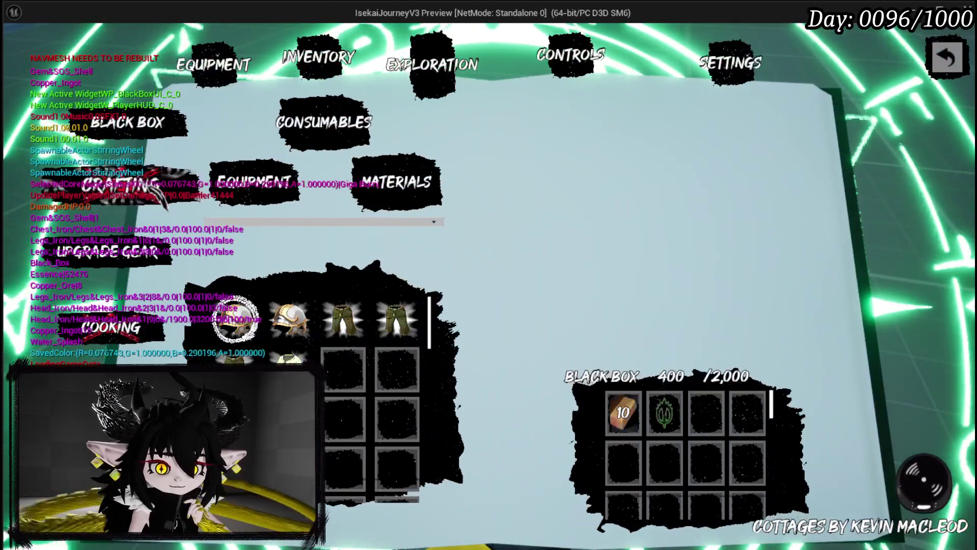
{"action": "left_click", "coordinate": [235, 318]}
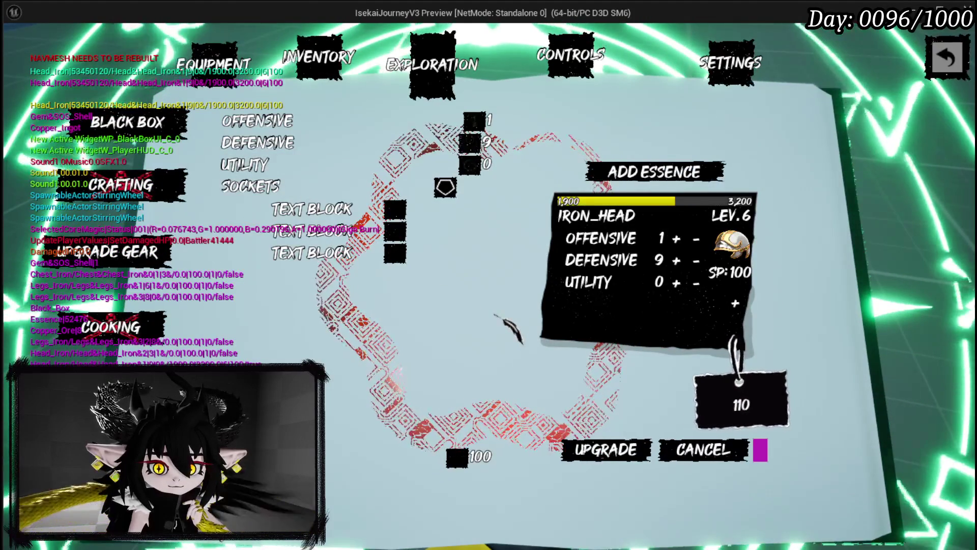
{"action": "left_click", "coordinate": [379, 129]}
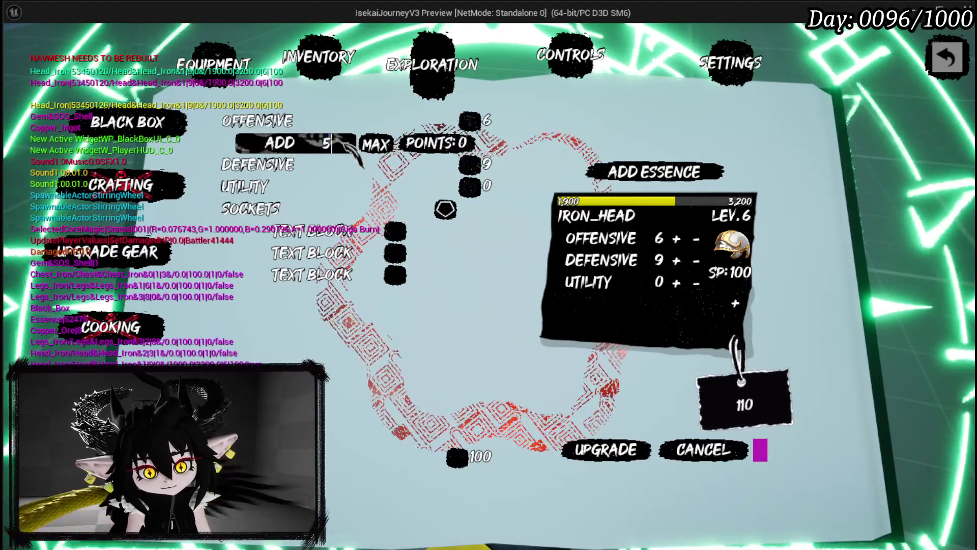
{"action": "type", "text": "50"}
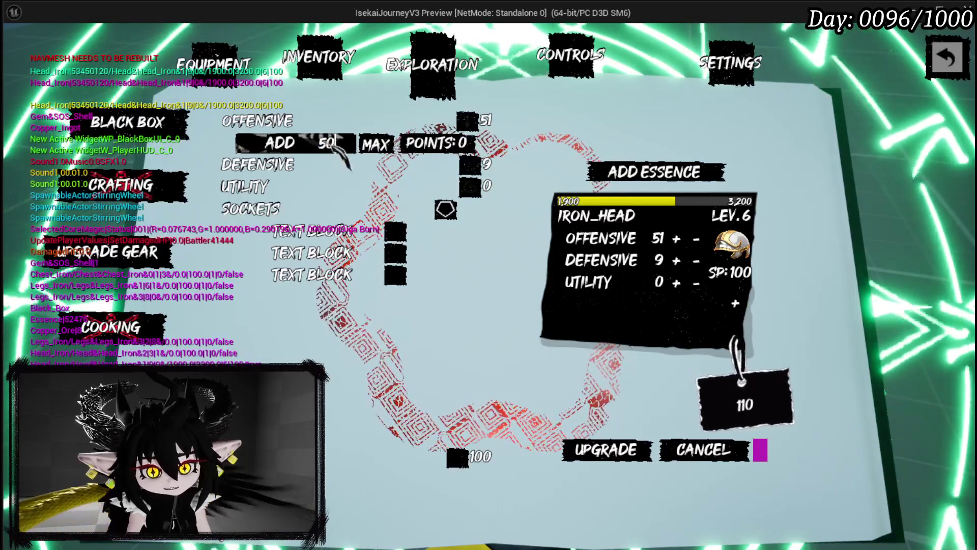
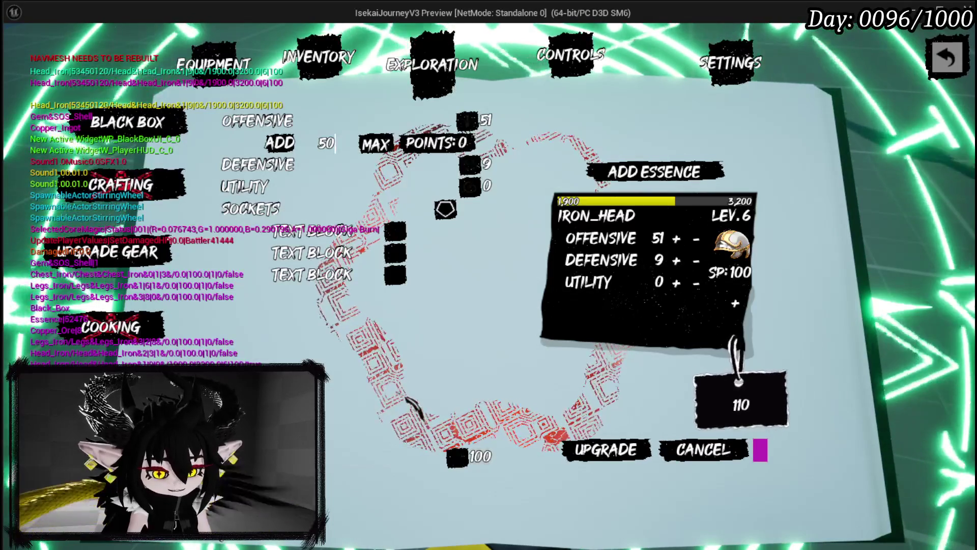
End Play In Editor, save the level, and check row 83's ConfirmCreation name in DT_Ability_BasicInformation.
{"action": "key", "text": "Escape"}
{"action": "left_click", "coordinate": [18, 50]}
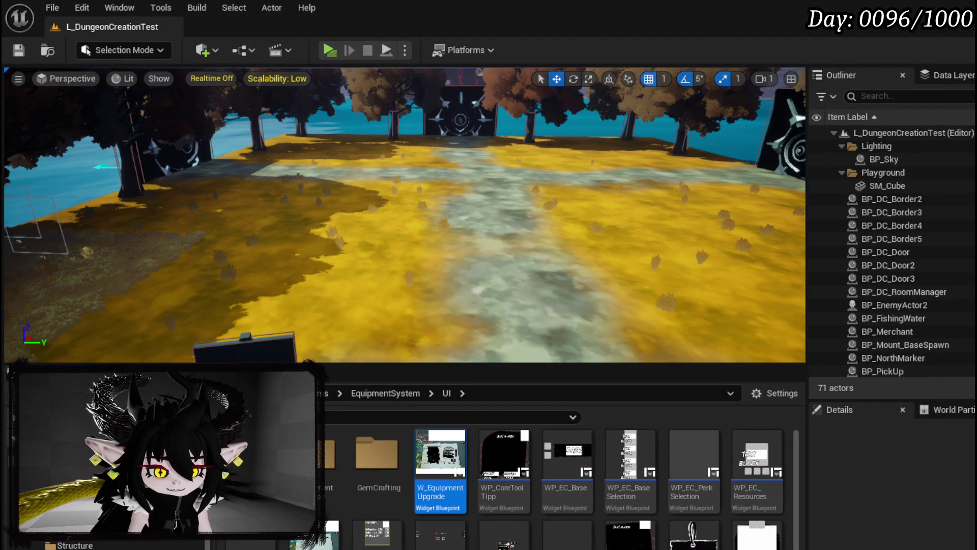
{"action": "key", "text": "alt+Tab"}
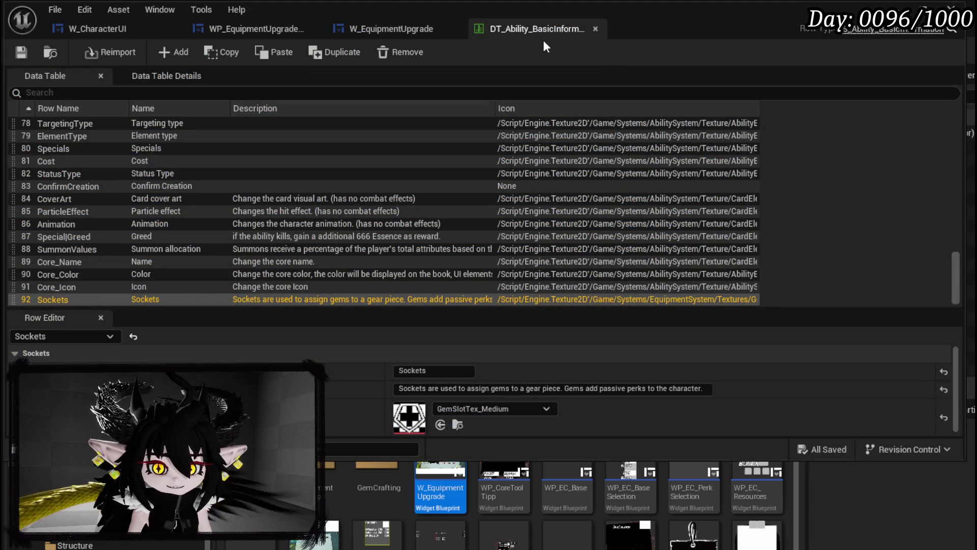
{"action": "scroll", "coordinate": [74, 250], "scroll_direction": "up", "scroll_amount": 1}
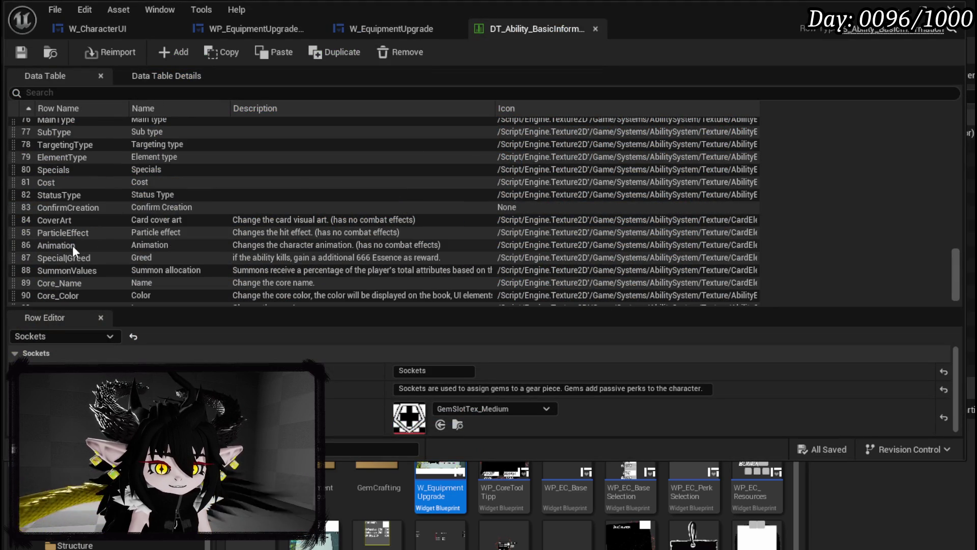
{"action": "double_click", "coordinate": [78, 207]}
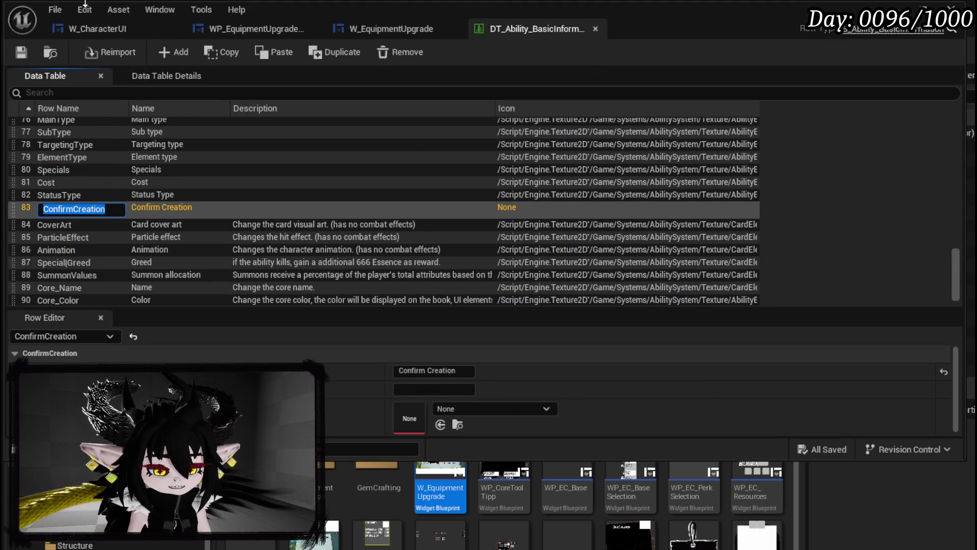
{"action": "left_click", "coordinate": [24, 52]}
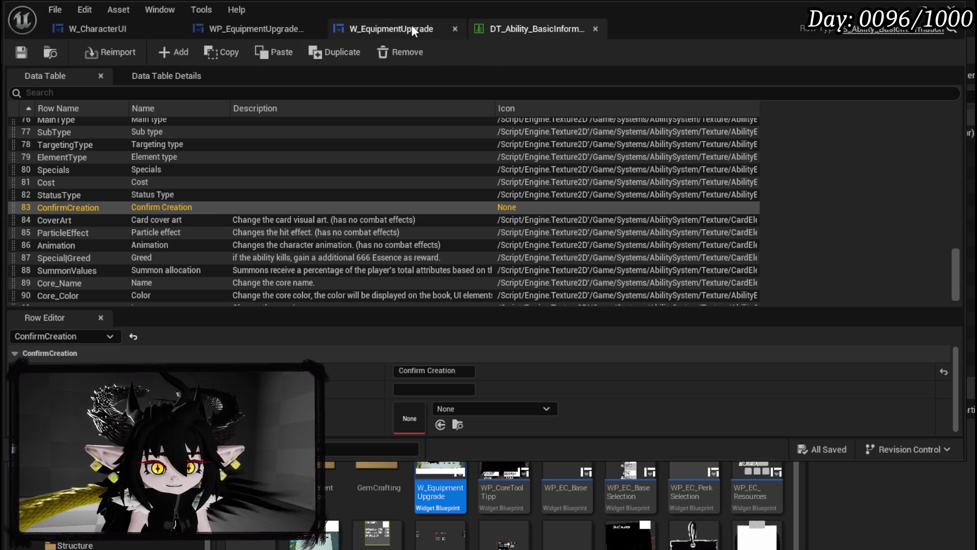
{"action": "left_click", "coordinate": [259, 29]}
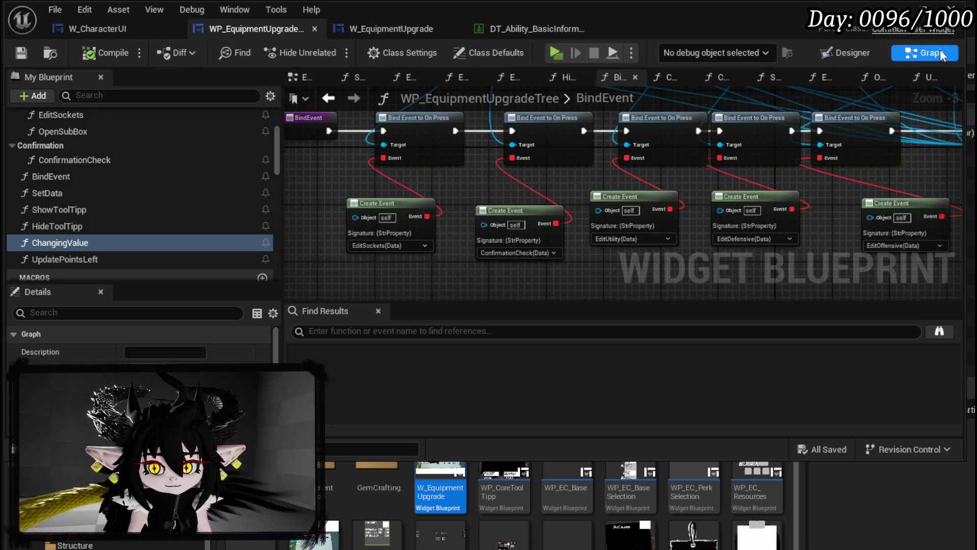
Set the confirm slot's Data to ConfirmCreation so it reads CONFIRM CREATION, and save.
{"action": "left_click", "coordinate": [844, 52]}
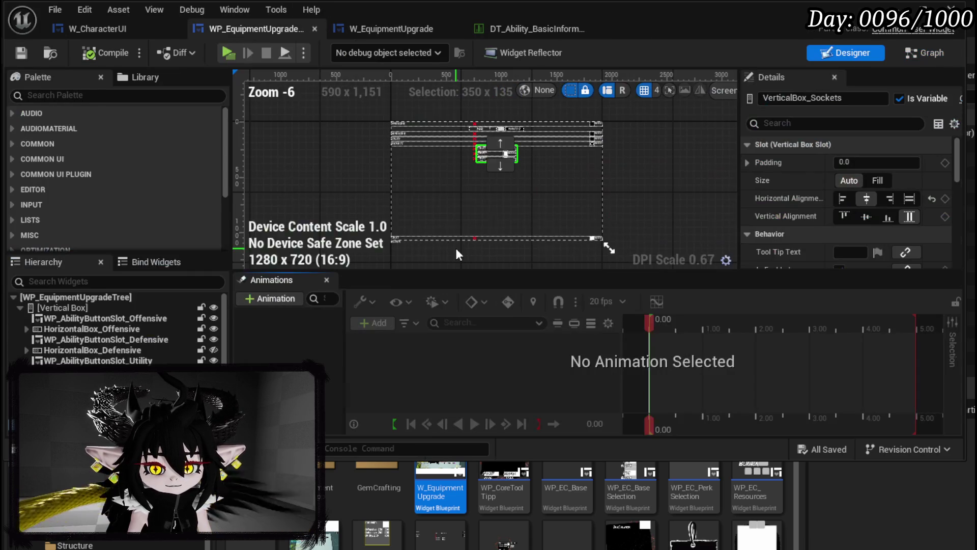
{"action": "scroll", "coordinate": [424, 234], "scroll_direction": "up", "scroll_amount": 4}
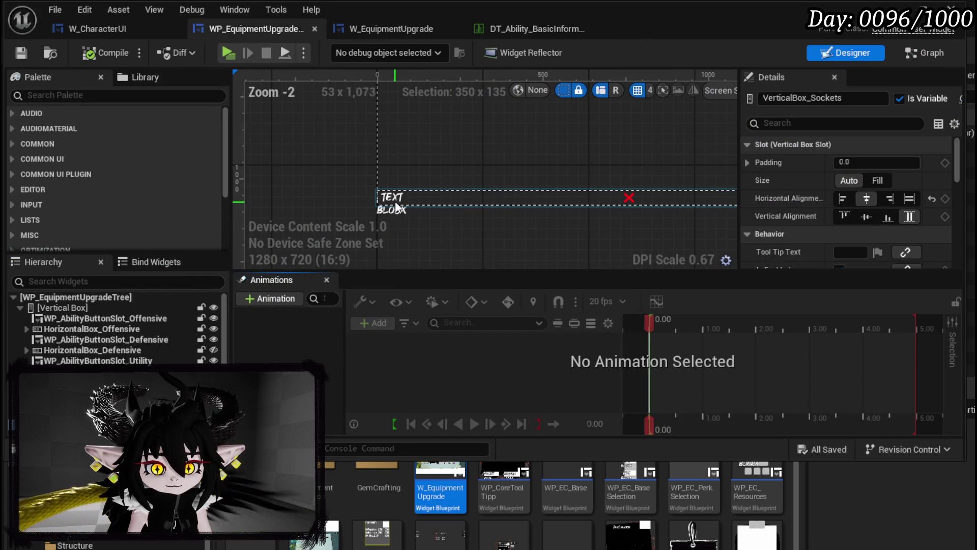
{"action": "left_click", "coordinate": [397, 209]}
{"action": "scroll", "coordinate": [865, 229], "scroll_direction": "down", "scroll_amount": 5}
{"action": "scroll", "coordinate": [865, 229], "scroll_direction": "down", "scroll_amount": 10}
{"action": "scroll", "coordinate": [864, 225], "scroll_direction": "down", "scroll_amount": 8}
{"action": "left_click", "coordinate": [890, 202]}
{"action": "type", "text": "ConfirmCreation"}
{"action": "key", "text": "Return"}
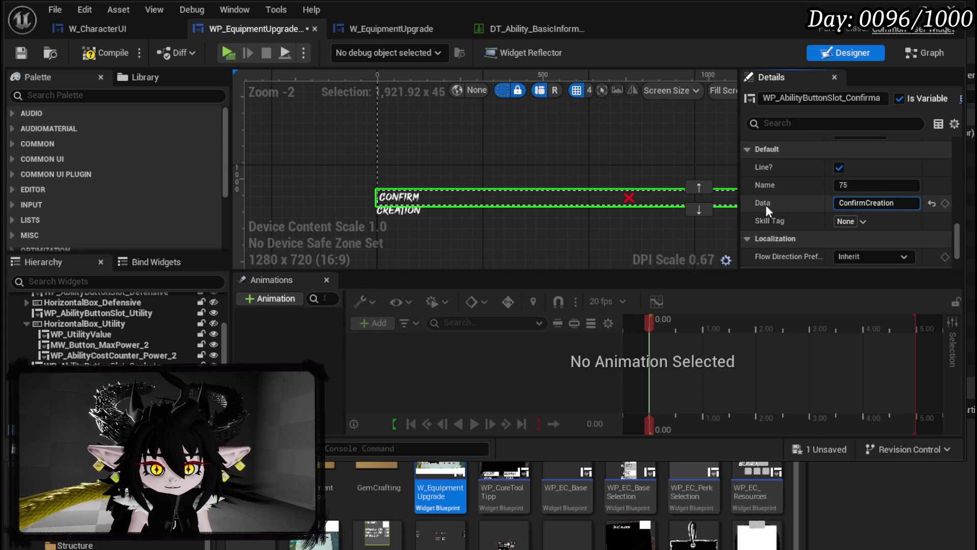
{"action": "left_click", "coordinate": [21, 52]}
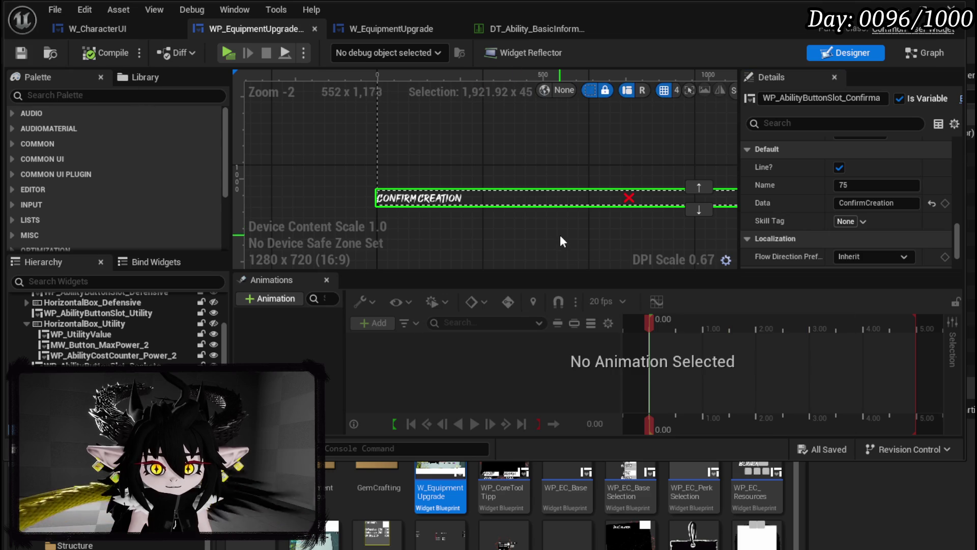
Set VerticalBox_Sockets' Visibility to Collapsed.
{"action": "scroll", "coordinate": [657, 229], "scroll_direction": "down", "scroll_amount": 2}
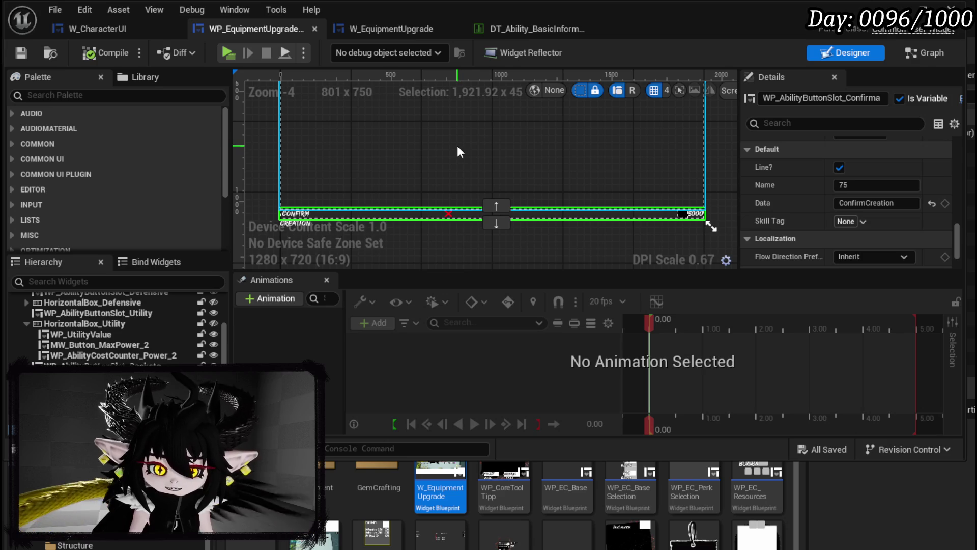
{"action": "left_click_drag", "start_coordinate": [457, 145], "coordinate": [459, 271]}
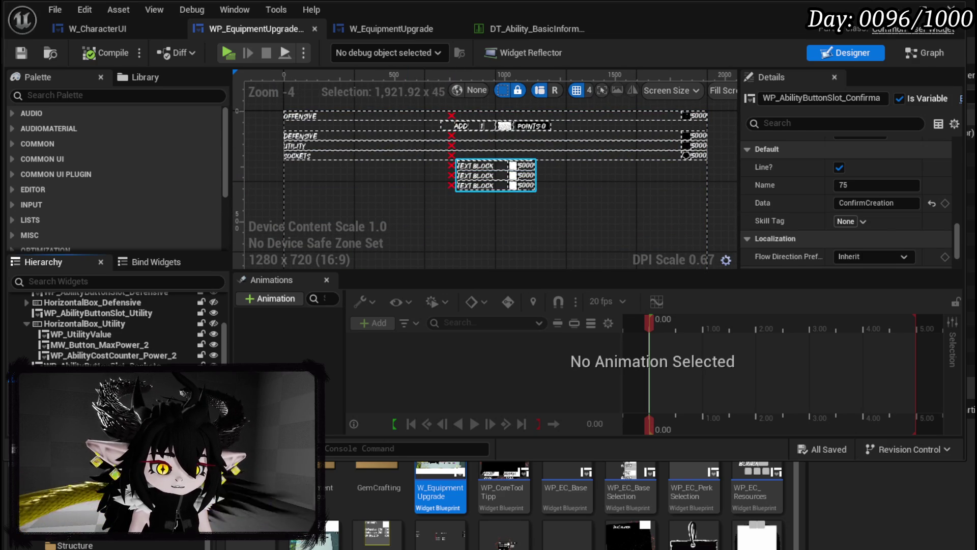
{"action": "left_click", "coordinate": [483, 176]}
{"action": "scroll", "coordinate": [839, 200], "scroll_direction": "up", "scroll_amount": 10}
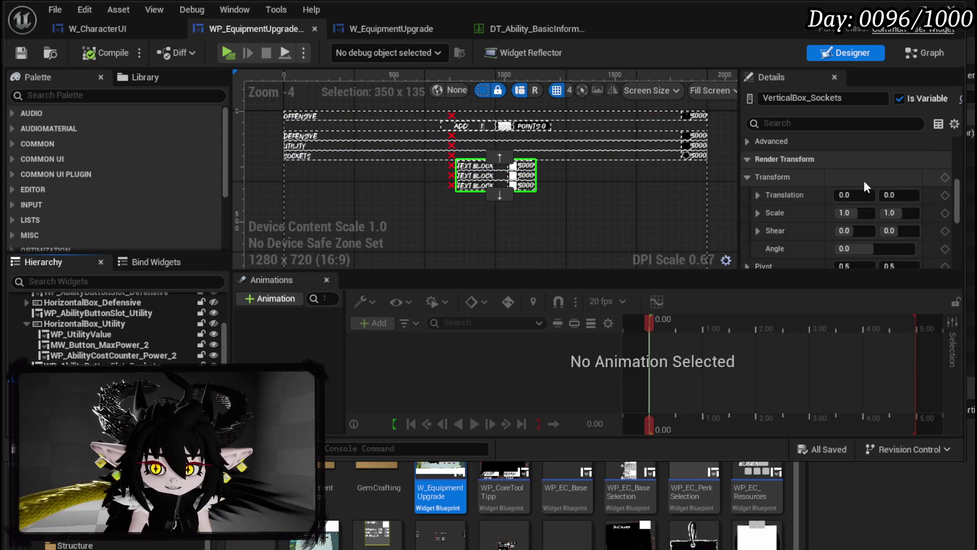
{"action": "left_click", "coordinate": [856, 224]}
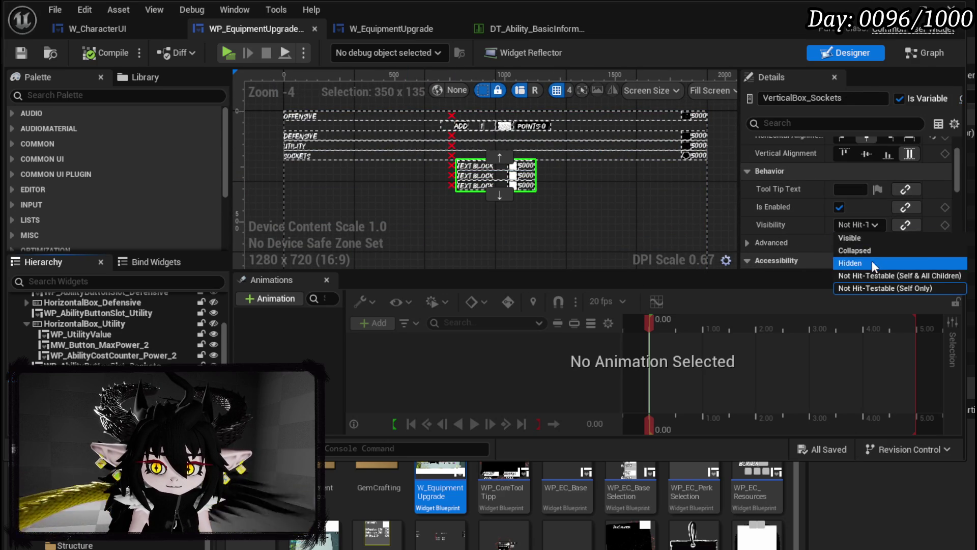
{"action": "left_click", "coordinate": [865, 254]}
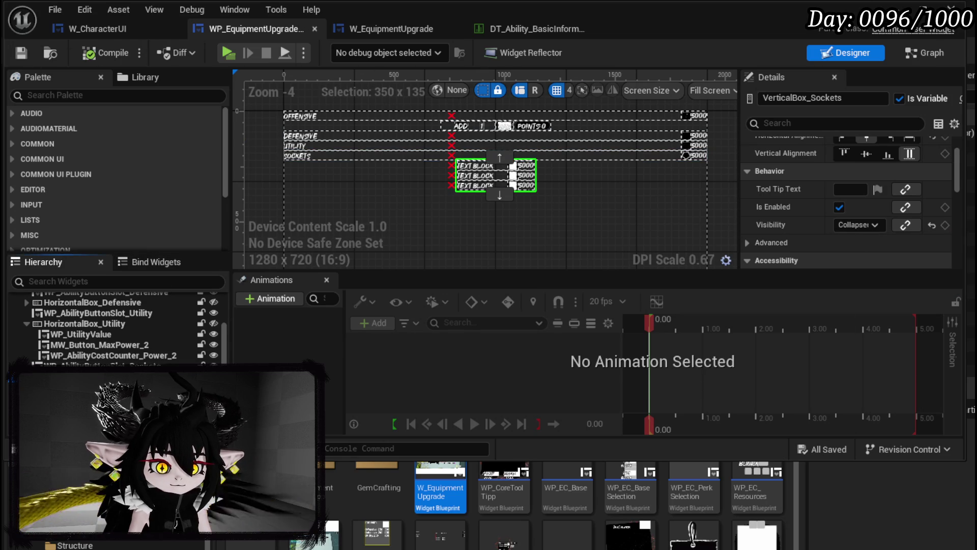
{"action": "scroll", "coordinate": [117, 329], "scroll_direction": "up", "scroll_amount": 1}
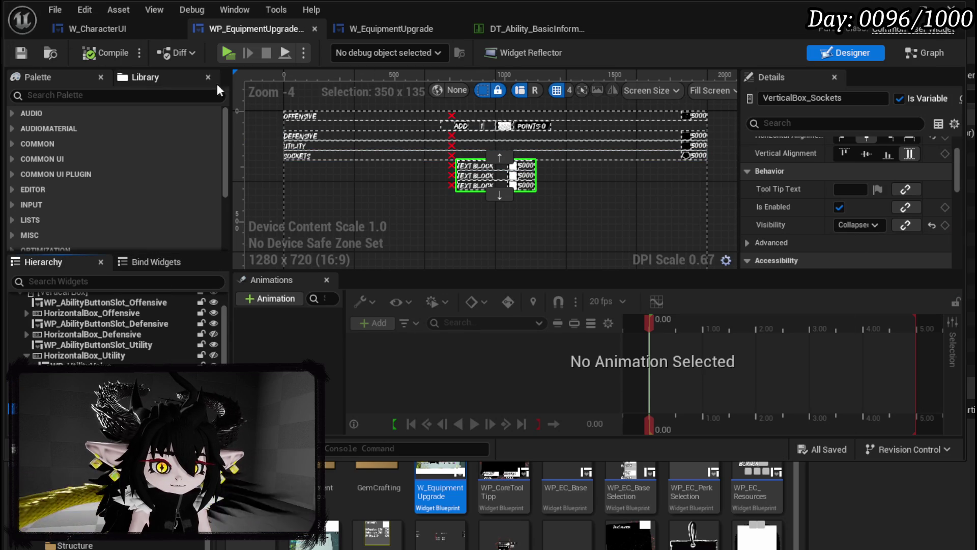
{"action": "scroll", "coordinate": [377, 221], "scroll_direction": "down", "scroll_amount": 2}
{"action": "scroll", "coordinate": [560, 198], "scroll_direction": "up", "scroll_amount": 3}
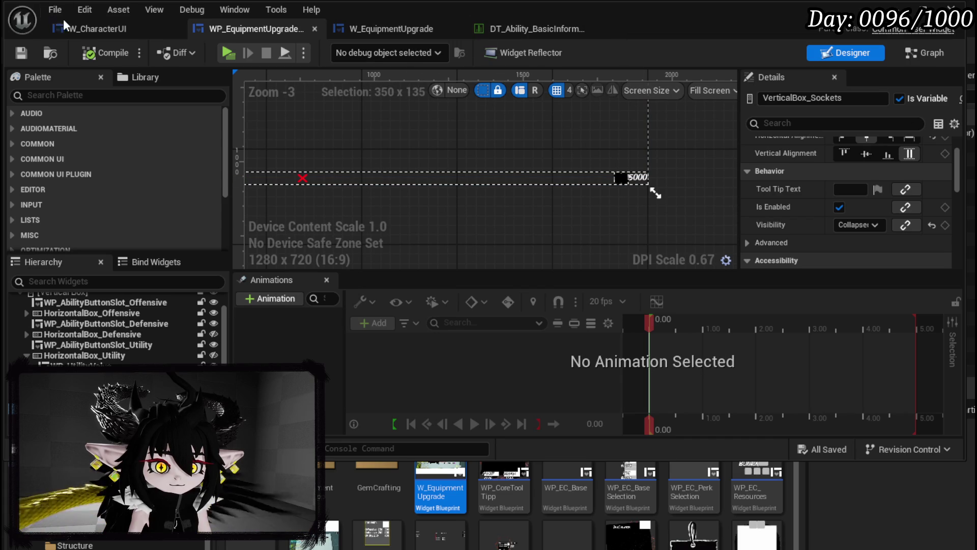
{"action": "left_click", "coordinate": [931, 53]}
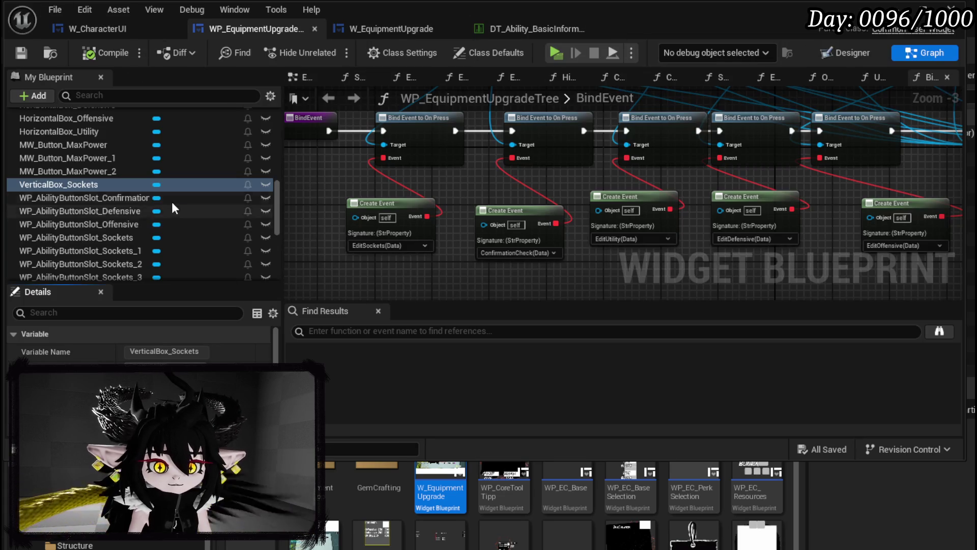
In UpdatePointsLeft, add a SET PointsLeft node fed by the entry's Points Left, and save.
{"action": "scroll", "coordinate": [173, 204], "scroll_direction": "up", "scroll_amount": 10}
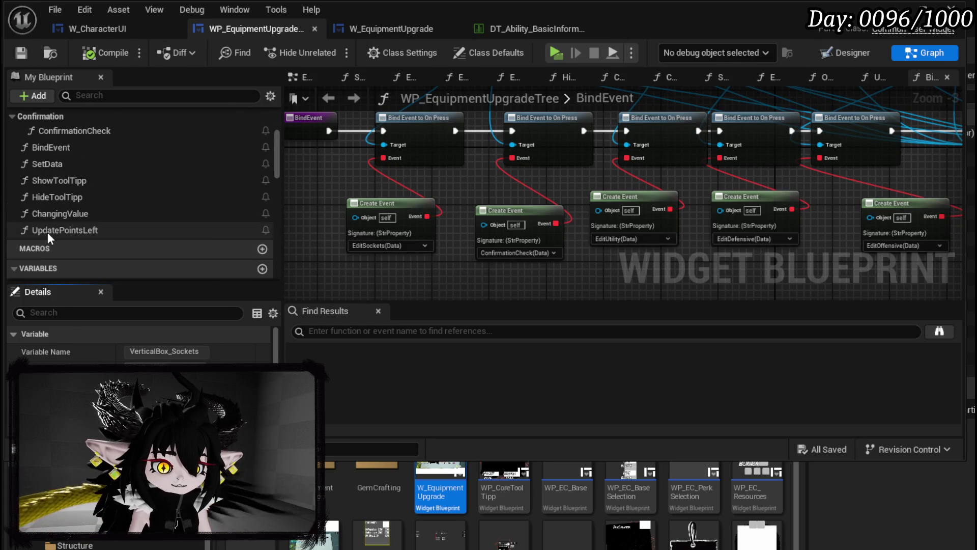
{"action": "double_click", "coordinate": [47, 230]}
{"action": "scroll", "coordinate": [114, 204], "scroll_direction": "down", "scroll_amount": 10}
{"action": "scroll", "coordinate": [153, 206], "scroll_direction": "down", "scroll_amount": 5}
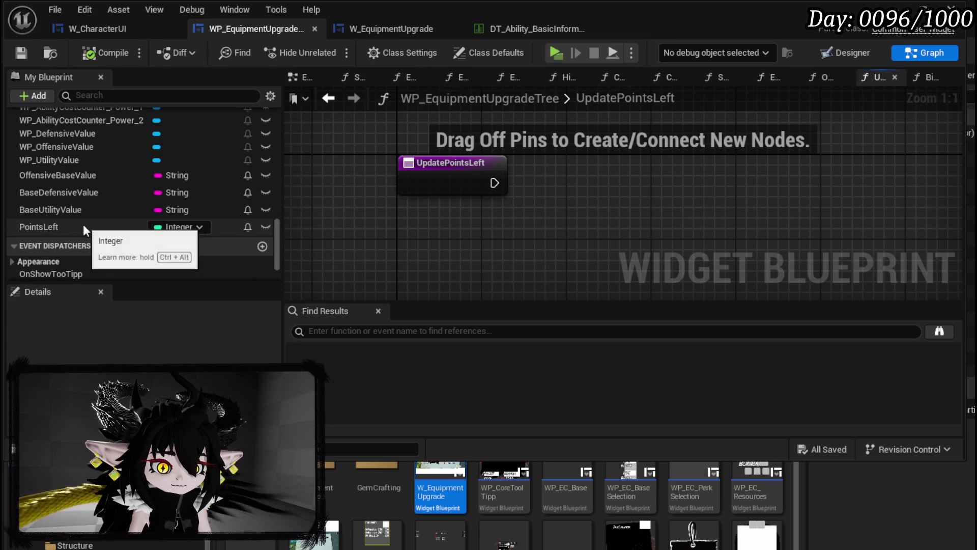
{"action": "left_click_drag", "start_coordinate": [84, 229], "coordinate": [635, 172]}
{"action": "left_click", "coordinate": [697, 207]}
{"action": "mouse_move", "coordinate": [494, 183]}
{"action": "left_mouse_down"}
{"action": "mouse_move", "coordinate": [646, 173]}
{"action": "mouse_move", "coordinate": [474, 187]}
{"action": "mouse_move", "coordinate": [478, 198]}
{"action": "left_mouse_up"}
{"action": "mouse_move", "coordinate": [416, 239]}
{"action": "left_mouse_down"}
{"action": "mouse_move", "coordinate": [474, 246]}
{"action": "mouse_move", "coordinate": [737, 135]}
{"action": "left_mouse_up"}
{"action": "left_click", "coordinate": [26, 50]}
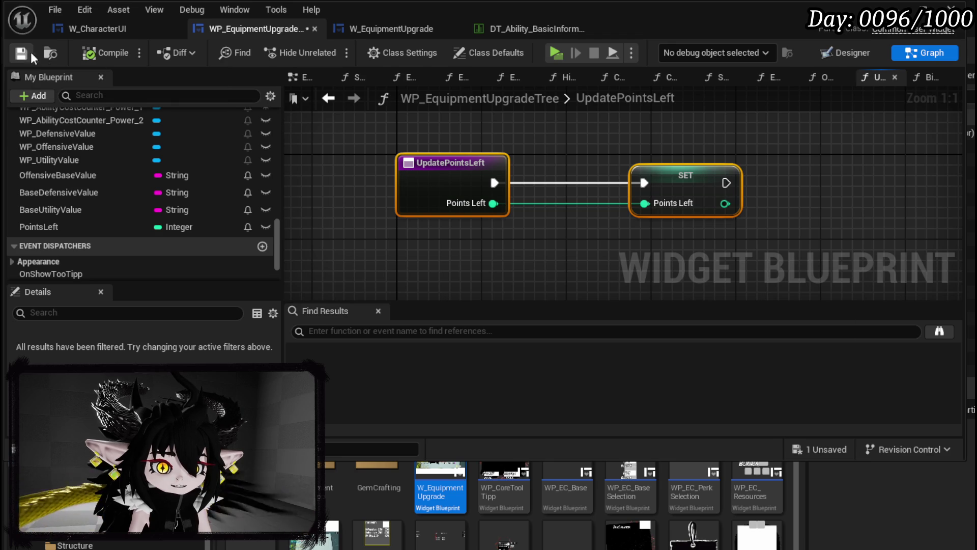
Look over W_EquipmentUpgrade, then open WP_EquipmentUpgradeTree's BindEvent graph.
{"action": "scroll", "coordinate": [136, 163], "scroll_direction": "up", "scroll_amount": 8}
{"action": "scroll", "coordinate": [133, 160], "scroll_direction": "up", "scroll_amount": 10}
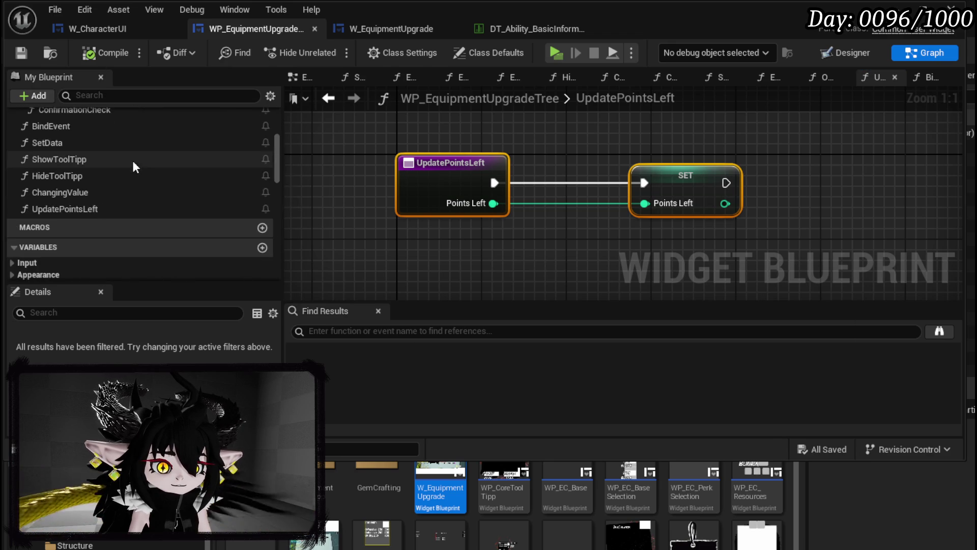
{"action": "left_click", "coordinate": [374, 23]}
{"action": "scroll", "coordinate": [431, 174], "scroll_direction": "down", "scroll_amount": 3}
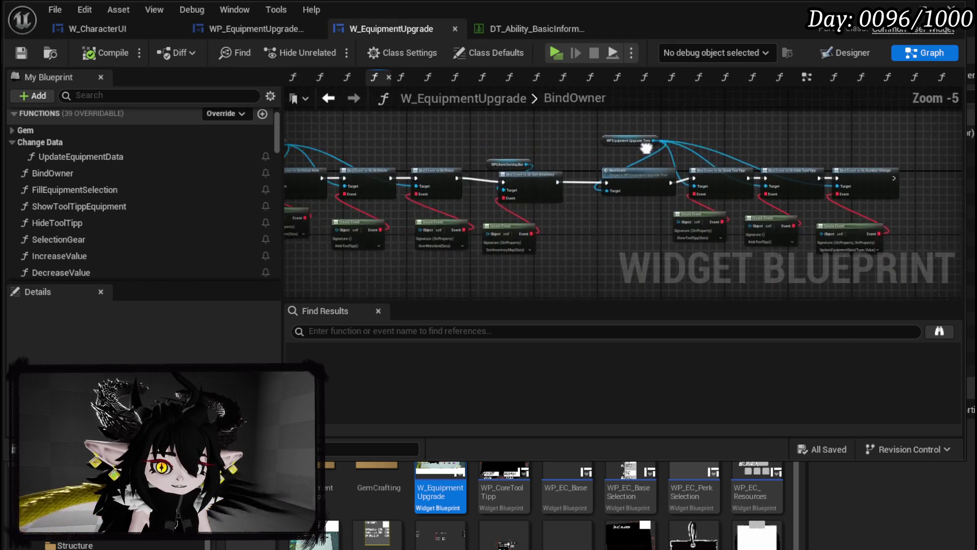
{"action": "left_click", "coordinate": [257, 31]}
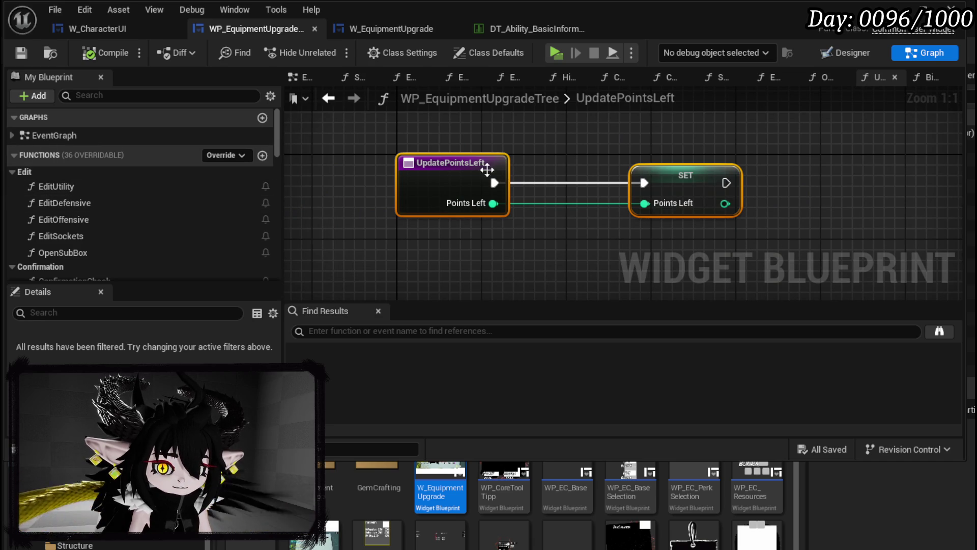
{"action": "scroll", "coordinate": [112, 222], "scroll_direction": "down", "scroll_amount": 3}
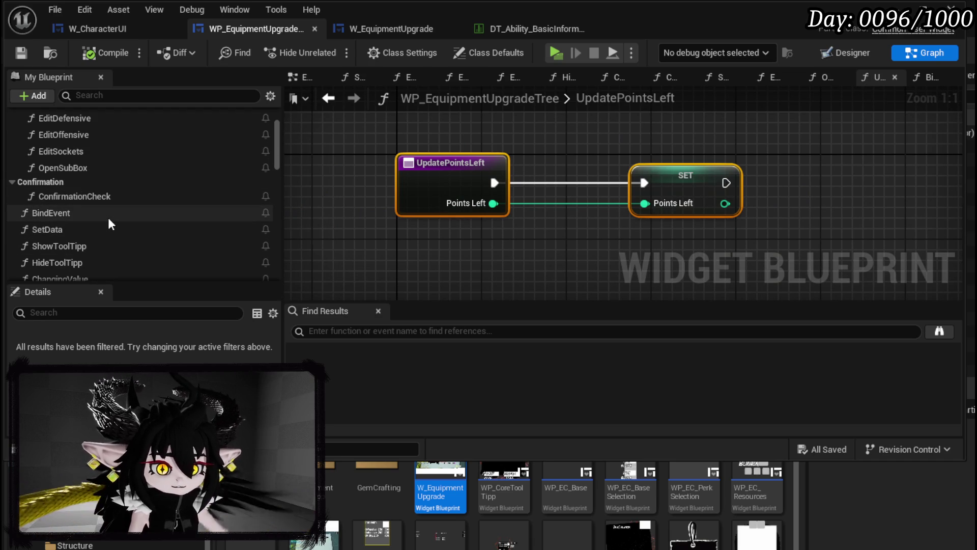
{"action": "double_click", "coordinate": [108, 220]}
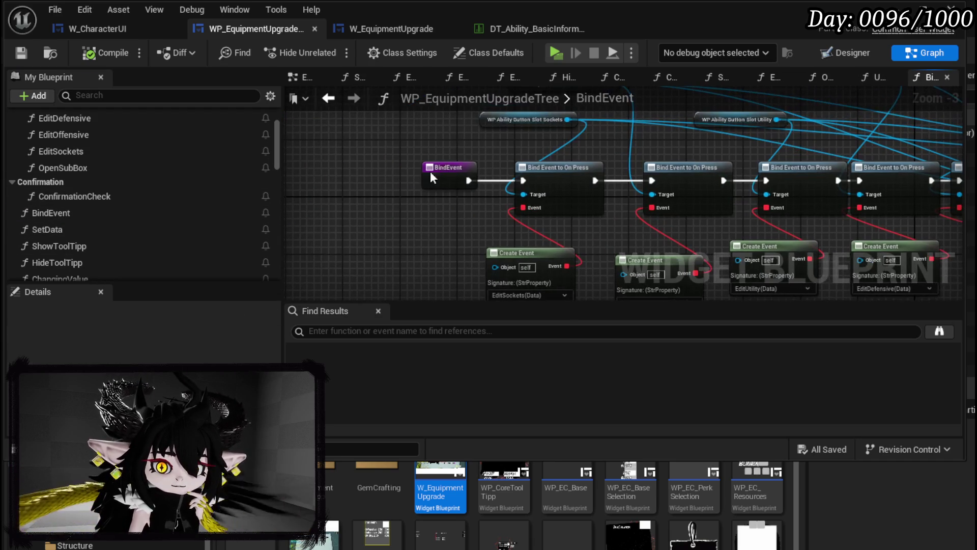
Give BindEvent a W_EquipmentUpgrade object reference input named Parent, and compile.
{"action": "left_click_drag", "start_coordinate": [442, 174], "coordinate": [321, 173]}
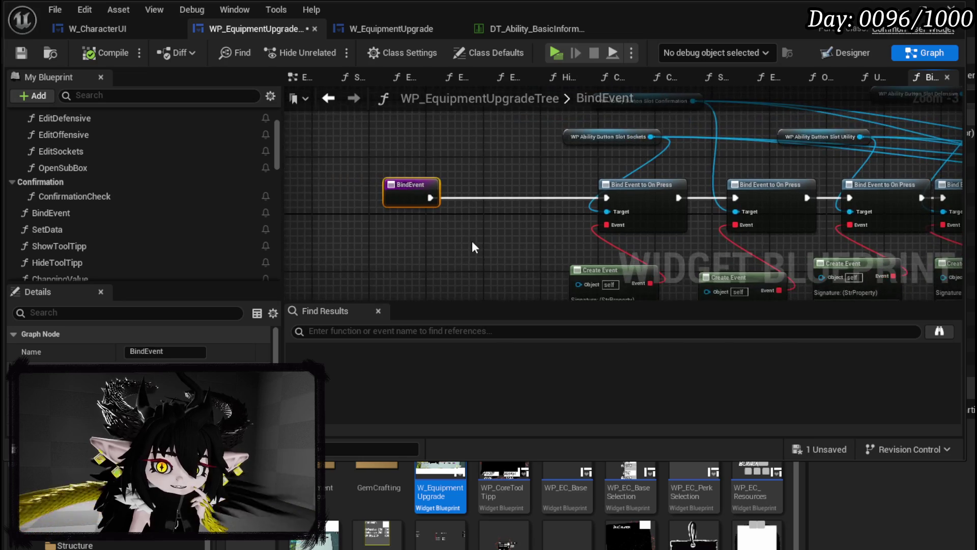
{"action": "left_click_drag", "start_coordinate": [493, 224], "coordinate": [420, 224]}
{"action": "left_click", "coordinate": [424, 256]}
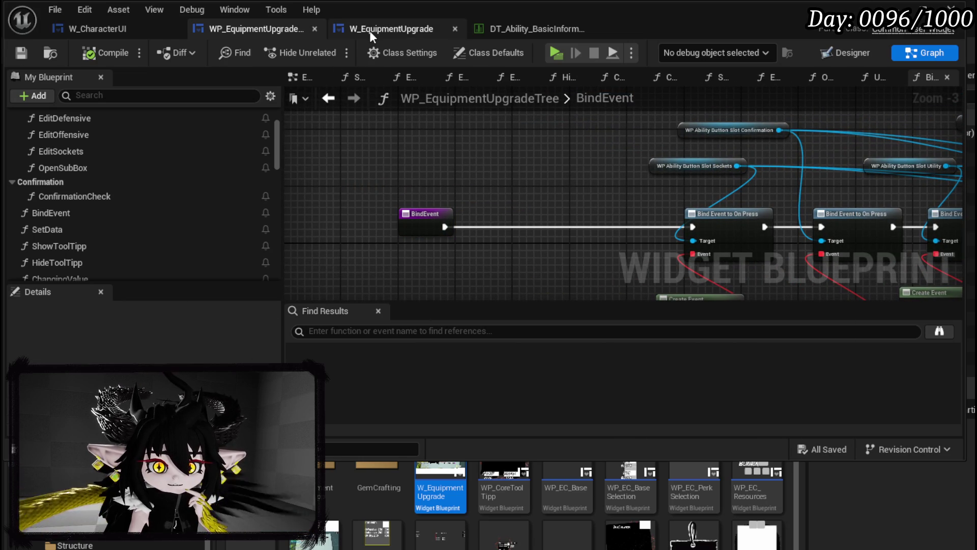
{"action": "left_click", "coordinate": [413, 216]}
{"action": "scroll", "coordinate": [139, 341], "scroll_direction": "down", "scroll_amount": 3}
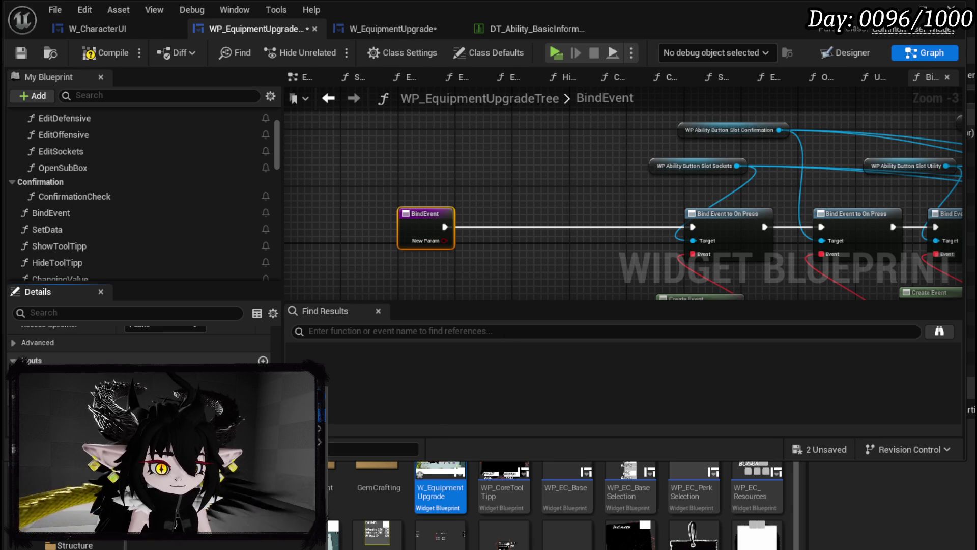
{"action": "left_click_drag", "start_coordinate": [440, 489], "coordinate": [325, 423]}
{"action": "left_click", "coordinate": [367, 429]}
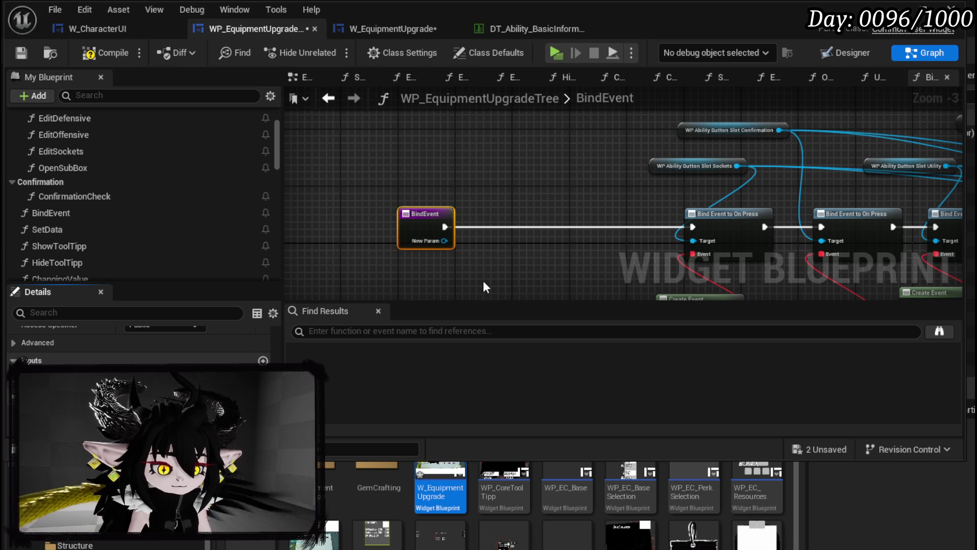
{"action": "type", "text": "Parent"}
{"action": "key", "text": "Return"}
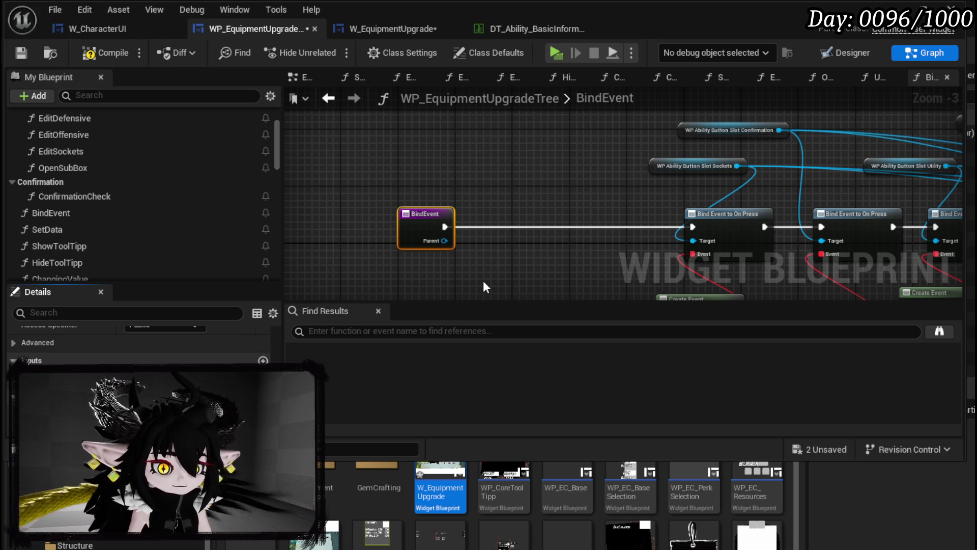
{"action": "left_click", "coordinate": [97, 56]}
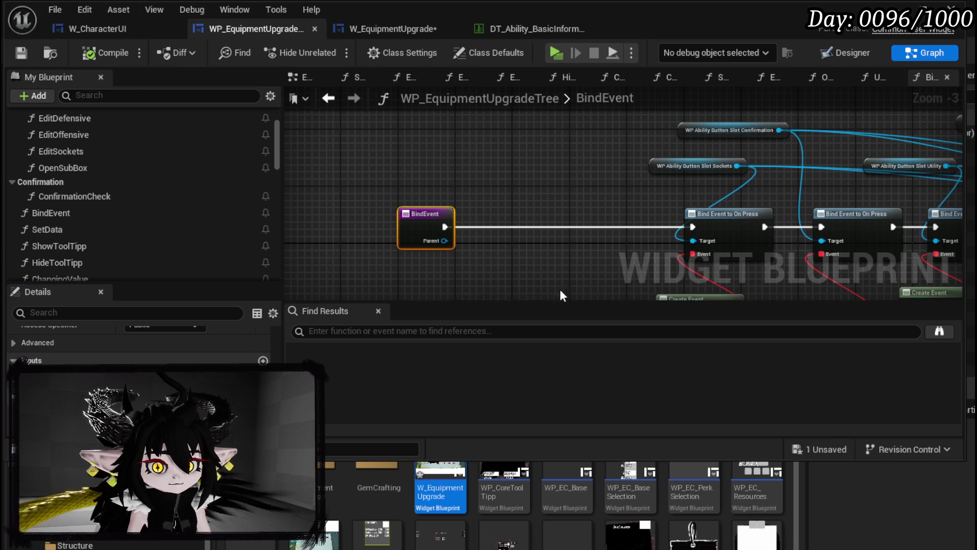
Promote the Parent pin to a new Parent_Ref variable, placing its SET node beside BindEvent.
{"action": "scroll", "coordinate": [535, 241], "scroll_direction": "up", "scroll_amount": 3}
{"action": "right_click", "coordinate": [402, 240]}
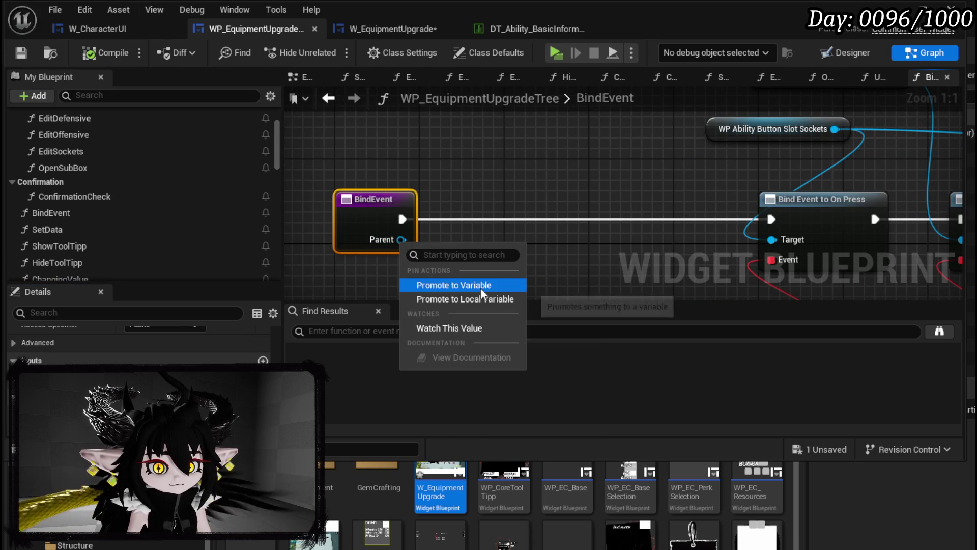
{"action": "left_click", "coordinate": [481, 284]}
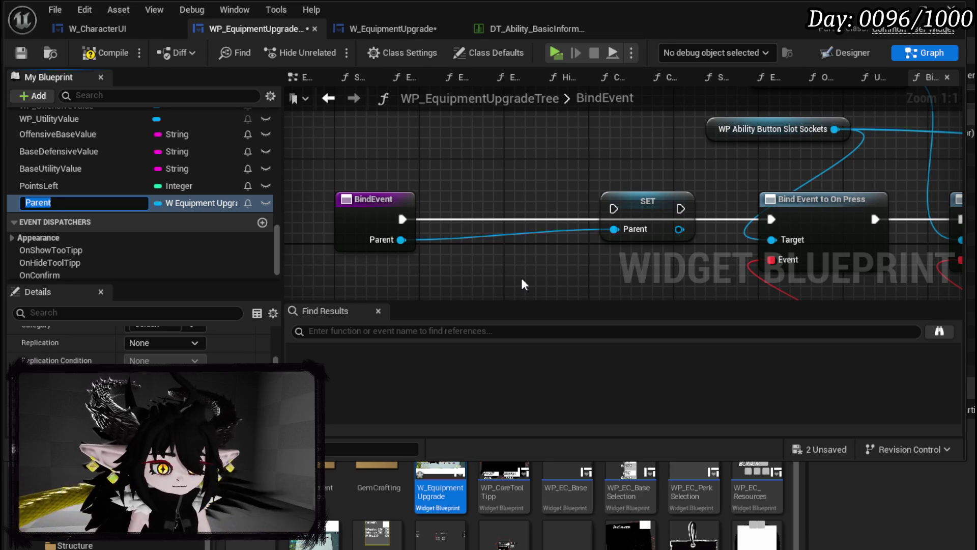
{"action": "type", "text": "_Ref"}
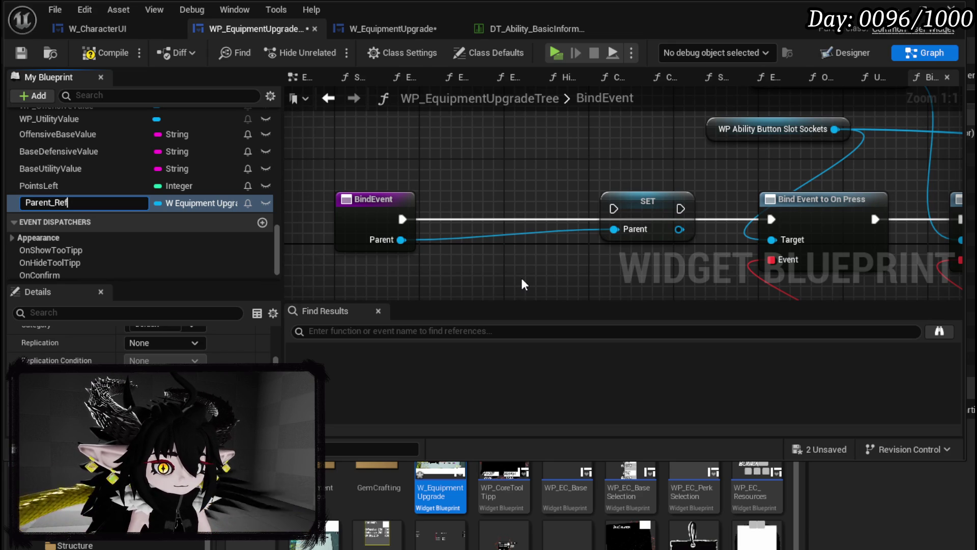
{"action": "key", "text": "Return"}
{"action": "left_click_drag", "start_coordinate": [618, 213], "coordinate": [478, 209]}
{"action": "left_click", "coordinate": [408, 202], "text": "ctrl"}
Wire SET Parent_Ref between BindEvent and Bind Event to On Press, then compile.
{"action": "left_click_drag", "start_coordinate": [414, 217], "coordinate": [454, 219]}
{"action": "mouse_move", "coordinate": [535, 219]}
{"action": "left_mouse_down"}
{"action": "mouse_move", "coordinate": [618, 236]}
{"action": "mouse_move", "coordinate": [770, 224]}
{"action": "left_mouse_up"}
{"action": "scroll", "coordinate": [770, 224], "scroll_direction": "down", "scroll_amount": 2}
{"action": "mouse_move", "coordinate": [512, 203]}
{"action": "left_mouse_down"}
{"action": "mouse_move", "coordinate": [584, 199]}
{"action": "mouse_move", "coordinate": [406, 201]}
{"action": "left_mouse_up"}
{"action": "left_click", "coordinate": [487, 183]}
{"action": "left_click", "coordinate": [107, 52]}
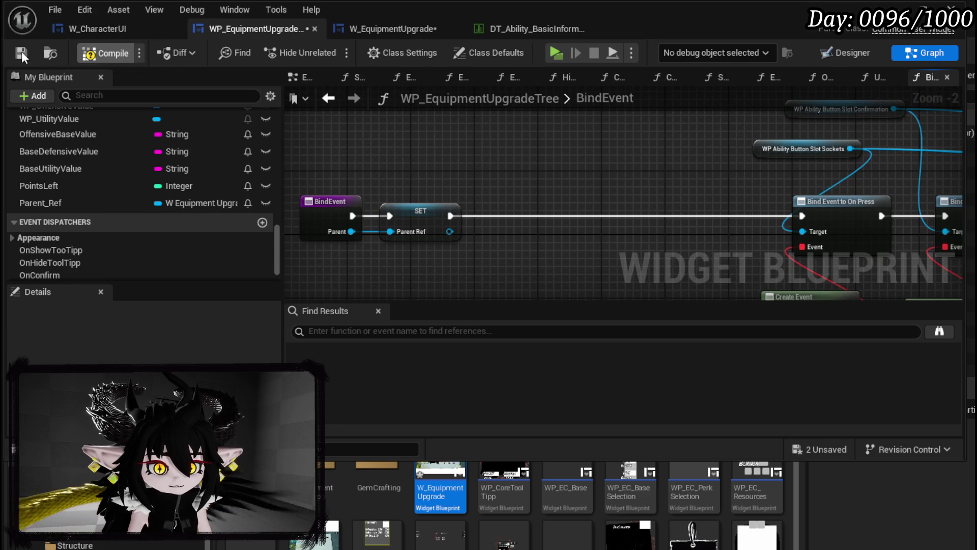
{"action": "left_click", "coordinate": [404, 32]}
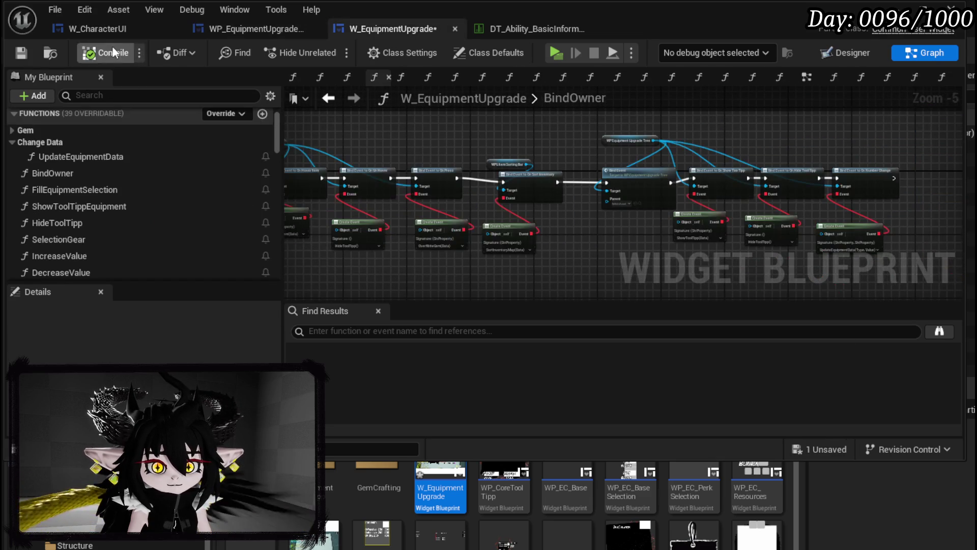
Save W_EquipmentUpgrade and inspect BindOwner's event bindings.
{"action": "left_click", "coordinate": [31, 47]}
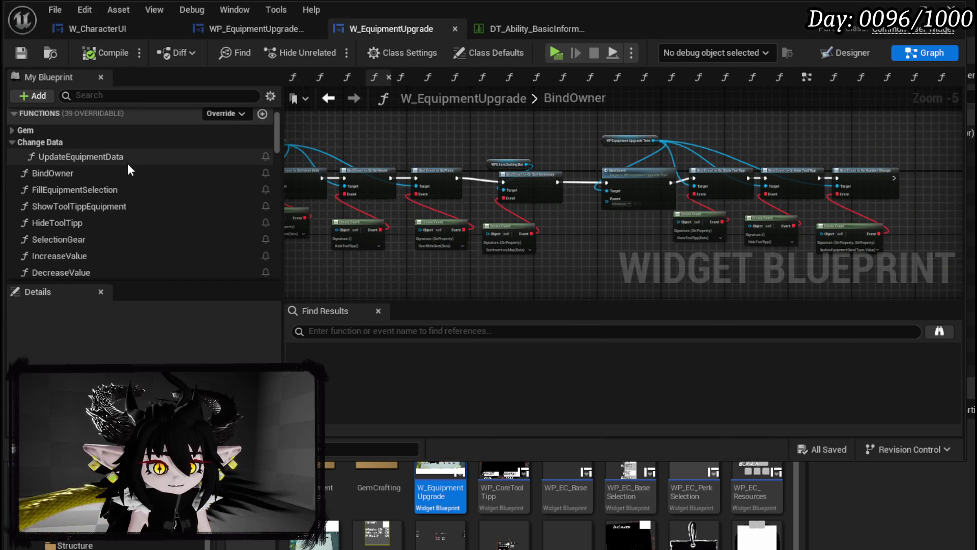
{"action": "scroll", "coordinate": [444, 221], "scroll_direction": "up", "scroll_amount": 3}
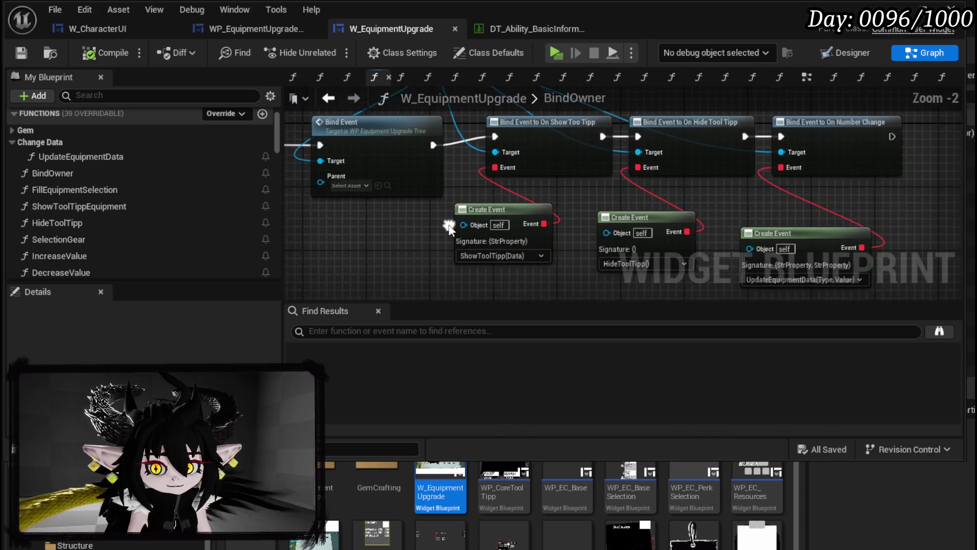
{"action": "mouse_move", "coordinate": [444, 222]}
{"action": "left_mouse_down"}
{"action": "mouse_move", "coordinate": [433, 196]}
{"action": "mouse_move", "coordinate": [225, 193]}
{"action": "left_mouse_up"}
{"action": "left_click_drag", "start_coordinate": [594, 261], "coordinate": [695, 137]}
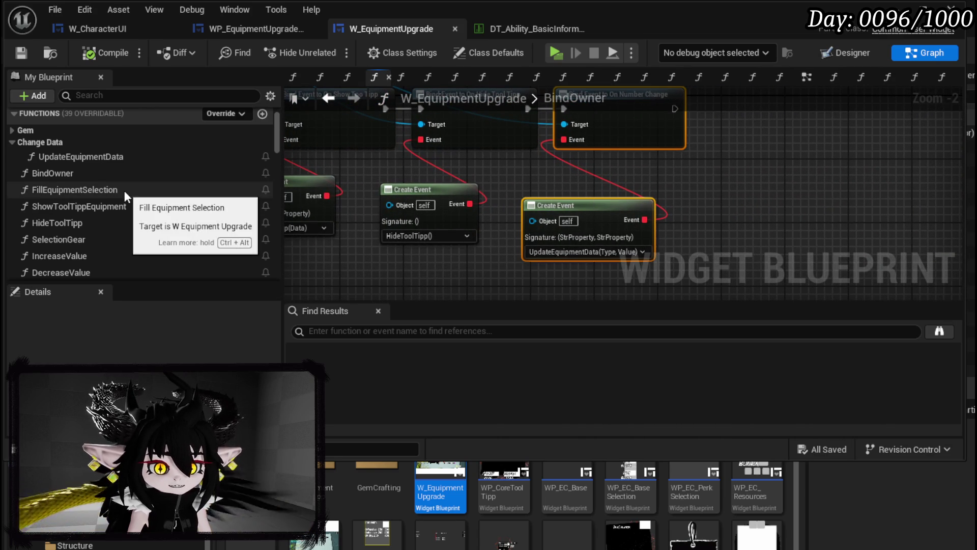
{"action": "scroll", "coordinate": [146, 194], "scroll_direction": "down", "scroll_amount": 3}
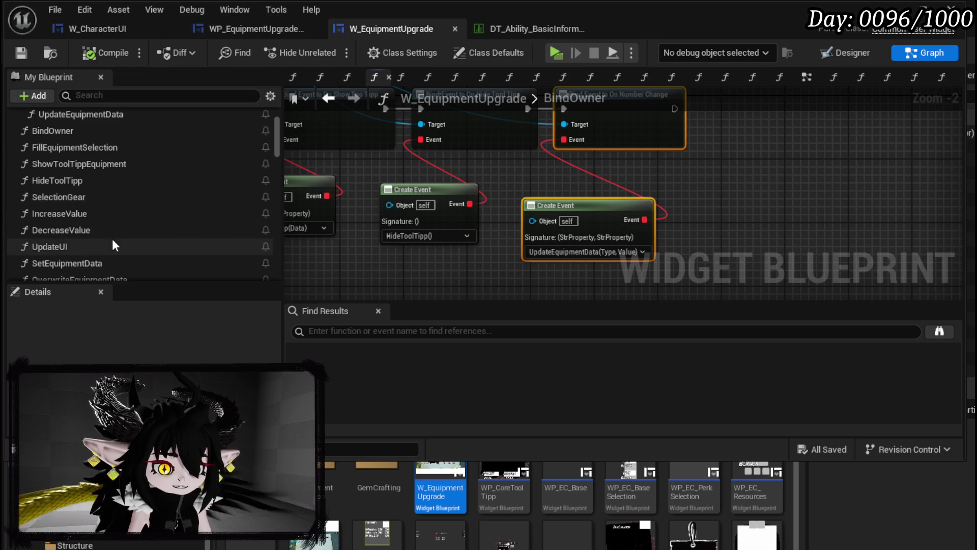
{"action": "scroll", "coordinate": [112, 231], "scroll_direction": "down", "scroll_amount": 5}
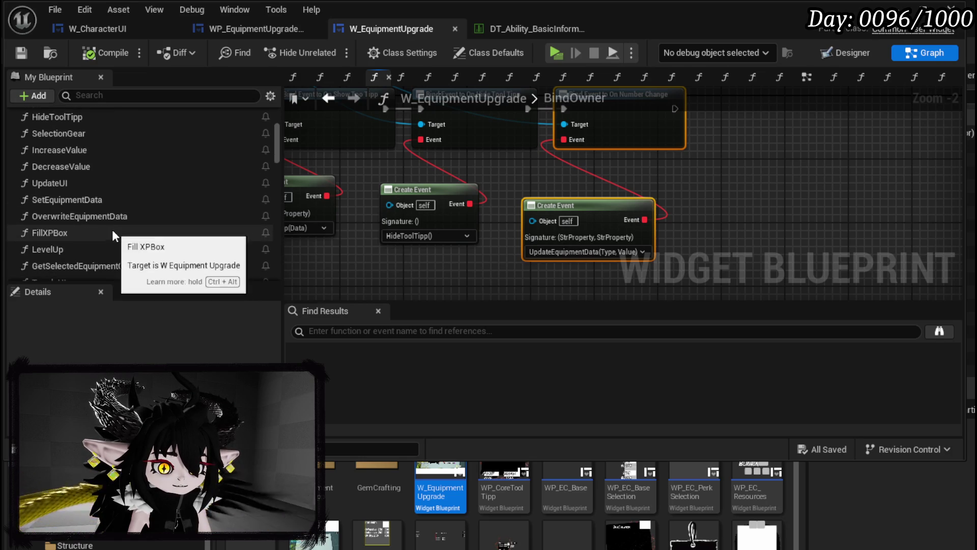
{"action": "scroll", "coordinate": [112, 230], "scroll_direction": "up", "scroll_amount": 3}
{"action": "scroll", "coordinate": [112, 228], "scroll_direction": "up", "scroll_amount": 4}
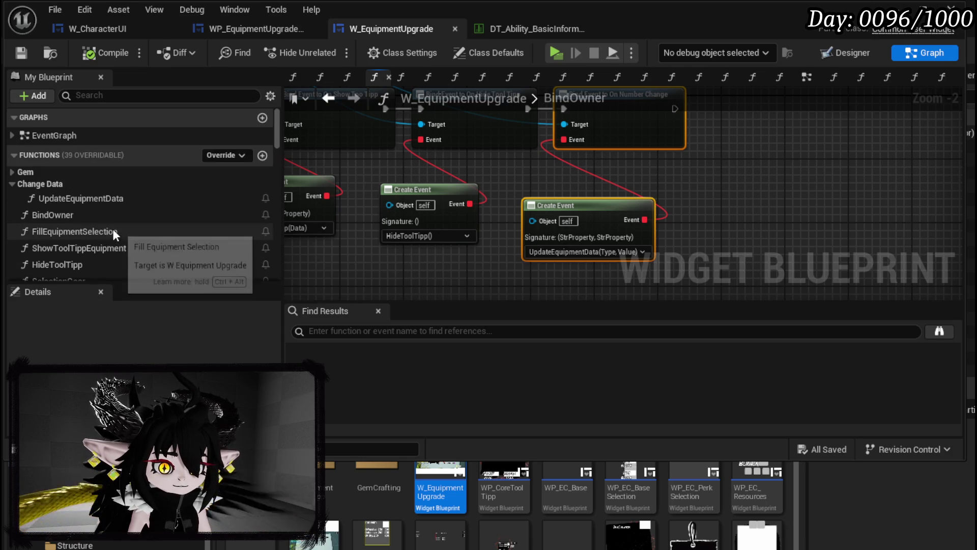
Review the UpdateEquipmentData graph that switches on Type to set Offensive, Defensive or Utility.
{"action": "double_click", "coordinate": [90, 198]}
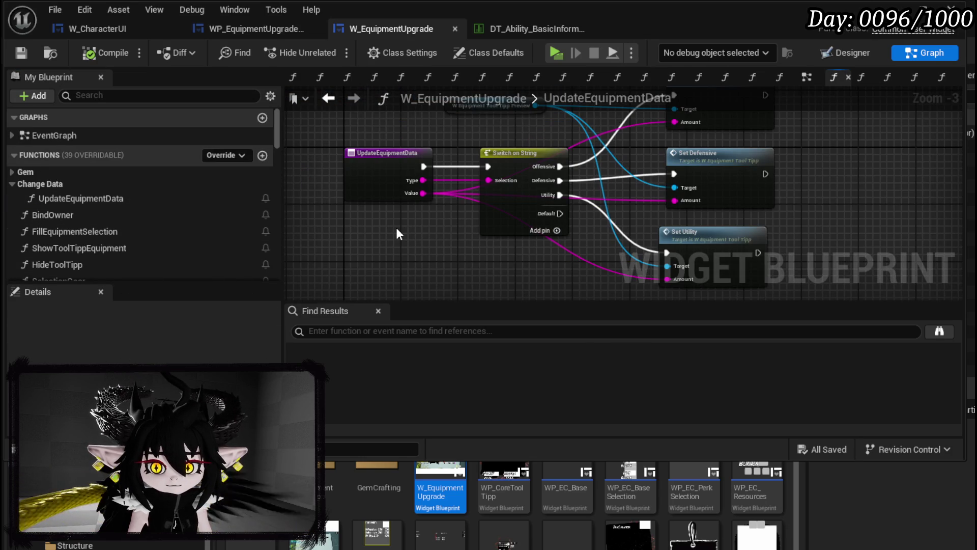
{"action": "scroll", "coordinate": [743, 155], "scroll_direction": "down", "scroll_amount": 2}
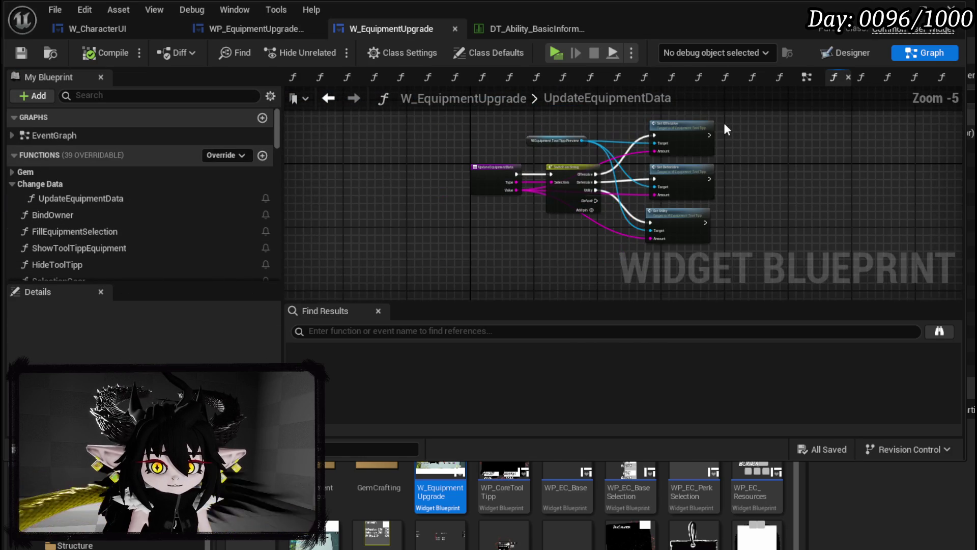
{"action": "left_click_drag", "start_coordinate": [845, 230], "coordinate": [845, 232]}
{"action": "scroll", "coordinate": [200, 248], "scroll_direction": "down", "scroll_amount": 5}
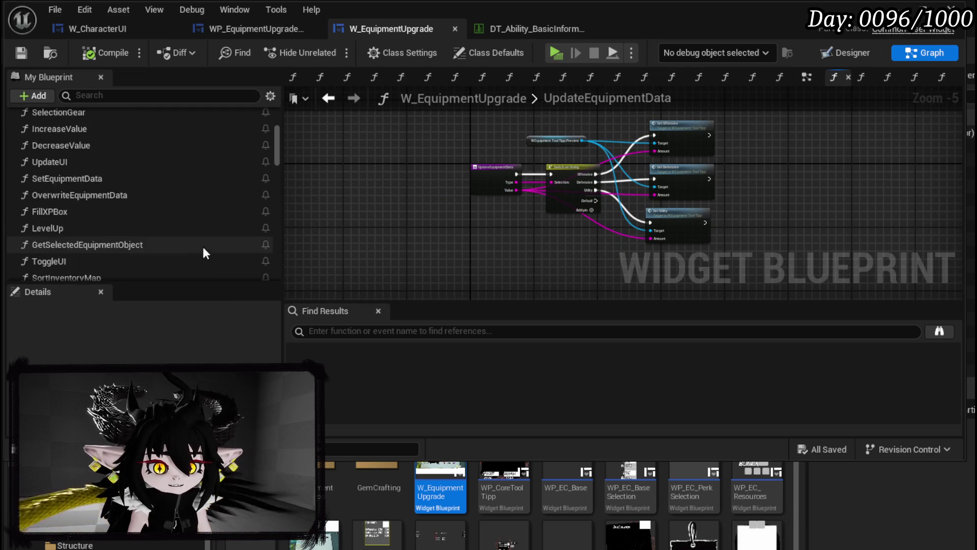
{"action": "scroll", "coordinate": [125, 216], "scroll_direction": "down", "scroll_amount": 5}
{"action": "scroll", "coordinate": [125, 215], "scroll_direction": "down", "scroll_amount": 5}
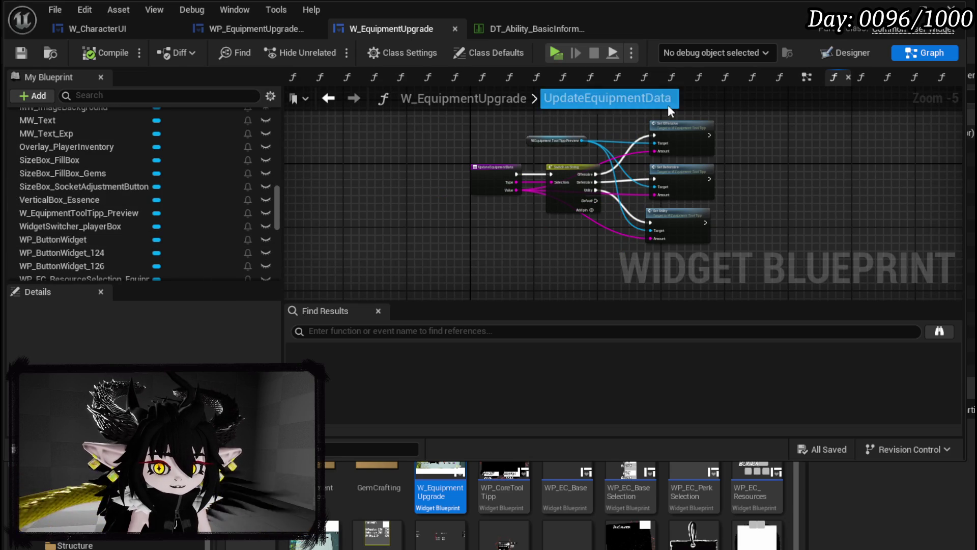
{"action": "scroll", "coordinate": [163, 185], "scroll_direction": "up", "scroll_amount": 10}
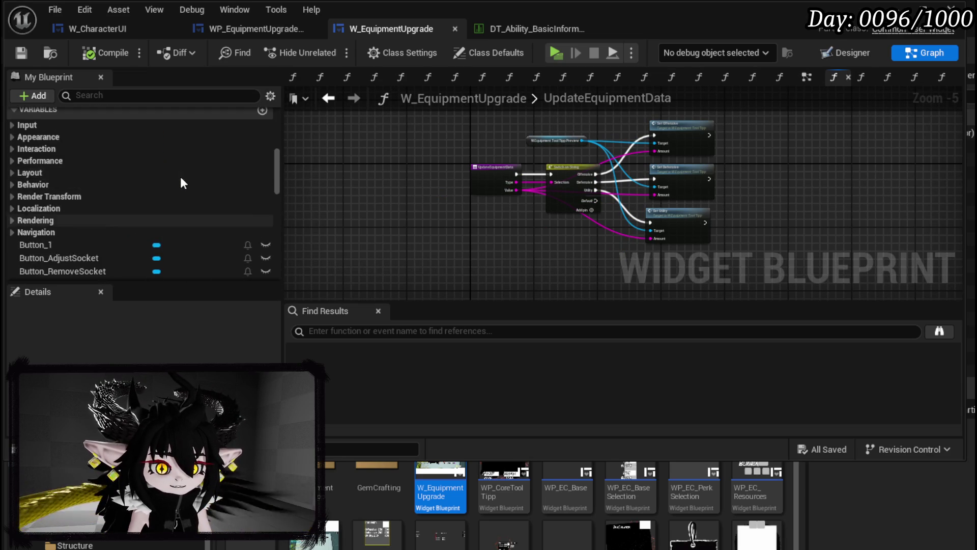
{"action": "scroll", "coordinate": [188, 179], "scroll_direction": "up", "scroll_amount": 10}
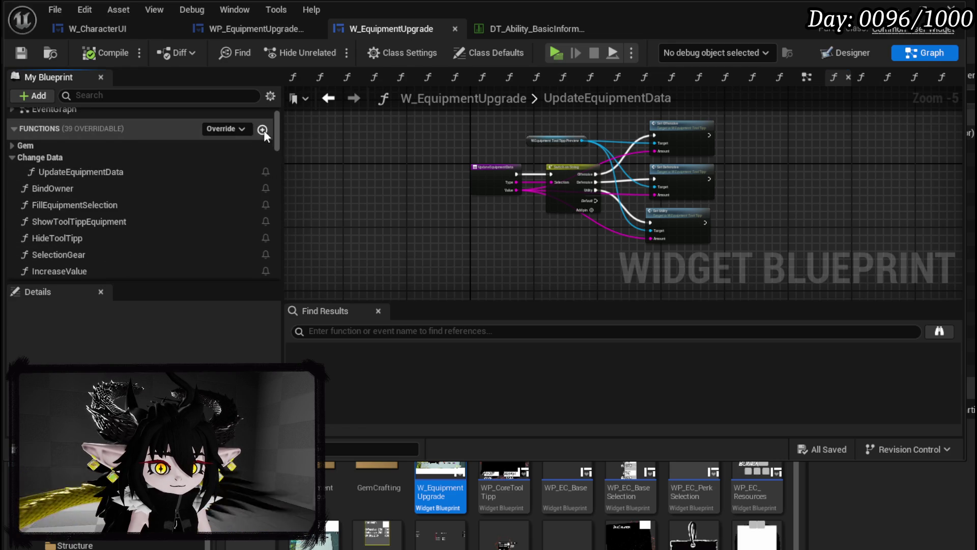
Add a new UpdateCost function to W_EquipmentUpgrade, compile and save.
{"action": "left_click", "coordinate": [262, 129]}
{"action": "type", "text": "UpdateC"}
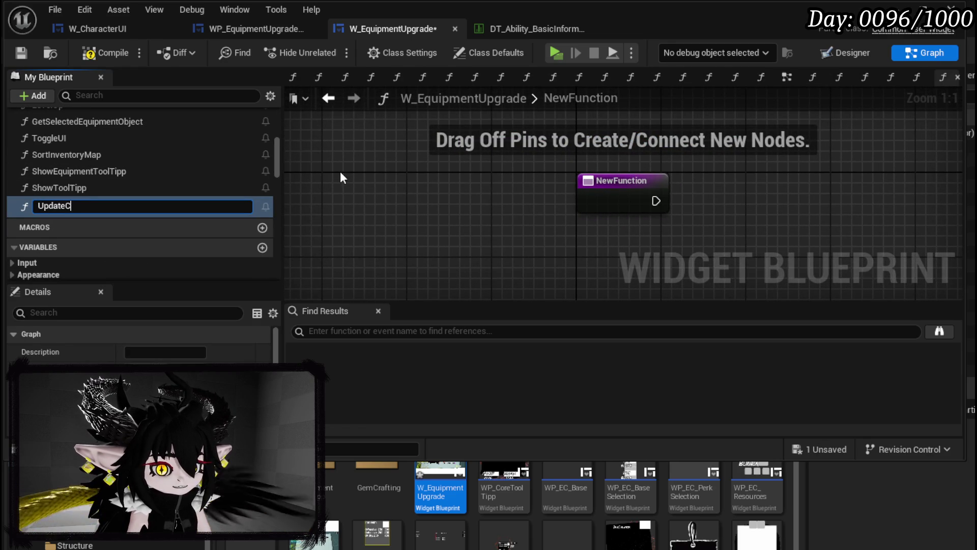
{"action": "type", "text": "ost"}
{"action": "key", "text": "Return"}
{"action": "left_click", "coordinate": [92, 55]}
{"action": "left_click", "coordinate": [21, 52]}
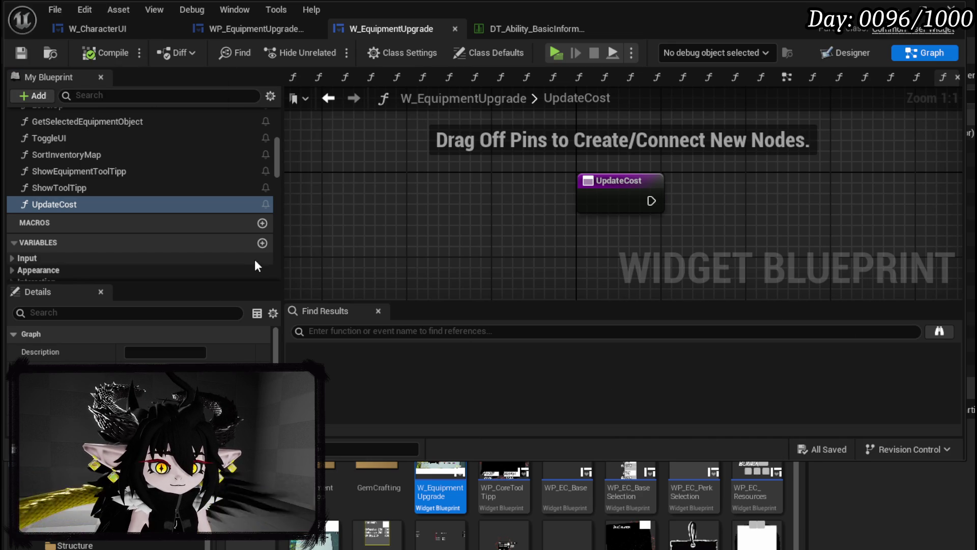
{"action": "scroll", "coordinate": [248, 257], "scroll_direction": "down", "scroll_amount": 15}
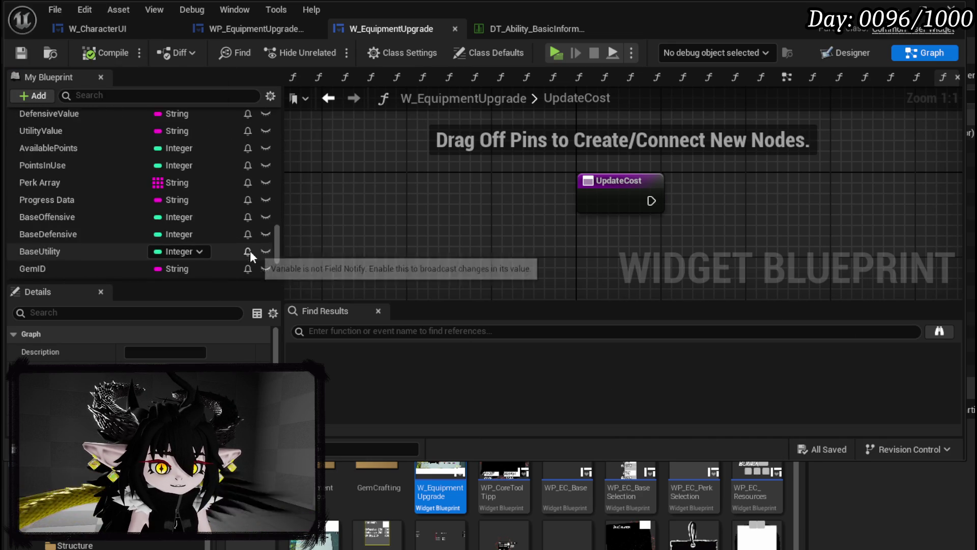
{"action": "scroll", "coordinate": [249, 250], "scroll_direction": "down", "scroll_amount": 5}
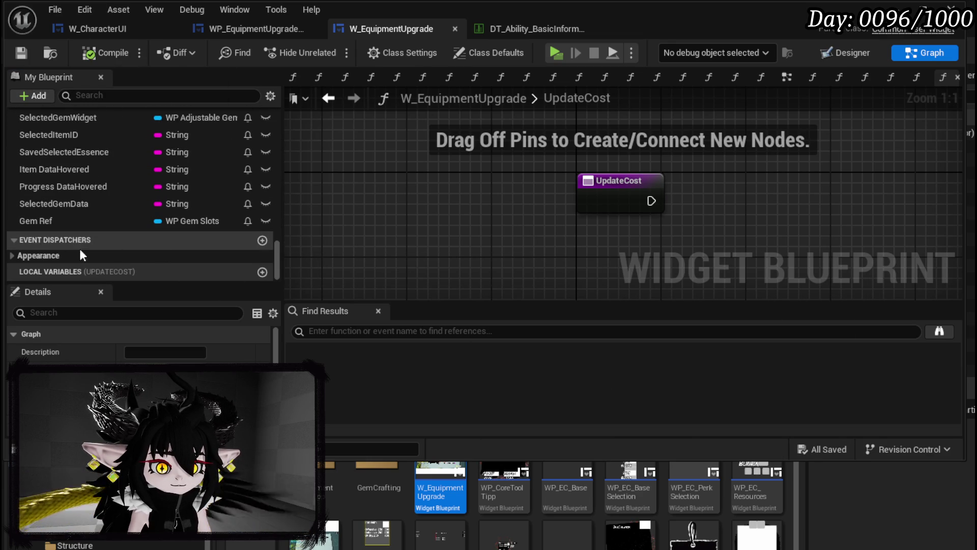
Create an OnUpdateCost event dispatcher with a Cost input.
{"action": "left_click", "coordinate": [262, 240]}
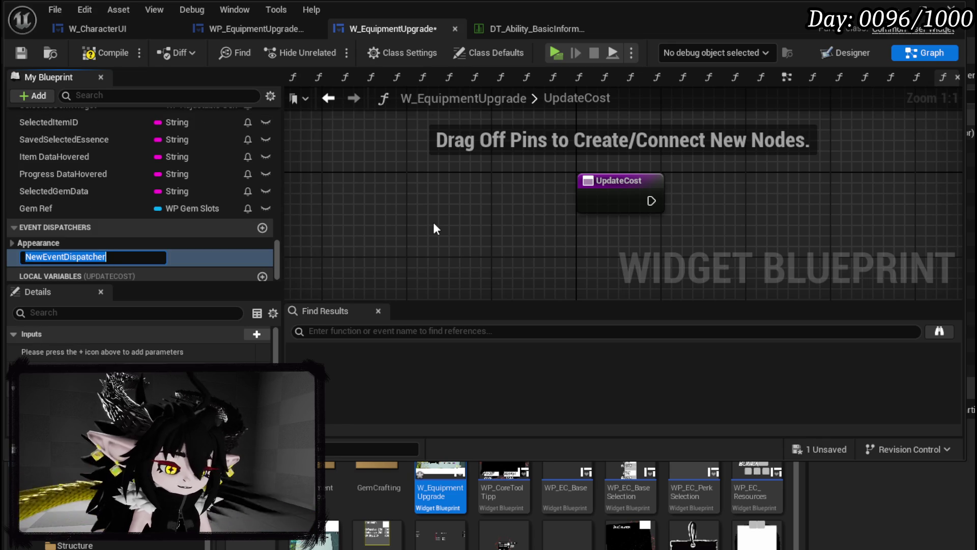
{"action": "type", "text": "OnUpdateCost"}
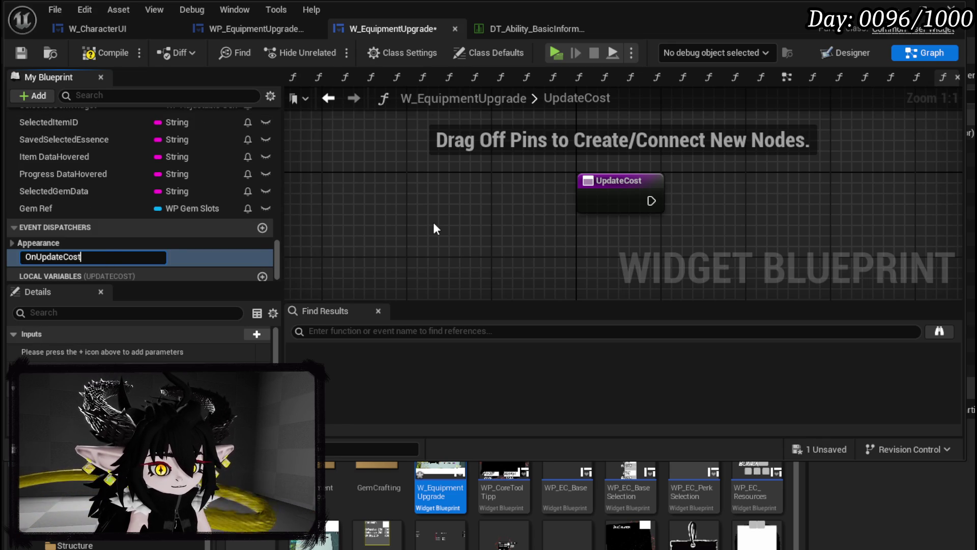
{"action": "key", "text": "Return"}
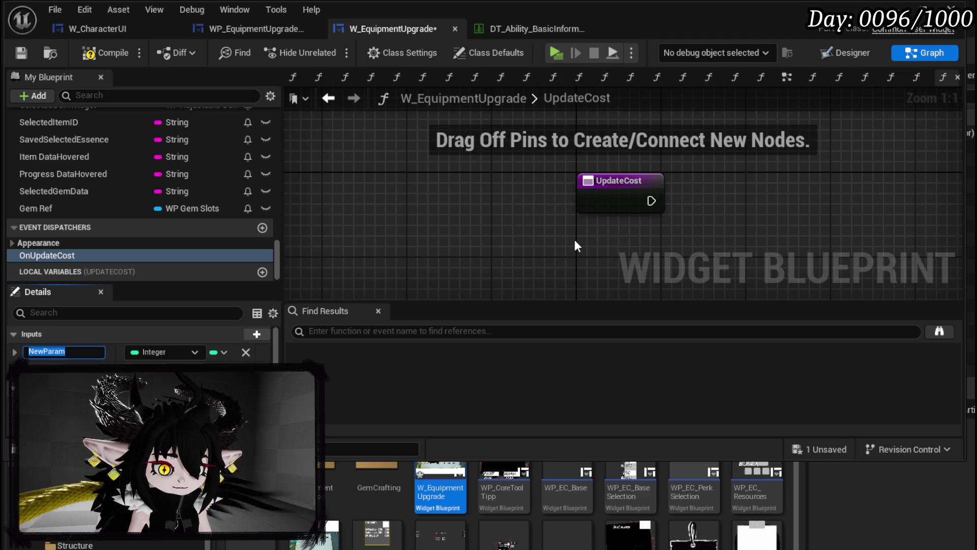
{"action": "type", "text": "Cost"}
{"action": "key", "text": "Return"}
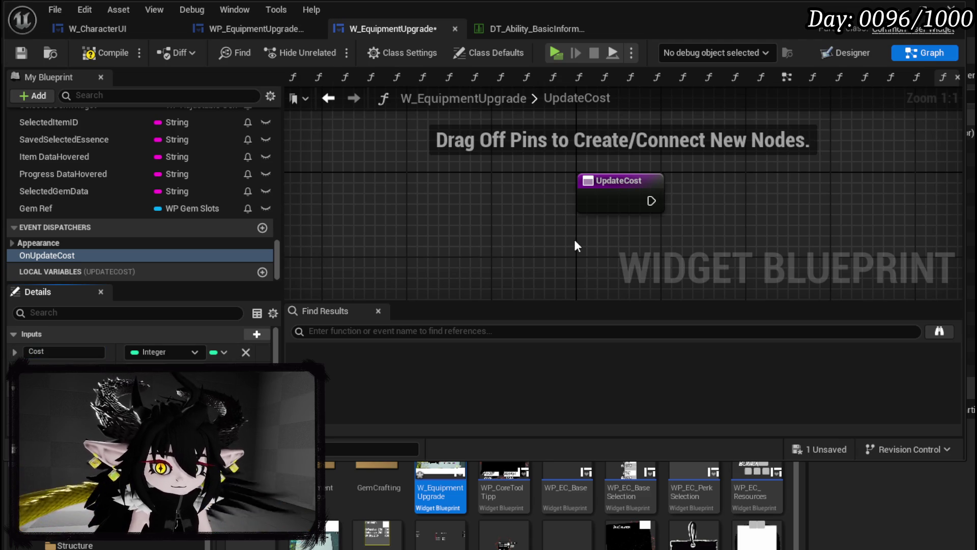
Make UpdateCost call On Update Cost, then compile and save.
{"action": "mouse_move", "coordinate": [58, 257]}
{"action": "left_mouse_down"}
{"action": "mouse_move", "coordinate": [794, 164]}
{"action": "mouse_move", "coordinate": [792, 173]}
{"action": "left_mouse_up"}
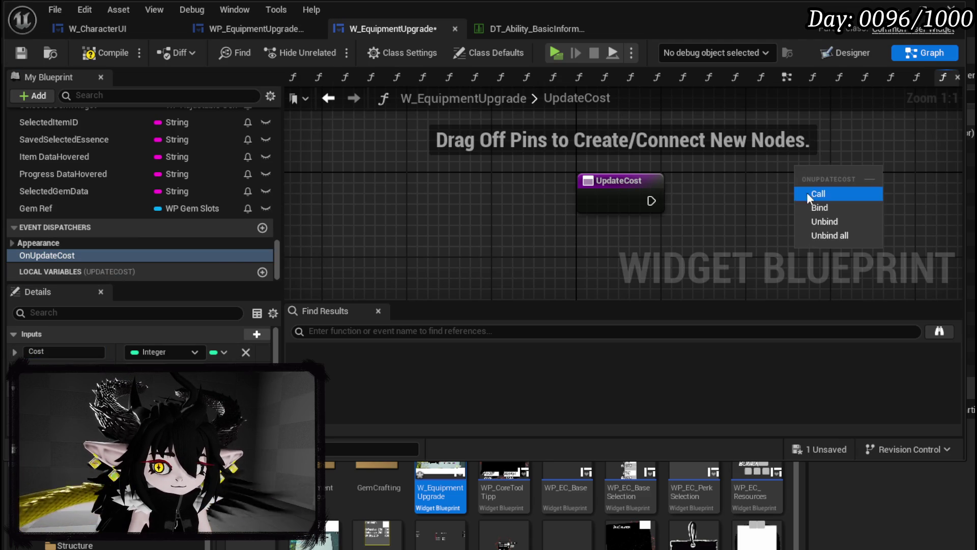
{"action": "left_click", "coordinate": [809, 191]}
{"action": "left_click_drag", "start_coordinate": [430, 183], "coordinate": [685, 164]}
{"action": "left_click", "coordinate": [558, 134]}
{"action": "left_click", "coordinate": [106, 52]}
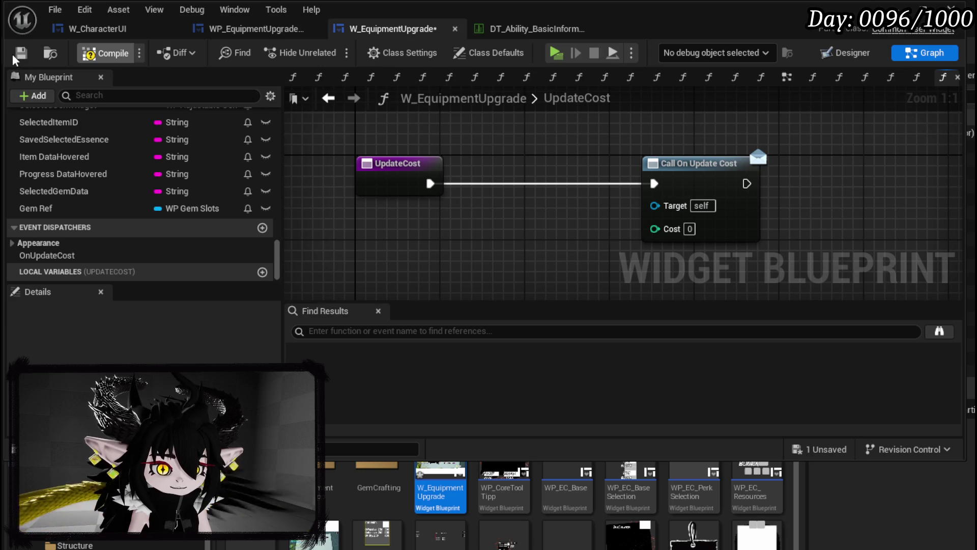
{"action": "left_click", "coordinate": [21, 53]}
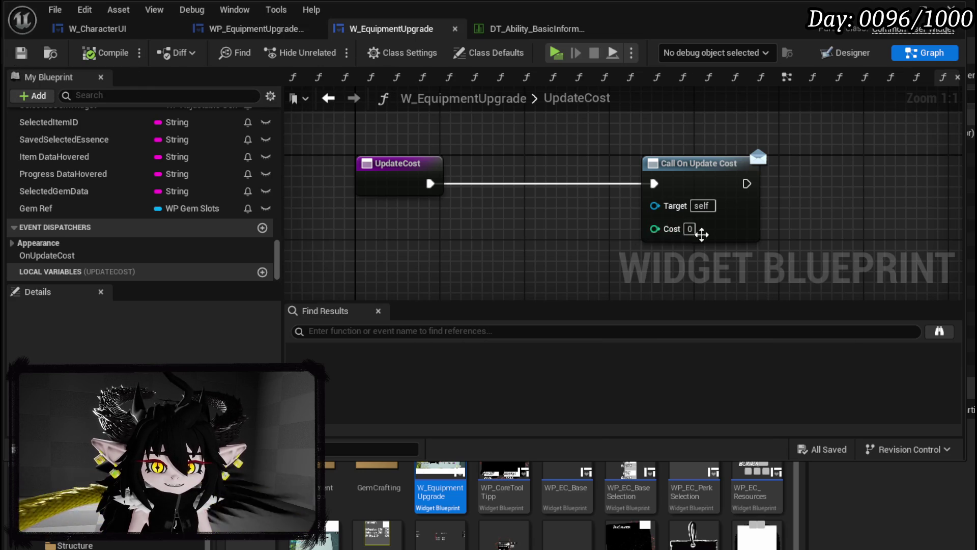
Set the Call On Update Cost node's Cost to 50 and save.
{"action": "type", "text": "50"}
{"action": "key", "text": "Return"}
{"action": "left_click", "coordinate": [26, 57]}
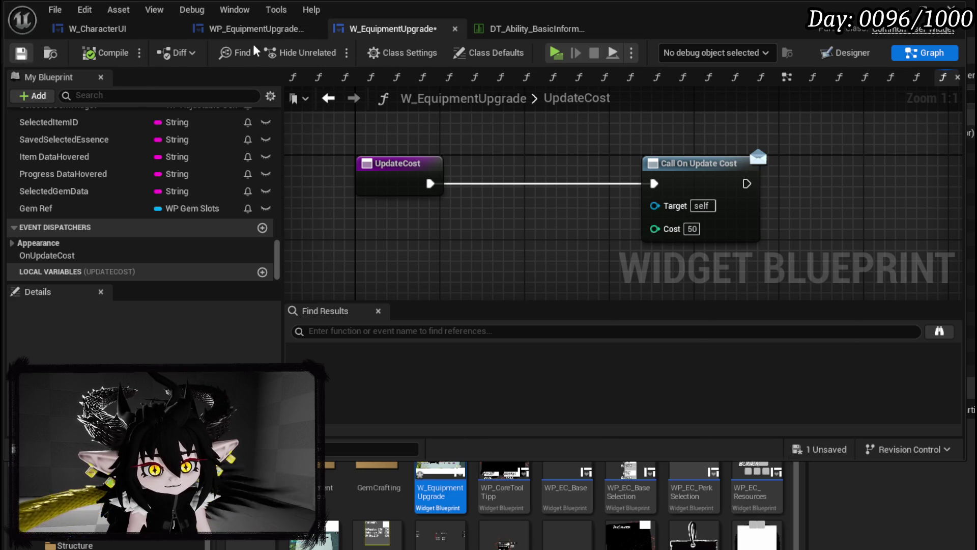
{"action": "left_click", "coordinate": [257, 31]}
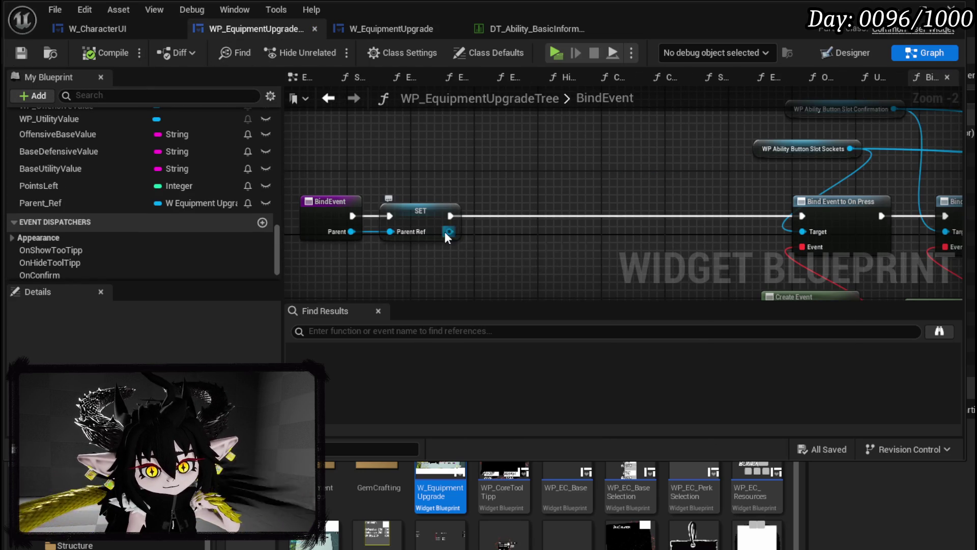
Add Bind Event to On Update Cost from Parent Ref, running between SET and the On Press binding.
{"action": "left_click_drag", "start_coordinate": [449, 232], "coordinate": [502, 237]}
{"action": "type", "text": "Bind on Upd"}
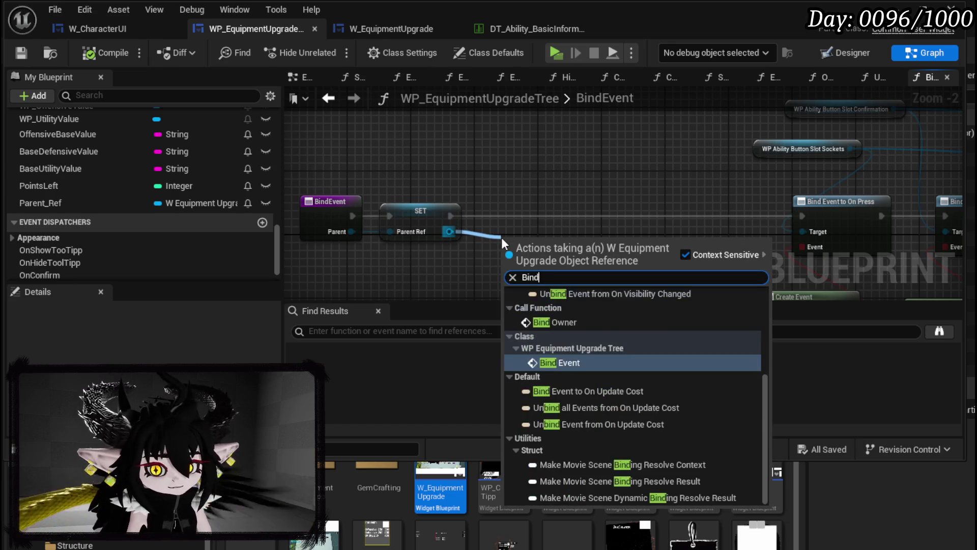
{"action": "type", "text": "a"}
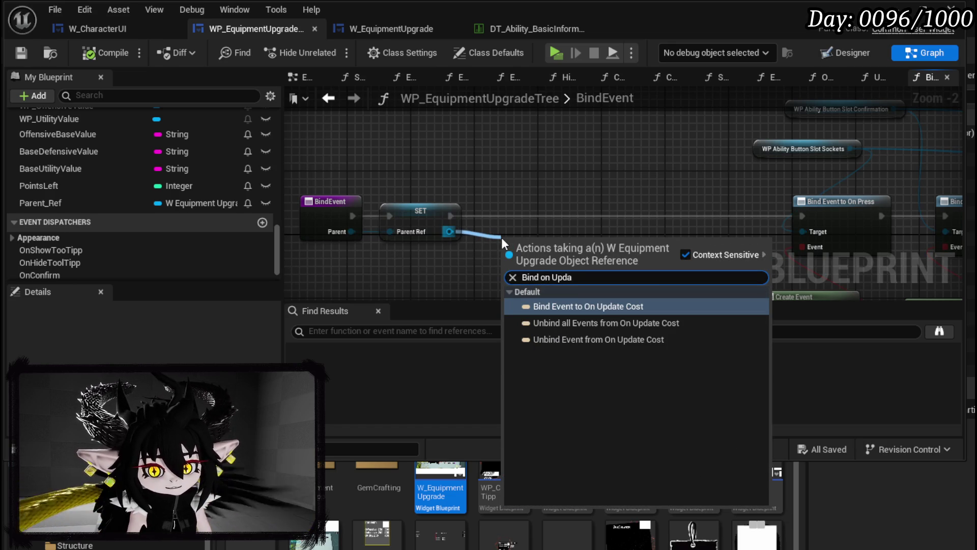
{"action": "left_click", "coordinate": [576, 307]}
{"action": "left_click_drag", "start_coordinate": [568, 263], "coordinate": [596, 228]}
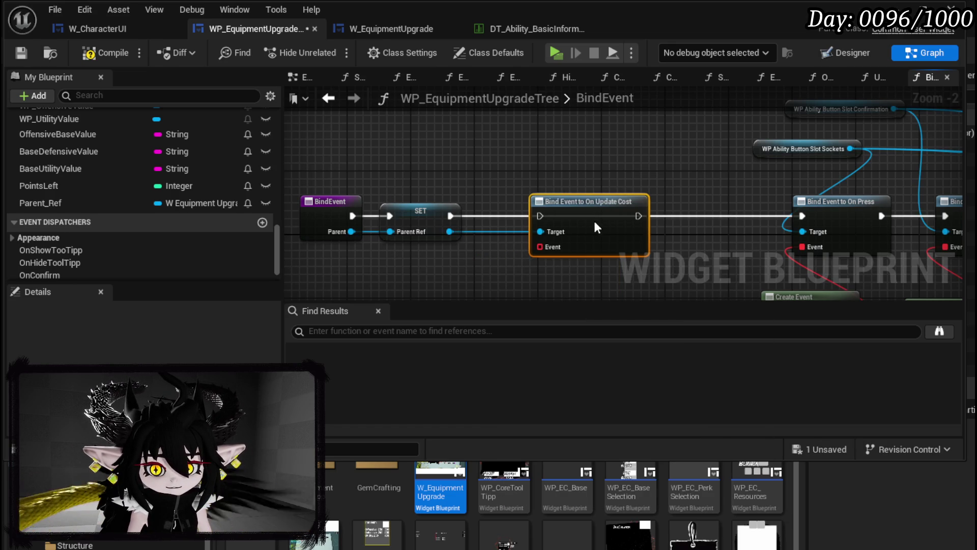
{"action": "left_click_drag", "start_coordinate": [450, 218], "coordinate": [540, 216]}
{"action": "left_click_drag", "start_coordinate": [638, 216], "coordinate": [804, 216]}
Feed the bind's Event pin a Create Event bound to UpdatePointsLeft, and save.
{"action": "mouse_move", "coordinate": [537, 148]}
{"action": "left_mouse_down"}
{"action": "mouse_move", "coordinate": [520, 175]}
{"action": "mouse_move", "coordinate": [520, 213]}
{"action": "left_mouse_up"}
{"action": "type", "text": "Crea"}
{"action": "left_click", "coordinate": [580, 280]}
{"action": "left_click", "coordinate": [524, 261]}
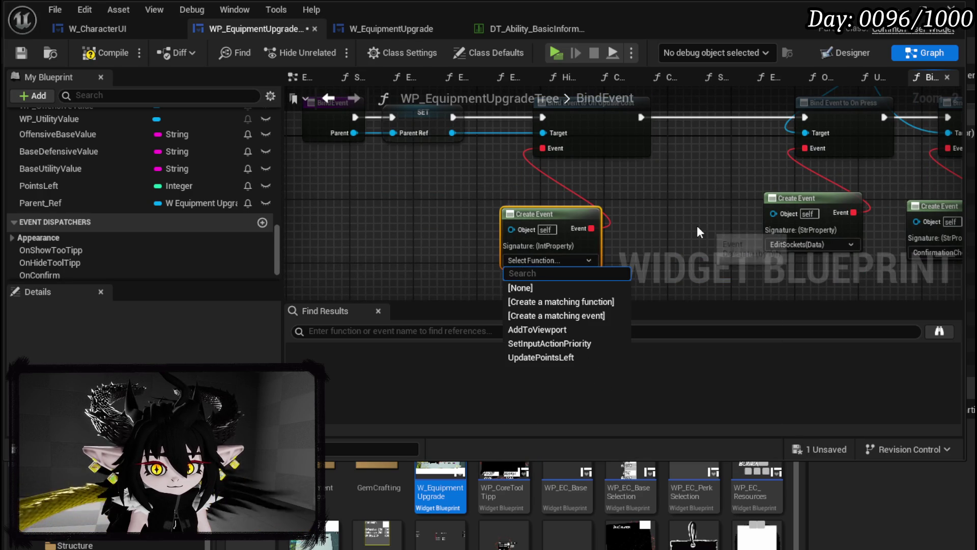
{"action": "left_click", "coordinate": [551, 356]}
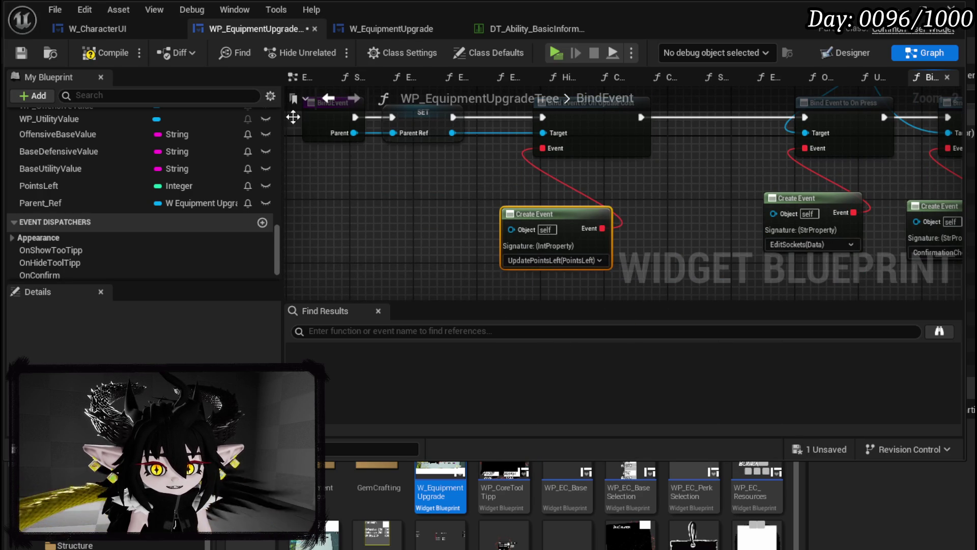
{"action": "left_click", "coordinate": [23, 57]}
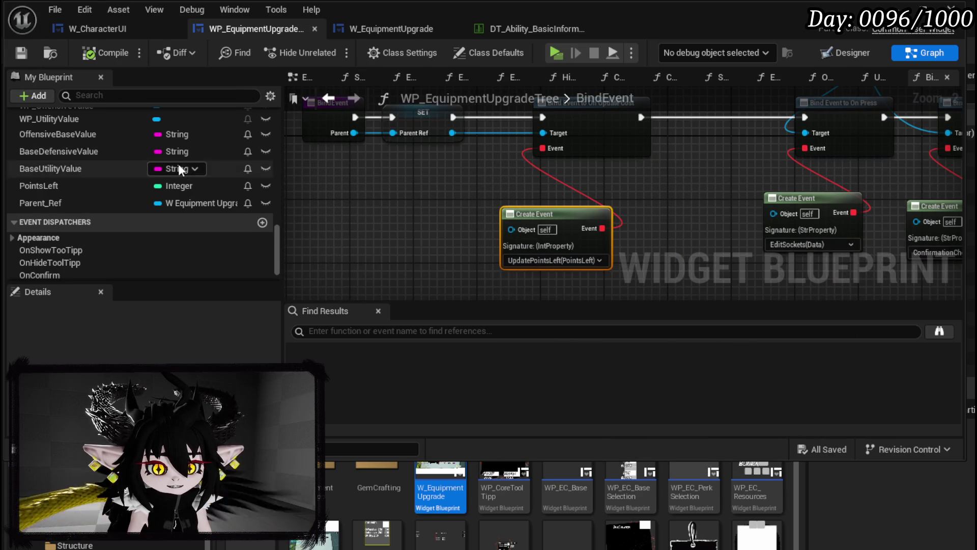
{"action": "scroll", "coordinate": [177, 168], "scroll_direction": "up", "scroll_amount": 5}
{"action": "scroll", "coordinate": [175, 150], "scroll_direction": "up", "scroll_amount": 8}
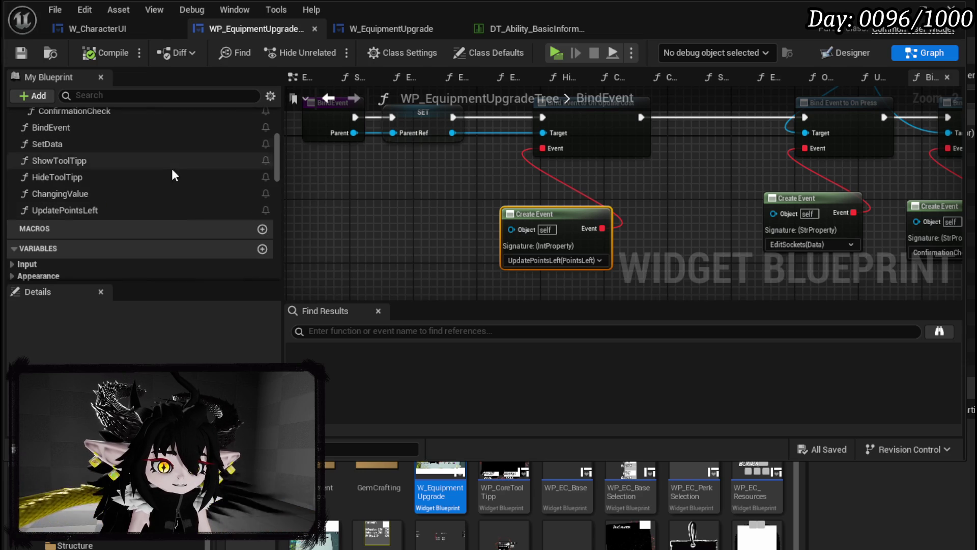
{"action": "double_click", "coordinate": [110, 208]}
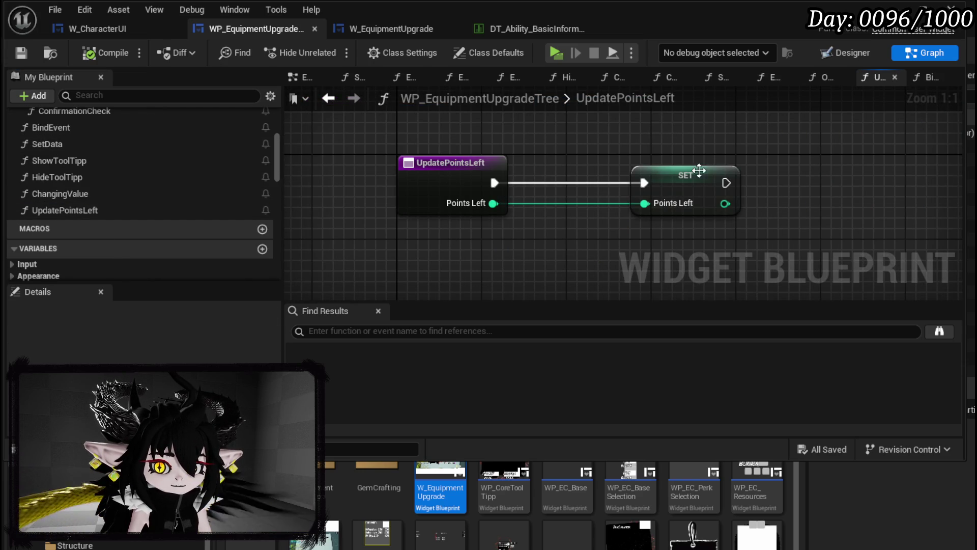
Tidy the UpdatePointsLeft graph, select the confirmation button slot in the layout, and save.
{"action": "left_click_drag", "start_coordinate": [713, 176], "coordinate": [680, 176]}
{"action": "left_click_drag", "start_coordinate": [595, 151], "coordinate": [471, 166]}
{"action": "left_click", "coordinate": [852, 56]}
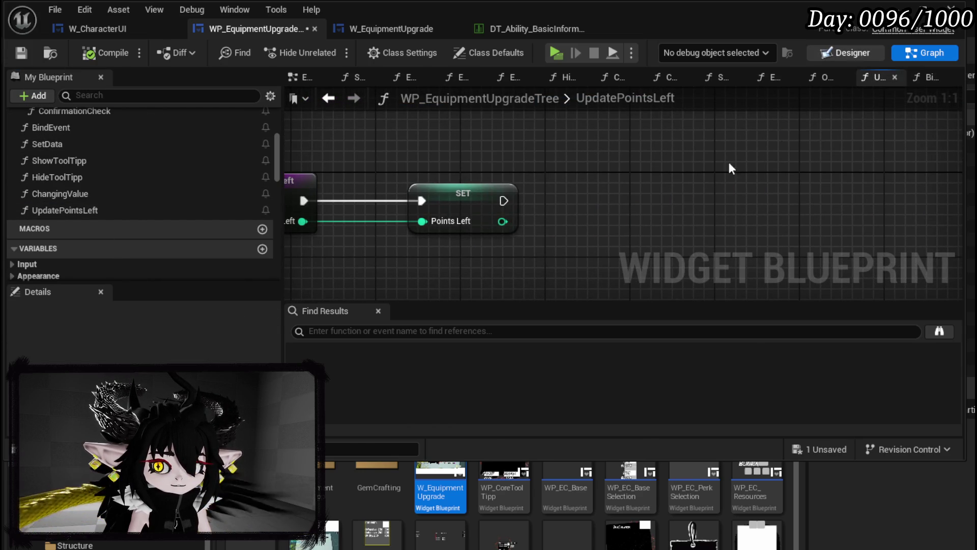
{"action": "scroll", "coordinate": [524, 184], "scroll_direction": "up", "scroll_amount": 4}
{"action": "left_click_drag", "start_coordinate": [541, 182], "coordinate": [492, 73]}
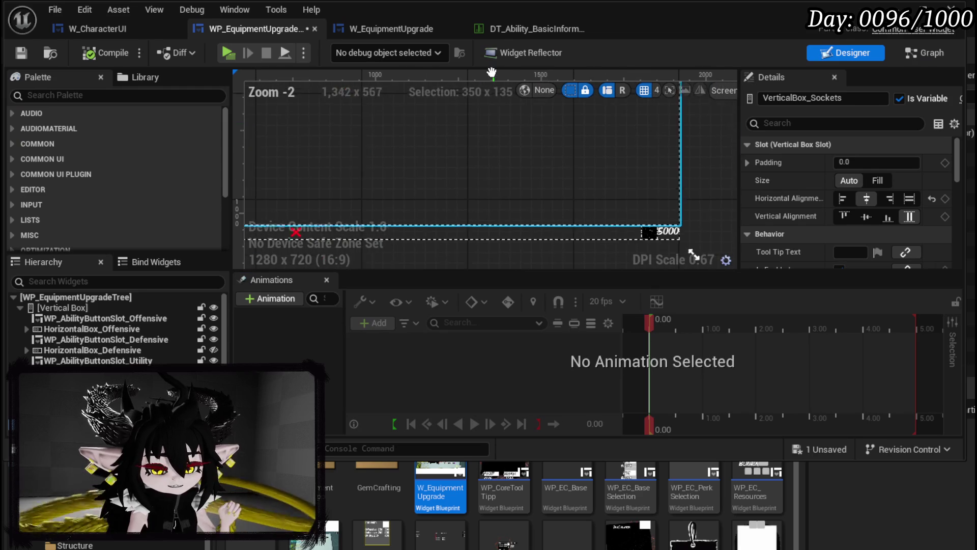
{"action": "left_click", "coordinate": [588, 228]}
{"action": "left_click", "coordinate": [588, 228]}
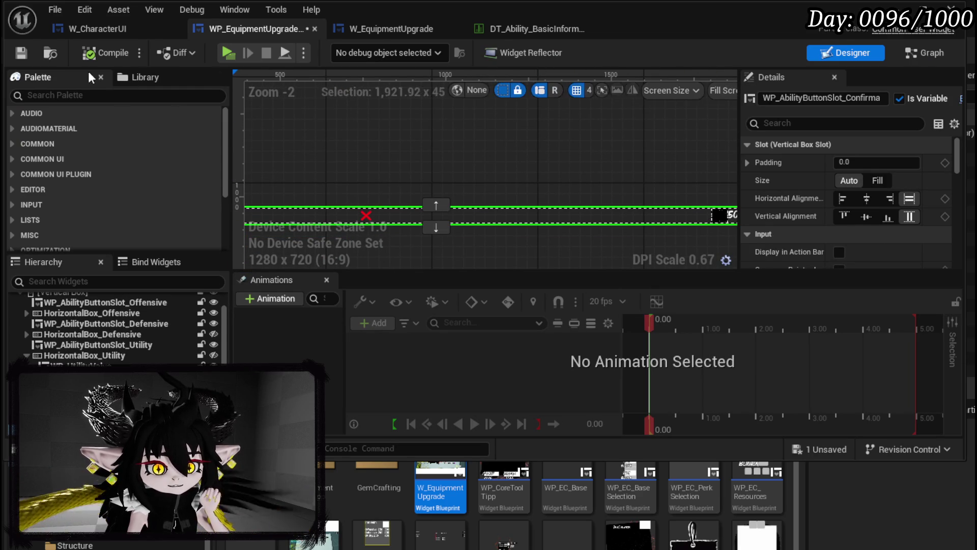
{"action": "left_click_drag", "start_coordinate": [254, 158], "coordinate": [392, 157]}
{"action": "left_click", "coordinate": [21, 52]}
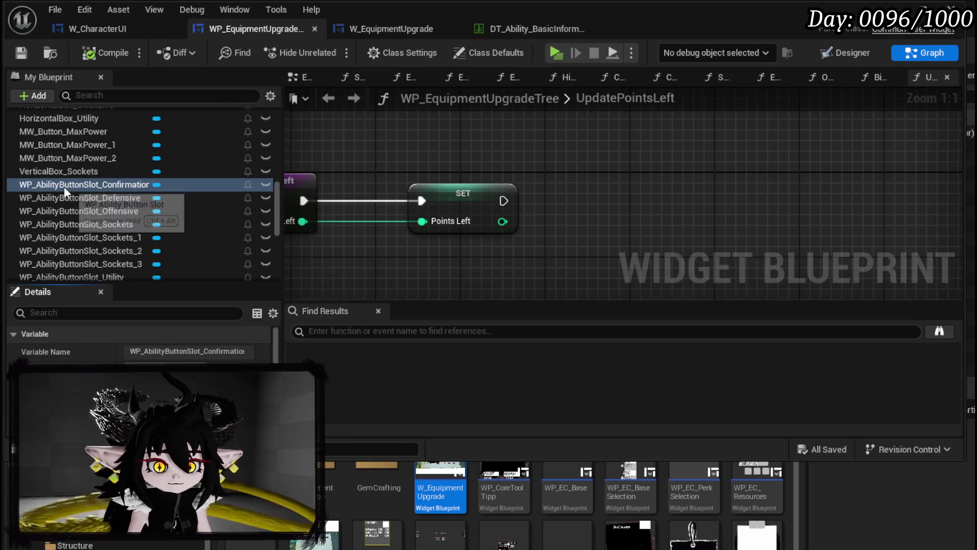
Call Set Number on WP_AbilityButtonSlot_Confirmation with Points Left after SET, compile, and return to the level.
{"action": "mouse_move", "coordinate": [63, 186]}
{"action": "left_mouse_down"}
{"action": "mouse_move", "coordinate": [387, 150]}
{"action": "mouse_move", "coordinate": [456, 157]}
{"action": "left_mouse_up"}
{"action": "left_click", "coordinate": [456, 155]}
{"action": "left_click_drag", "start_coordinate": [556, 131], "coordinate": [643, 160]}
{"action": "type", "text": "SetNumber"}
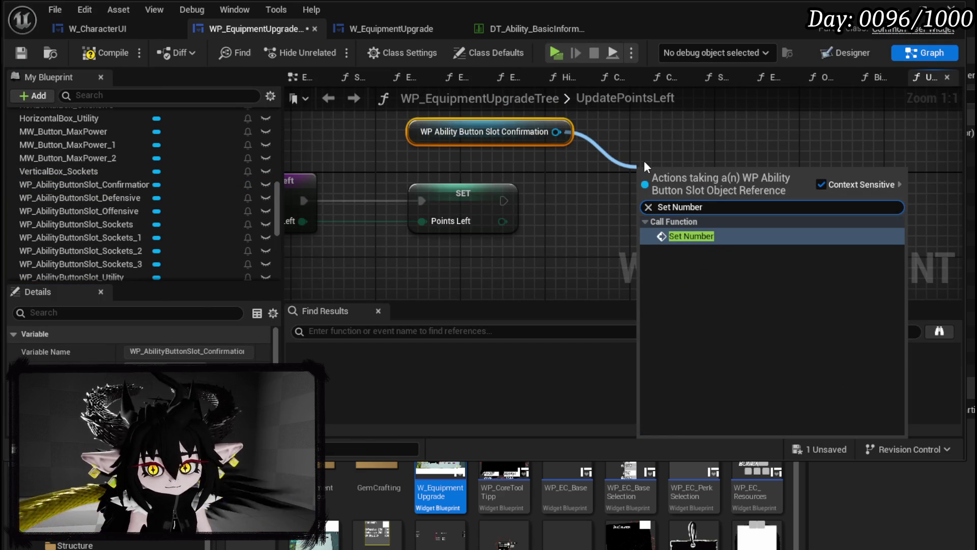
{"action": "key", "text": "Return"}
{"action": "left_click_drag", "start_coordinate": [503, 200], "coordinate": [642, 200]}
{"action": "left_click_drag", "start_coordinate": [502, 221], "coordinate": [640, 237]}
{"action": "left_click_drag", "start_coordinate": [589, 204], "coordinate": [585, 254]}
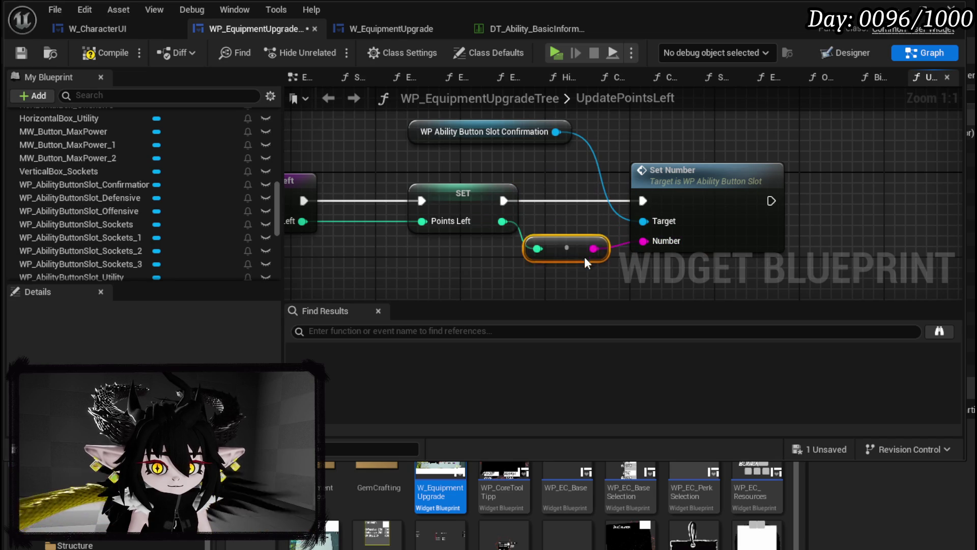
{"action": "left_click", "coordinate": [21, 54]}
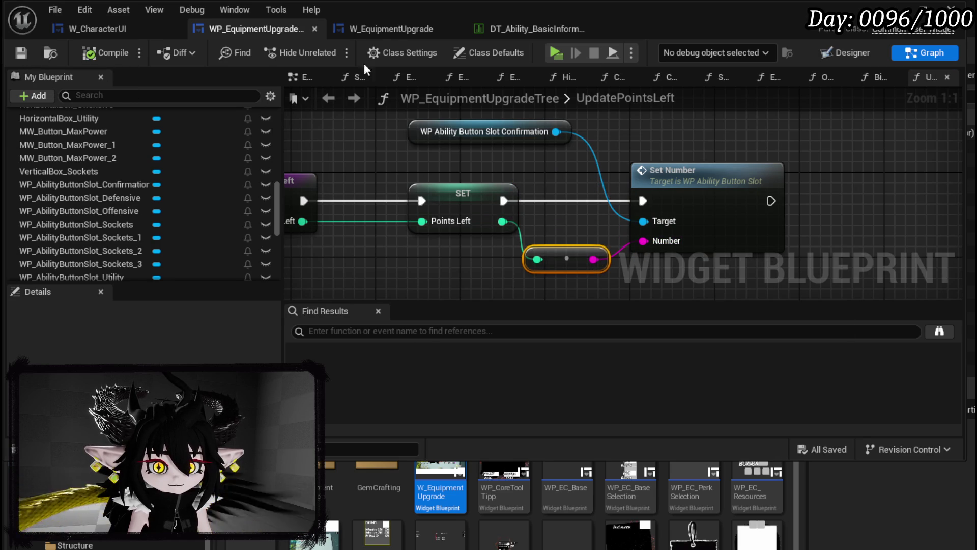
{"action": "left_click", "coordinate": [912, 16]}
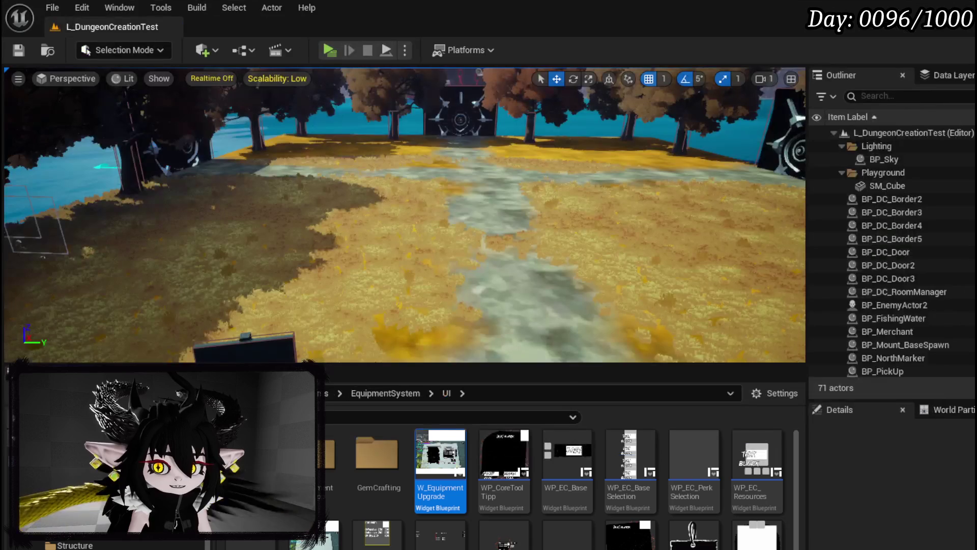
Start a play-test and select the Iron_Head helmet in the Upgrade Gear page.
{"action": "left_click", "coordinate": [325, 50]}
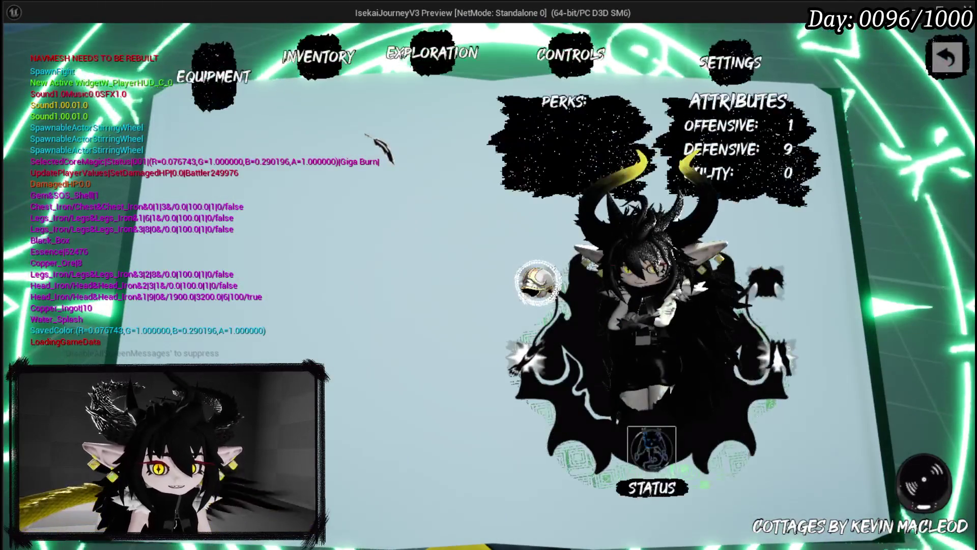
{"action": "left_click", "coordinate": [435, 69]}
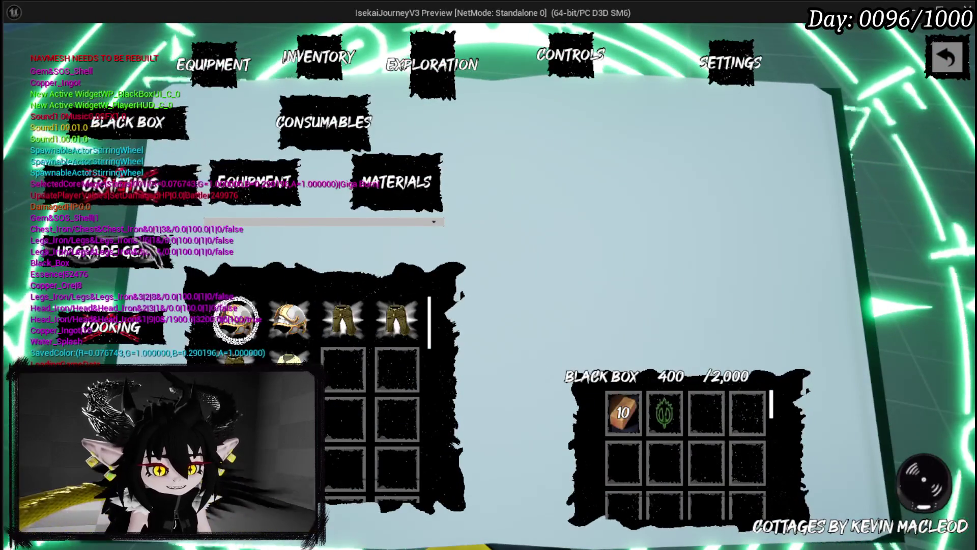
{"action": "left_click", "coordinate": [168, 260]}
{"action": "left_click", "coordinate": [285, 168]}
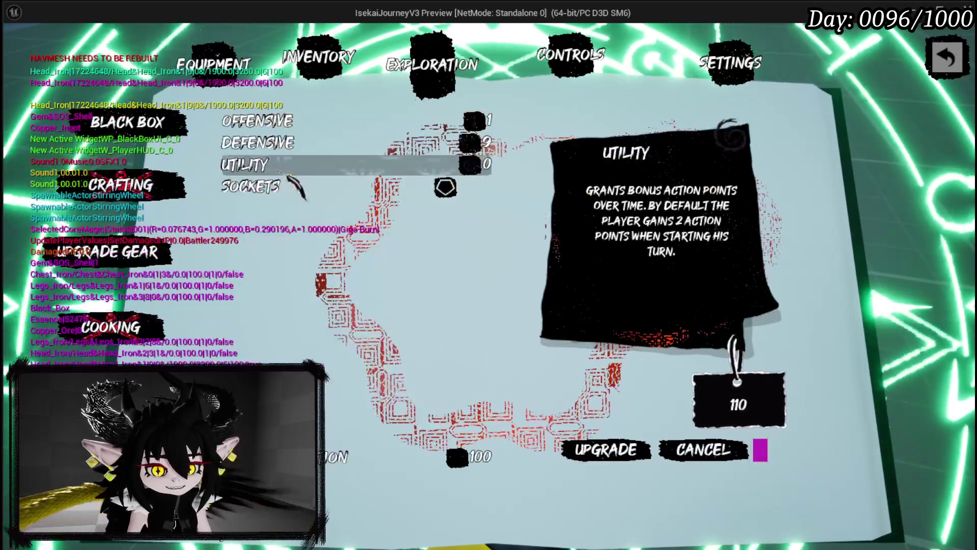
Add 50 Offensive points to Iron_Head so it reads 51, then close the menu and stop the game.
{"action": "left_click", "coordinate": [257, 121]}
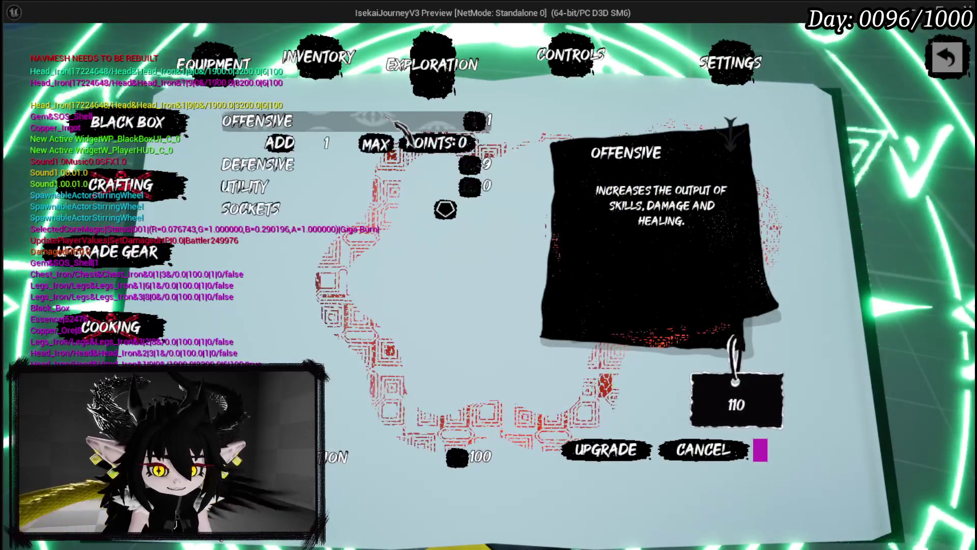
{"action": "type", "text": "2"}
{"action": "key", "text": "Return"}
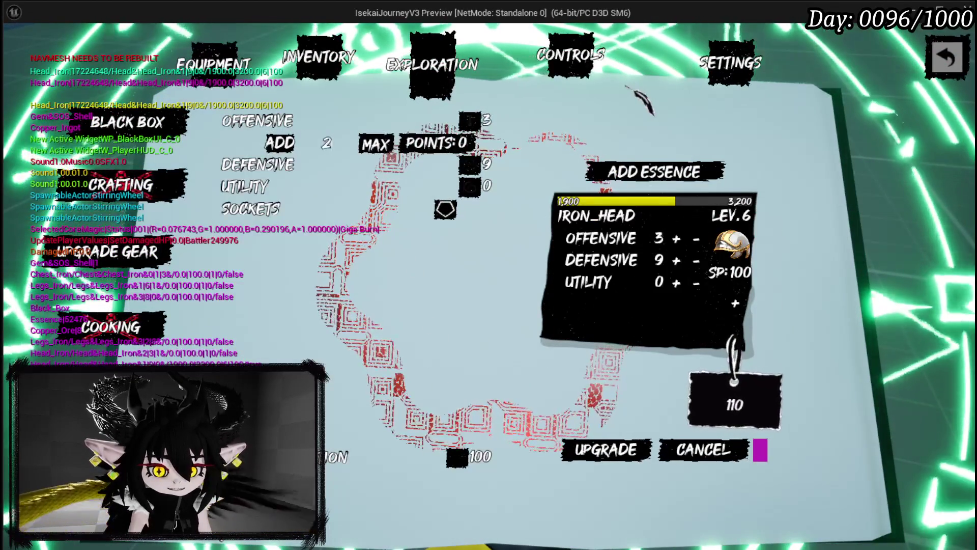
{"action": "key", "text": "BackSpace"}
{"action": "type", "text": "50"}
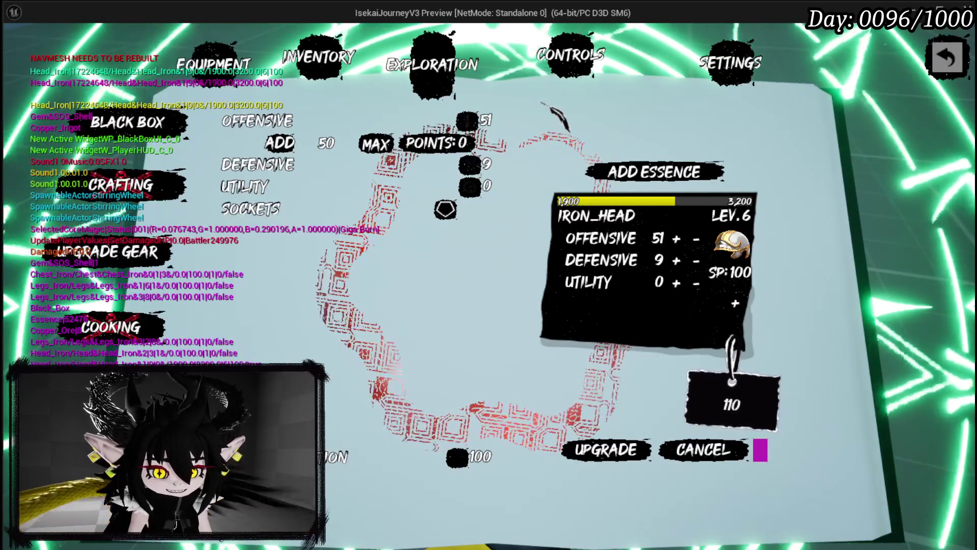
{"action": "left_click", "coordinate": [948, 59]}
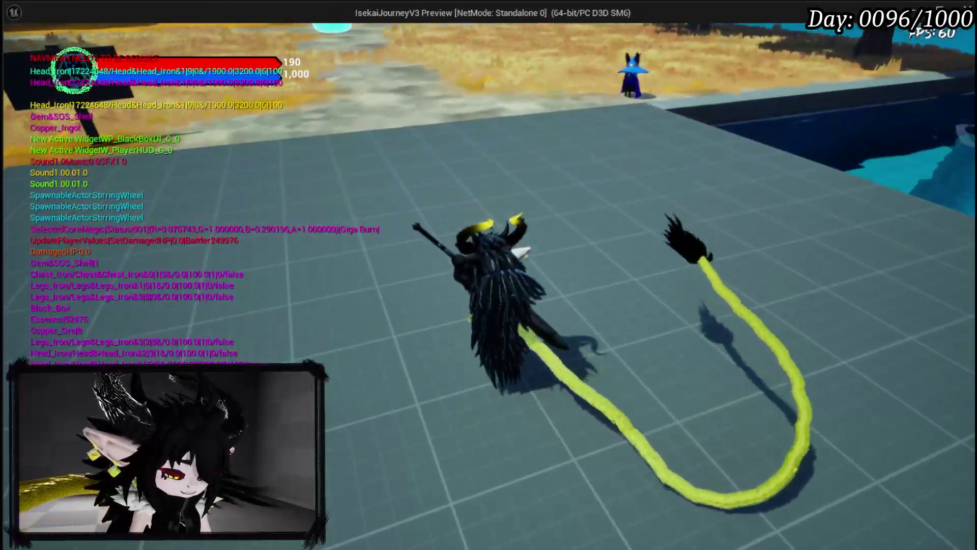
{"action": "key", "text": "Escape"}
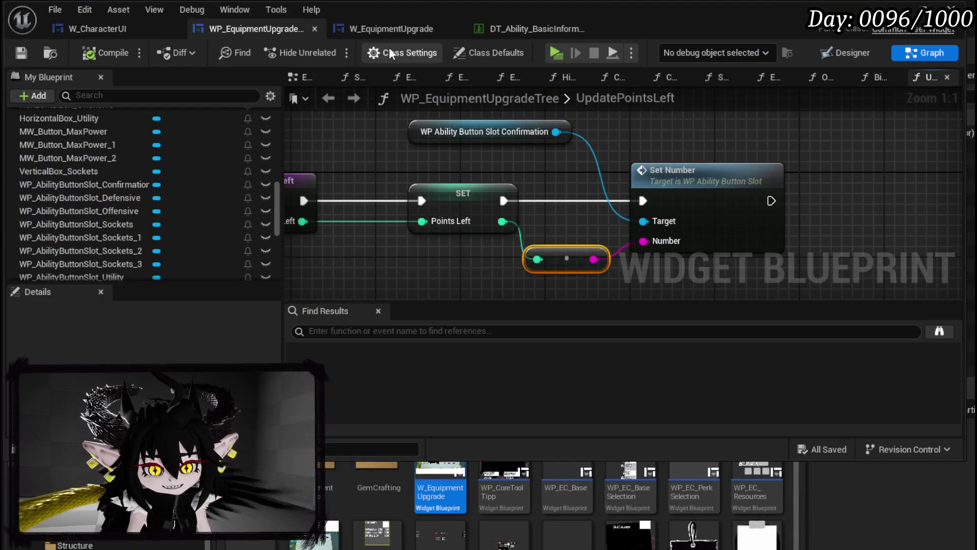
Place an Update Cost call in the UpdateEquipmentData function graph.
{"action": "left_click", "coordinate": [362, 31]}
{"action": "mouse_move", "coordinate": [399, 250]}
{"action": "left_mouse_down"}
{"action": "mouse_move", "coordinate": [741, 134]}
{"action": "mouse_move", "coordinate": [756, 143]}
{"action": "left_mouse_up"}
{"action": "scroll", "coordinate": [198, 165], "scroll_direction": "up", "scroll_amount": 5}
{"action": "scroll", "coordinate": [201, 166], "scroll_direction": "up", "scroll_amount": 15}
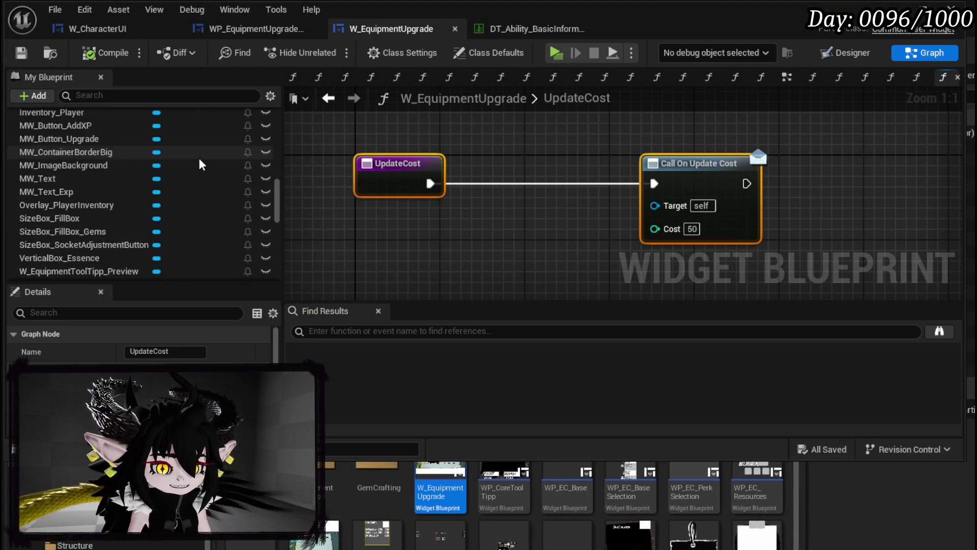
{"action": "scroll", "coordinate": [102, 189], "scroll_direction": "up", "scroll_amount": 10}
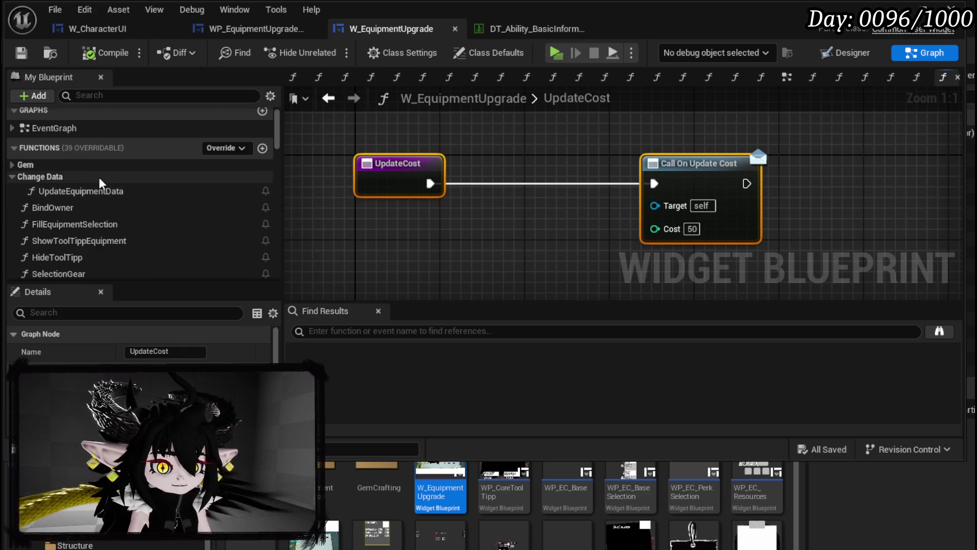
{"action": "scroll", "coordinate": [91, 197], "scroll_direction": "down", "scroll_amount": 10}
{"action": "mouse_move", "coordinate": [101, 192]}
{"action": "left_mouse_down"}
{"action": "mouse_move", "coordinate": [119, 176]}
{"action": "mouse_move", "coordinate": [125, 191]}
{"action": "mouse_move", "coordinate": [145, 181]}
{"action": "mouse_move", "coordinate": [37, 188]}
{"action": "mouse_move", "coordinate": [543, 209]}
{"action": "mouse_move", "coordinate": [729, 160]}
{"action": "left_mouse_up"}
{"action": "double_click", "coordinate": [76, 198]}
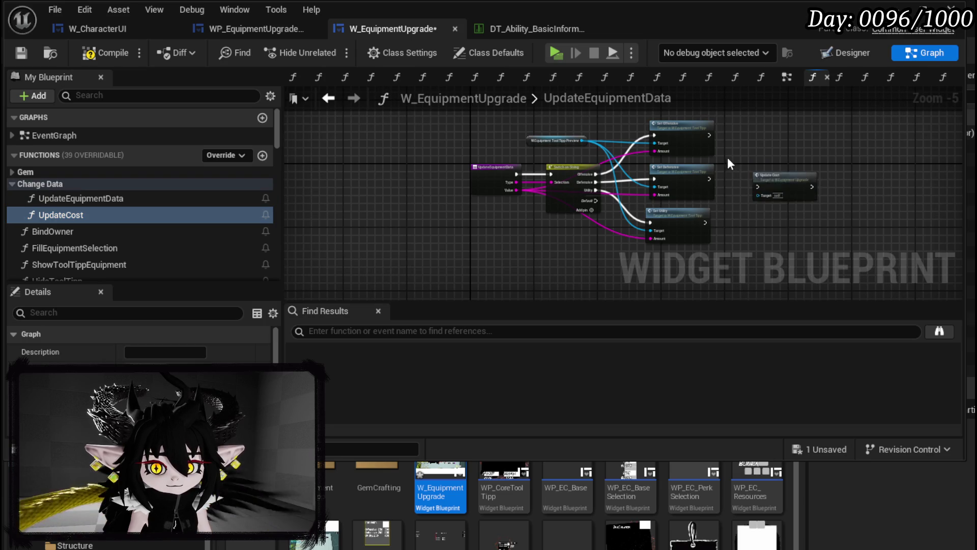
{"action": "scroll", "coordinate": [729, 160], "scroll_direction": "up", "scroll_amount": 3}
Wire Set Offensive, Set Defensive and Set Utility into Update Cost and save the widget.
{"action": "mouse_move", "coordinate": [550, 147]}
{"action": "left_mouse_down"}
{"action": "mouse_move", "coordinate": [645, 216]}
{"action": "mouse_move", "coordinate": [584, 158]}
{"action": "left_mouse_up"}
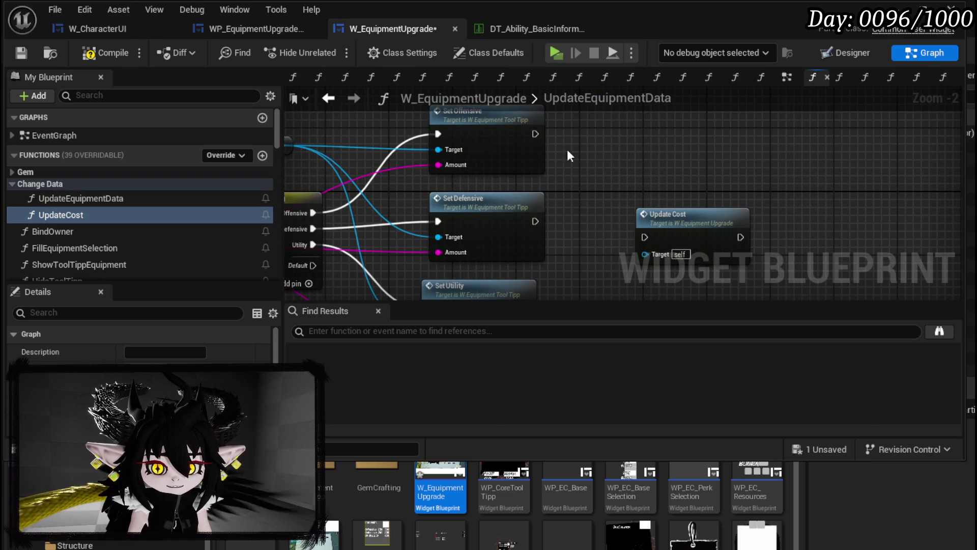
{"action": "left_click_drag", "start_coordinate": [534, 134], "coordinate": [645, 238]}
{"action": "mouse_move", "coordinate": [512, 174]}
{"action": "left_mouse_down"}
{"action": "mouse_move", "coordinate": [621, 190]}
{"action": "mouse_move", "coordinate": [702, 179]}
{"action": "left_mouse_up"}
{"action": "mouse_move", "coordinate": [482, 235]}
{"action": "left_mouse_down"}
{"action": "mouse_move", "coordinate": [631, 194]}
{"action": "mouse_move", "coordinate": [655, 156]}
{"action": "mouse_move", "coordinate": [725, 149]}
{"action": "left_mouse_up"}
{"action": "left_click", "coordinate": [676, 234]}
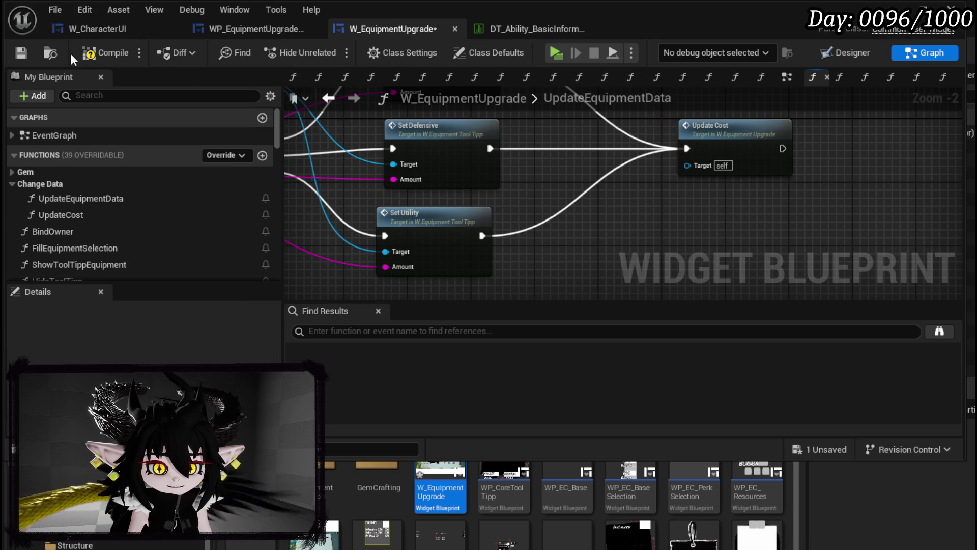
{"action": "left_click", "coordinate": [21, 52]}
Open the tooltip's SetOffensive function.
{"action": "scroll", "coordinate": [769, 214], "scroll_direction": "down", "scroll_amount": 2}
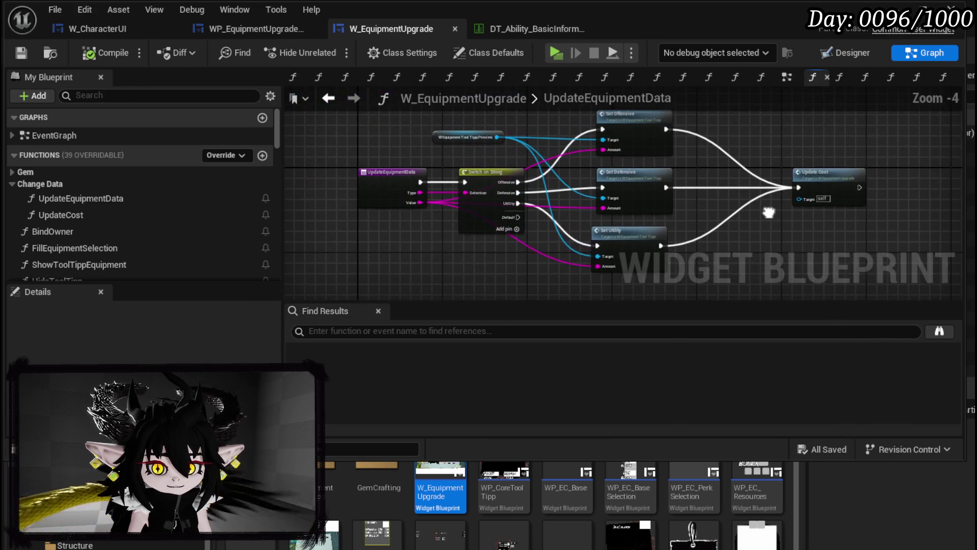
{"action": "scroll", "coordinate": [769, 218], "scroll_direction": "up", "scroll_amount": 1}
{"action": "scroll", "coordinate": [691, 199], "scroll_direction": "up", "scroll_amount": 1}
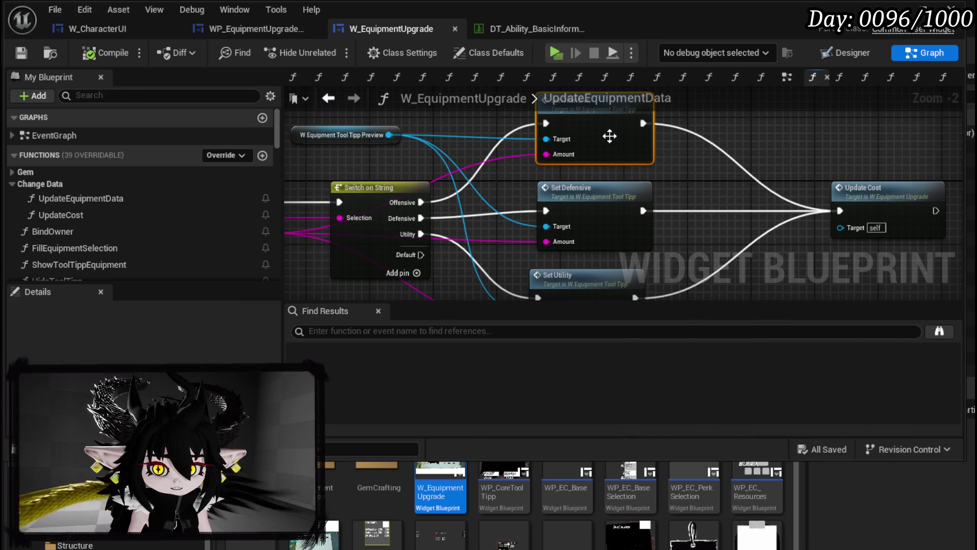
{"action": "double_click", "coordinate": [741, 185]}
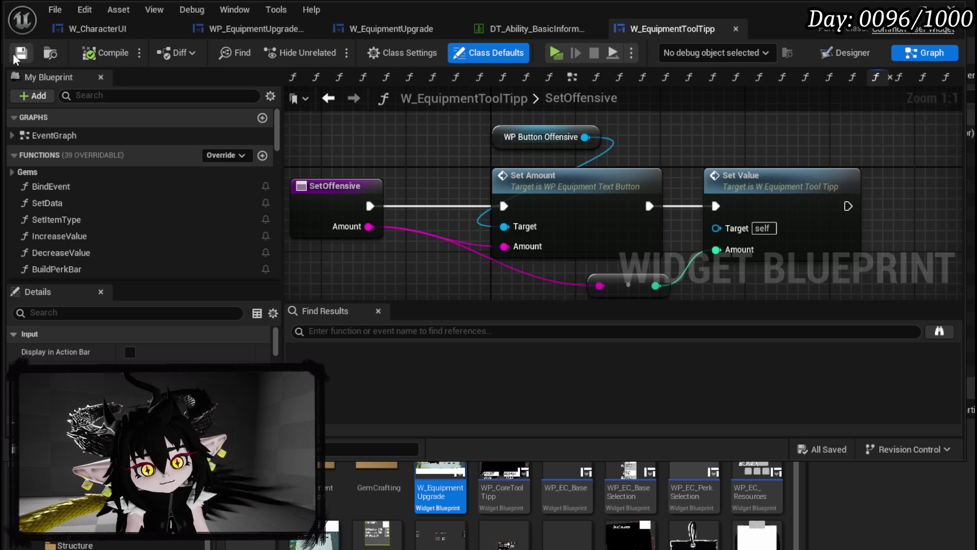
Leave the tooltip graph, switch to W_EquipmentUpgrade, and open its UpdateCost function graph.
{"action": "left_click", "coordinate": [320, 100]}
{"action": "scroll", "coordinate": [473, 164], "scroll_direction": "down", "scroll_amount": 3}
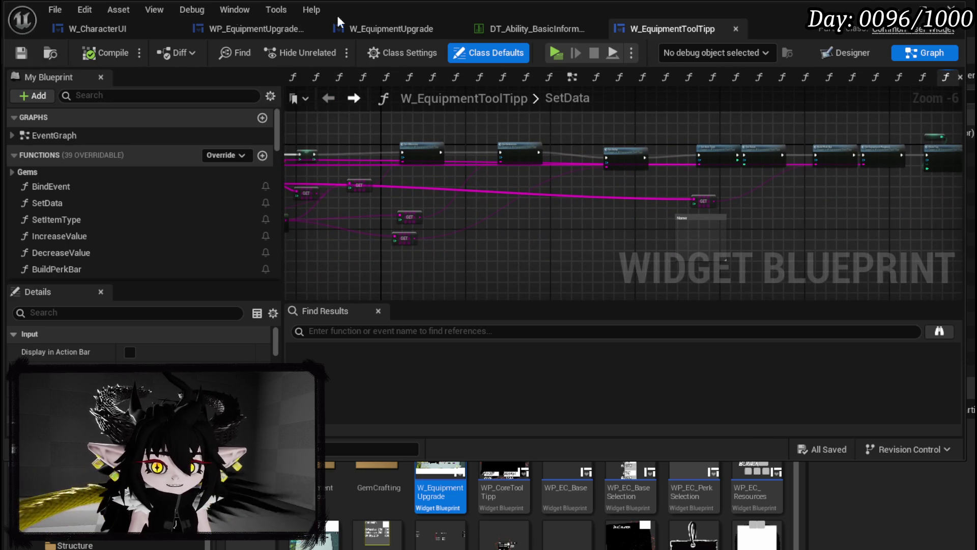
{"action": "left_click", "coordinate": [392, 26]}
{"action": "scroll", "coordinate": [661, 184], "scroll_direction": "down", "scroll_amount": 2}
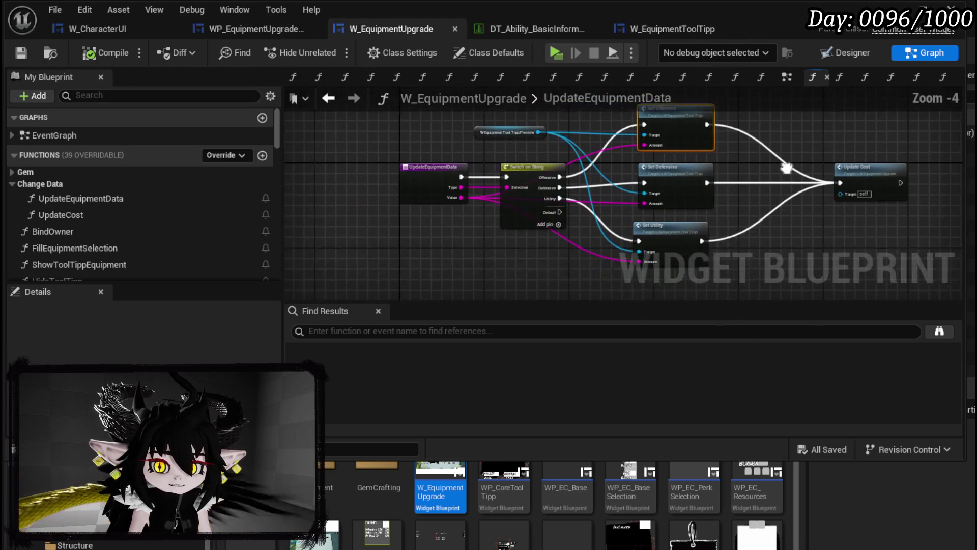
{"action": "scroll", "coordinate": [795, 160], "scroll_direction": "up", "scroll_amount": 2}
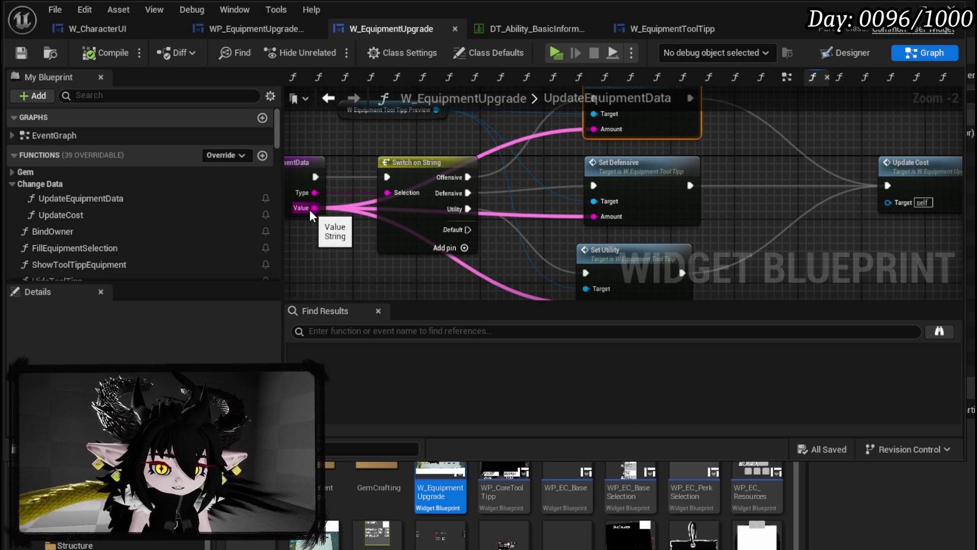
{"action": "scroll", "coordinate": [315, 214], "scroll_direction": "down", "scroll_amount": 1}
{"action": "scroll", "coordinate": [331, 222], "scroll_direction": "up", "scroll_amount": 1}
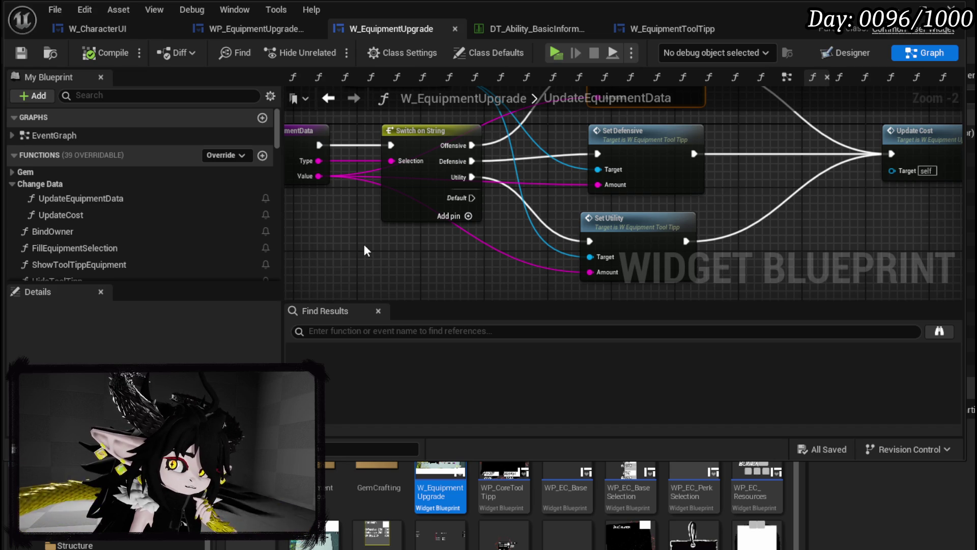
{"action": "scroll", "coordinate": [171, 213], "scroll_direction": "down", "scroll_amount": 15}
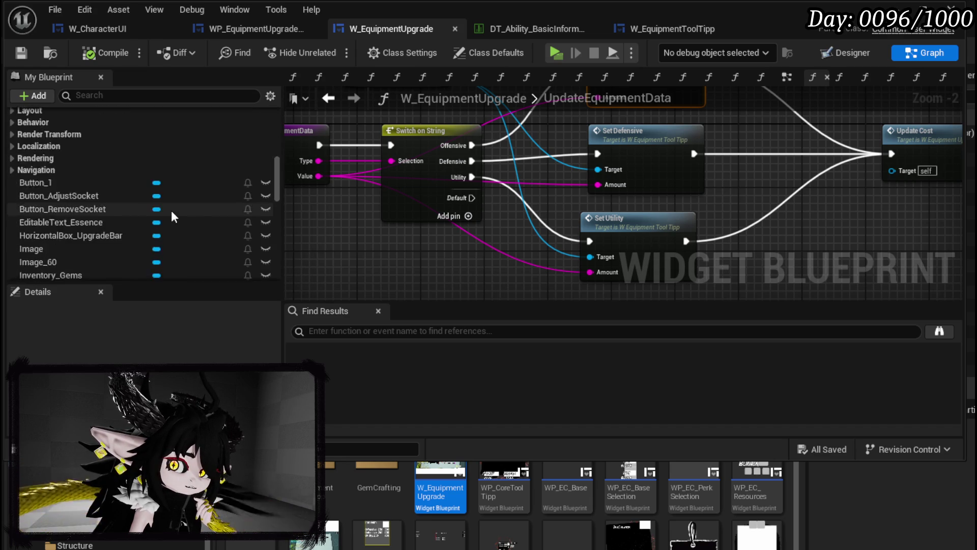
{"action": "scroll", "coordinate": [171, 210], "scroll_direction": "down", "scroll_amount": 15}
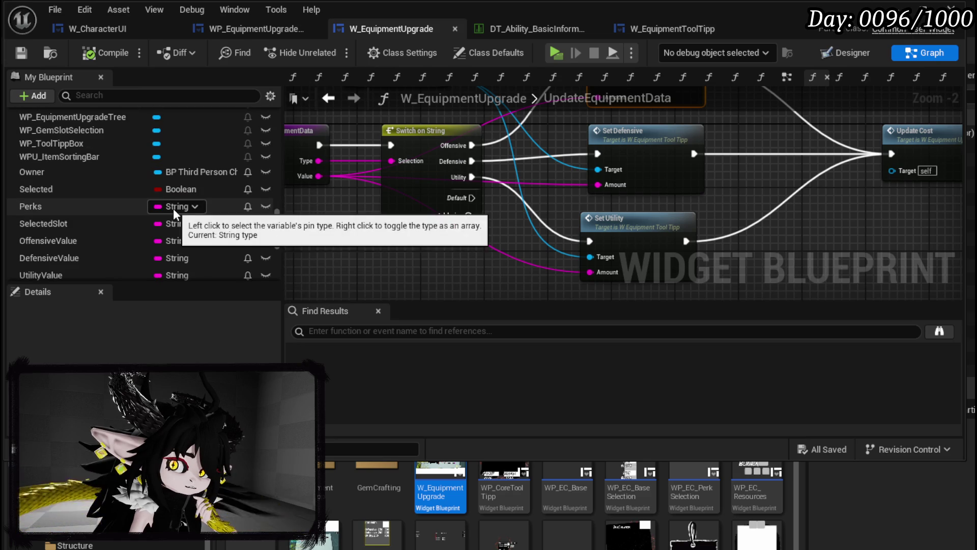
{"action": "scroll", "coordinate": [173, 209], "scroll_direction": "down", "scroll_amount": 8}
{"action": "scroll", "coordinate": [173, 209], "scroll_direction": "up", "scroll_amount": 2}
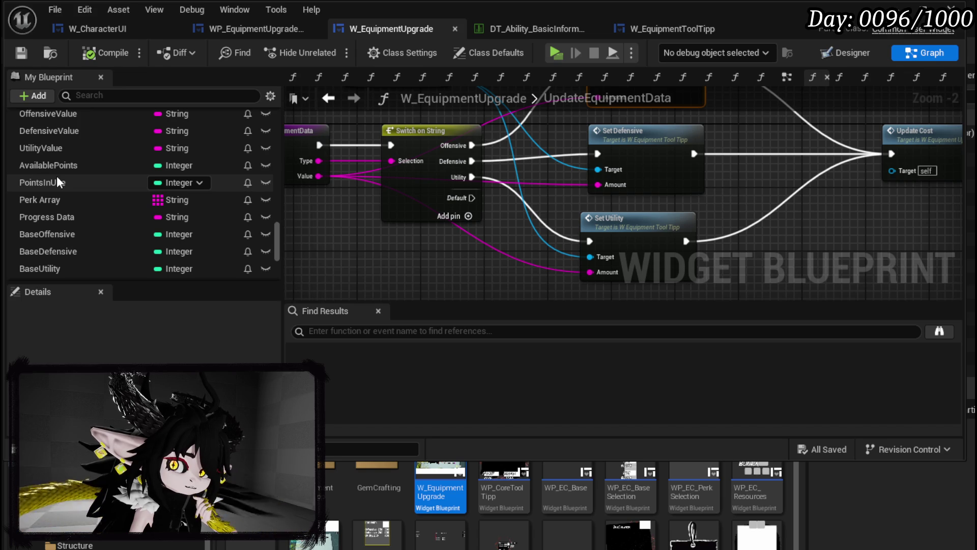
{"action": "double_click", "coordinate": [694, 150]}
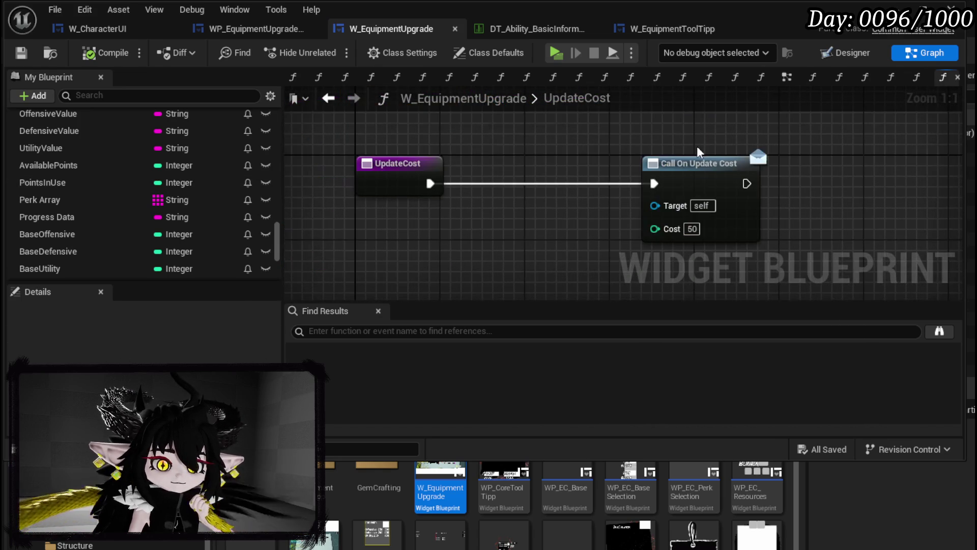
Move the UpdateCost entry left and add an AvailablePoints getter above it.
{"action": "left_click_drag", "start_coordinate": [596, 160], "coordinate": [351, 162]}
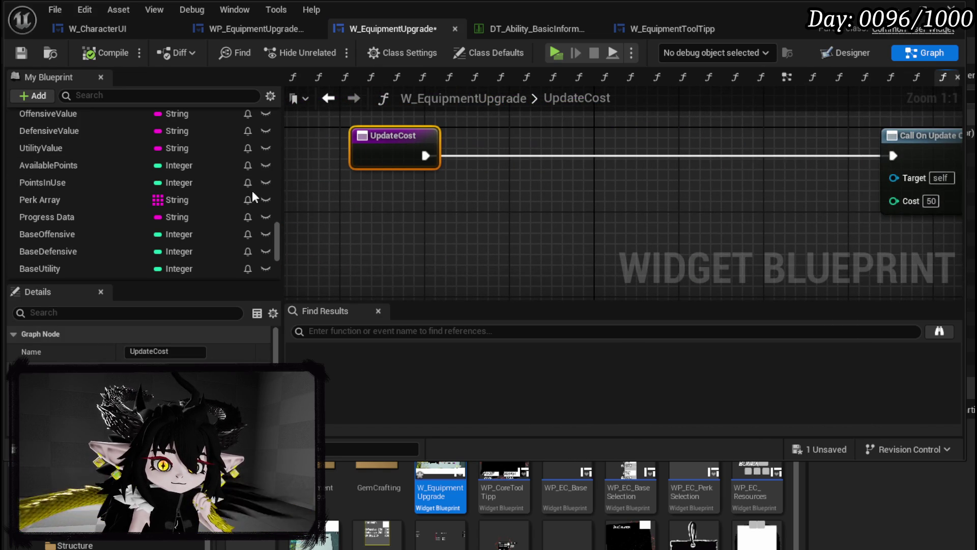
{"action": "left_click", "coordinate": [76, 166]}
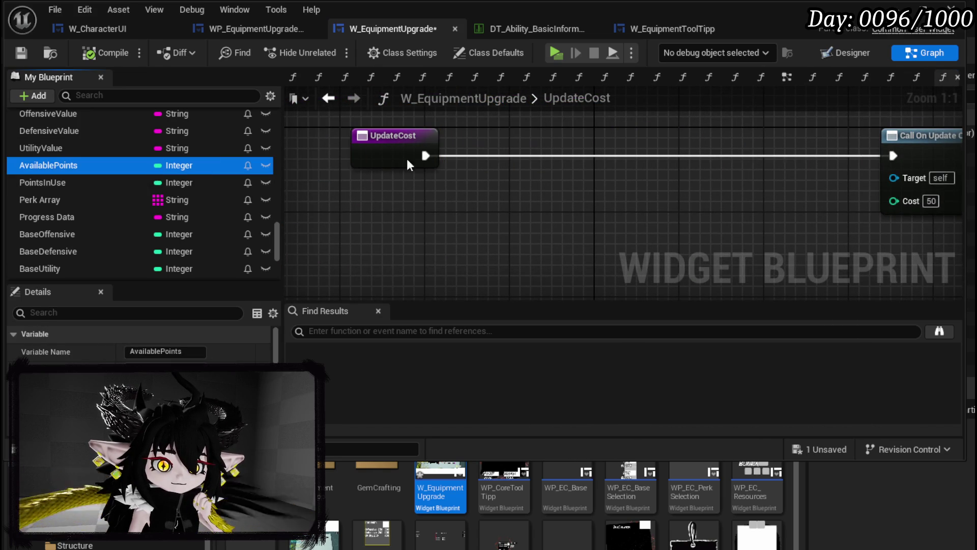
{"action": "mouse_move", "coordinate": [176, 165]}
{"action": "left_mouse_down"}
{"action": "mouse_move", "coordinate": [407, 146]}
{"action": "mouse_move", "coordinate": [385, 138]}
{"action": "left_mouse_up"}
{"action": "left_click", "coordinate": [429, 158]}
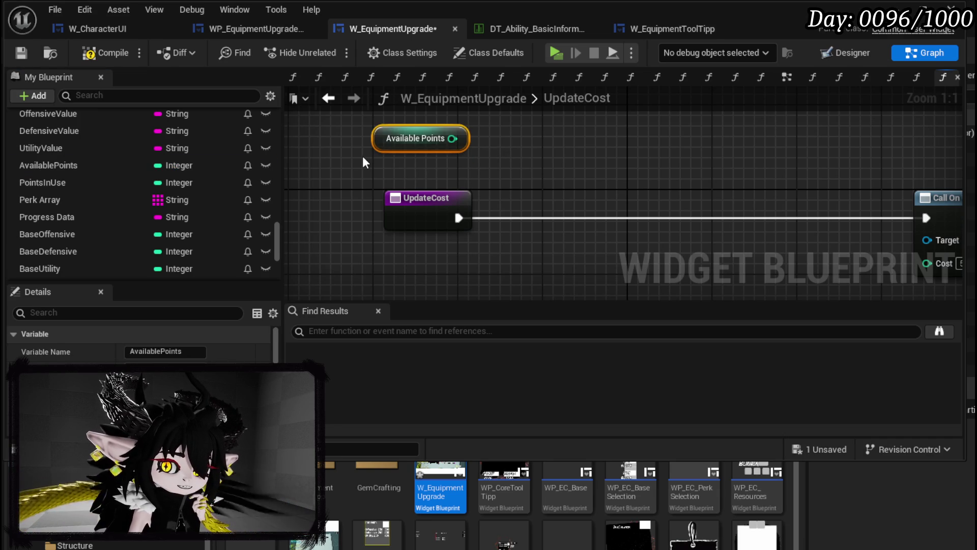
{"action": "mouse_move", "coordinate": [363, 162]}
{"action": "left_mouse_down"}
{"action": "mouse_move", "coordinate": [404, 209]}
{"action": "mouse_move", "coordinate": [367, 136]}
{"action": "left_mouse_up"}
{"action": "left_click_drag", "start_coordinate": [542, 164], "coordinate": [584, 195]}
Wrap Available Points in a comment titled 'Set in beginning and when level up'.
{"action": "type", "text": "cS"}
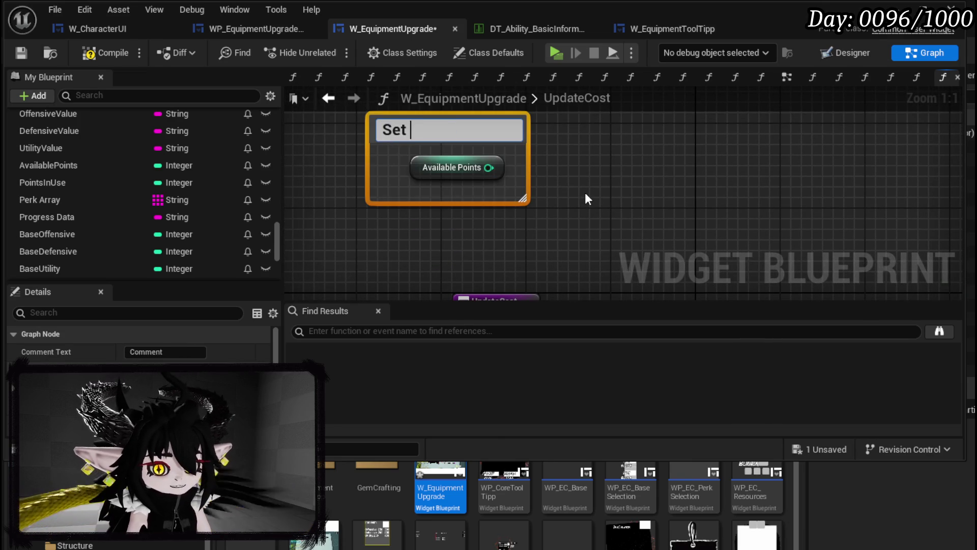
{"action": "type", "text": "begi"}
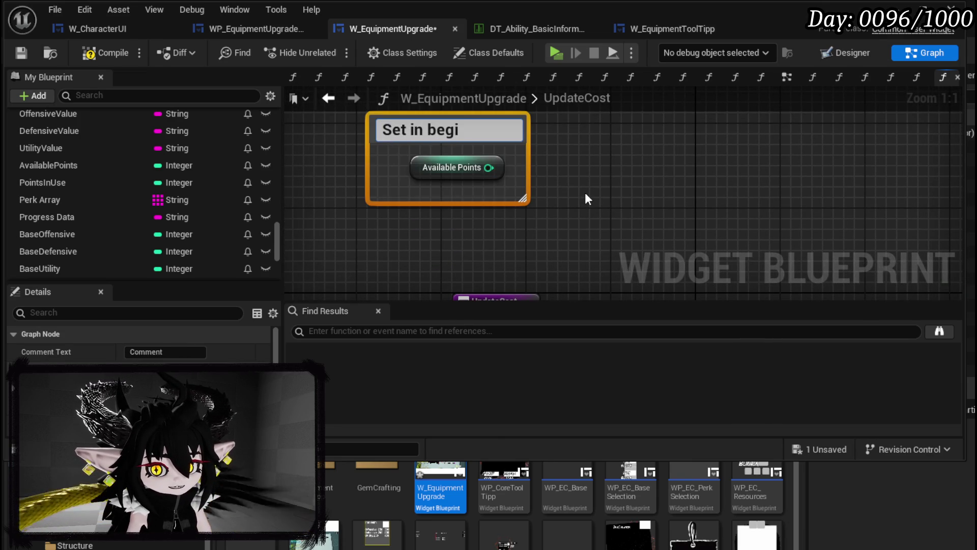
{"action": "type", "text": "nning "}
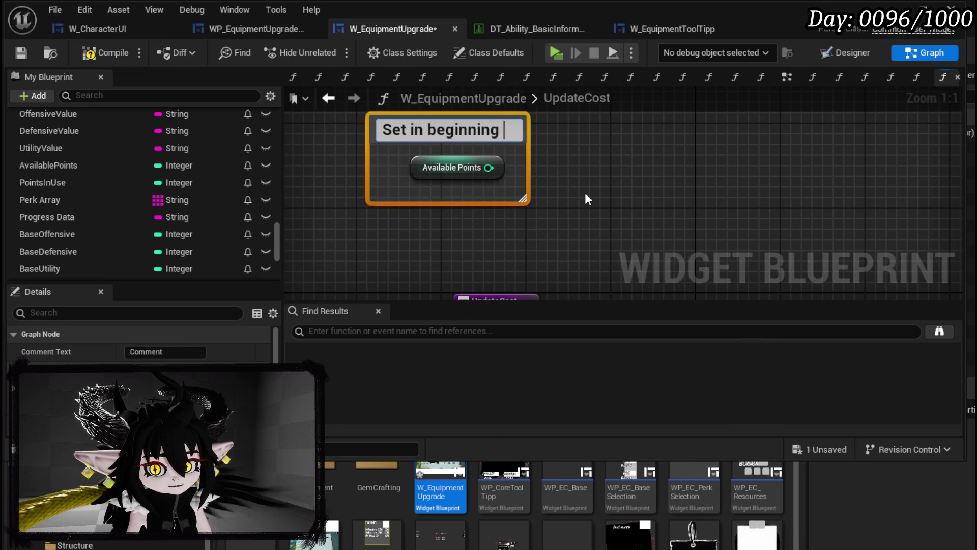
{"action": "type", "text": "and when"}
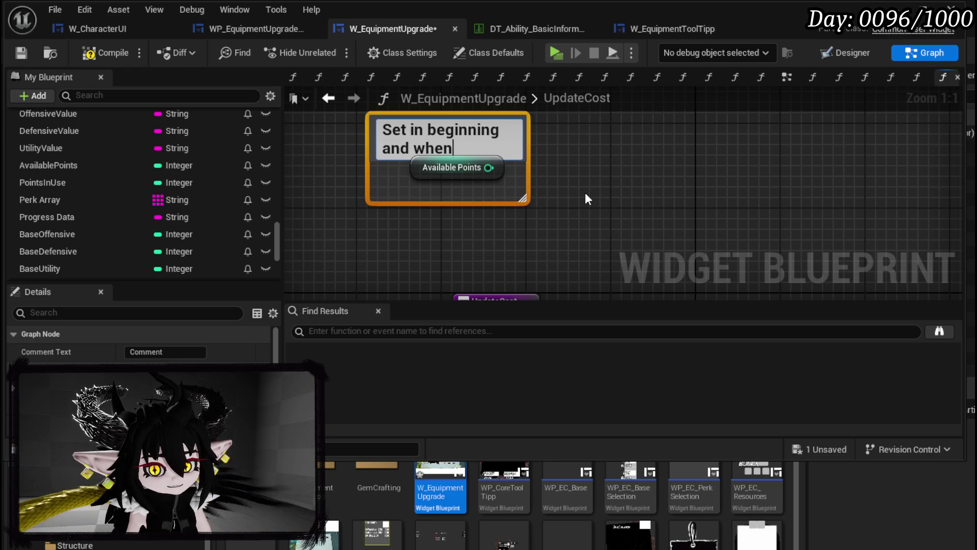
{"action": "type", "text": " level up"}
{"action": "key", "text": "Return"}
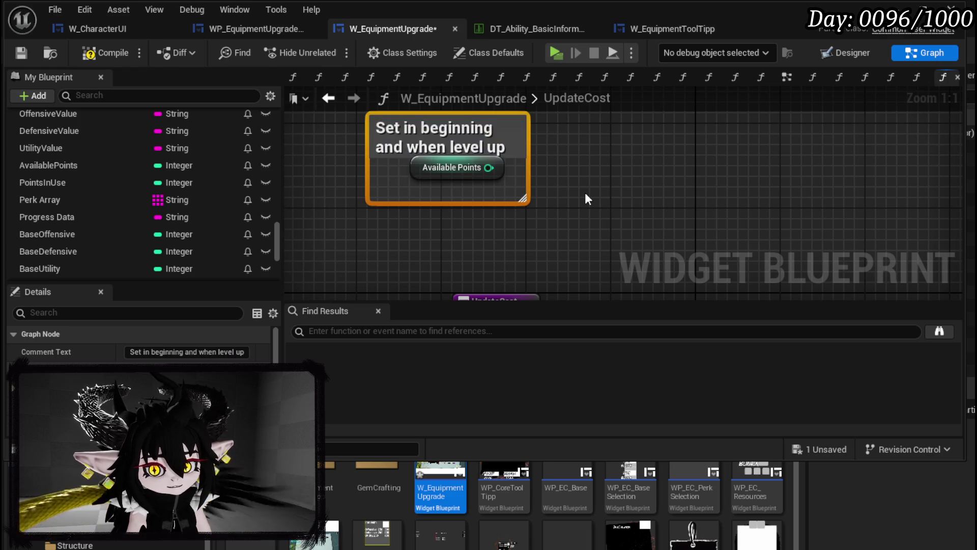
{"action": "left_click", "coordinate": [585, 192]}
{"action": "left_click_drag", "start_coordinate": [415, 172], "coordinate": [401, 181]}
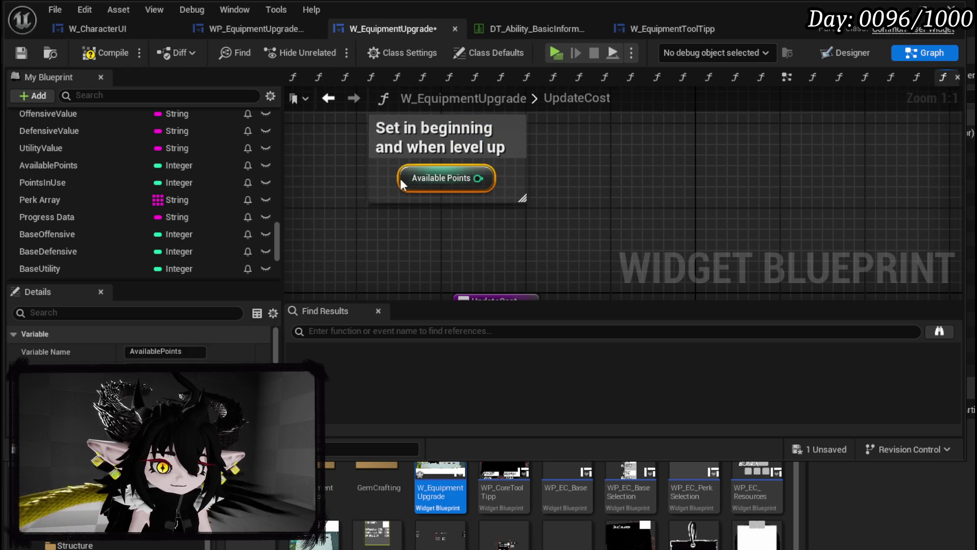
Add a SET PointsInUse node to the right of the graph.
{"action": "mouse_move", "coordinate": [122, 182]}
{"action": "left_mouse_down"}
{"action": "mouse_move", "coordinate": [556, 178]}
{"action": "mouse_move", "coordinate": [690, 150]}
{"action": "left_mouse_up"}
{"action": "left_click", "coordinate": [736, 186]}
{"action": "left_click_drag", "start_coordinate": [736, 185], "coordinate": [895, 174]}
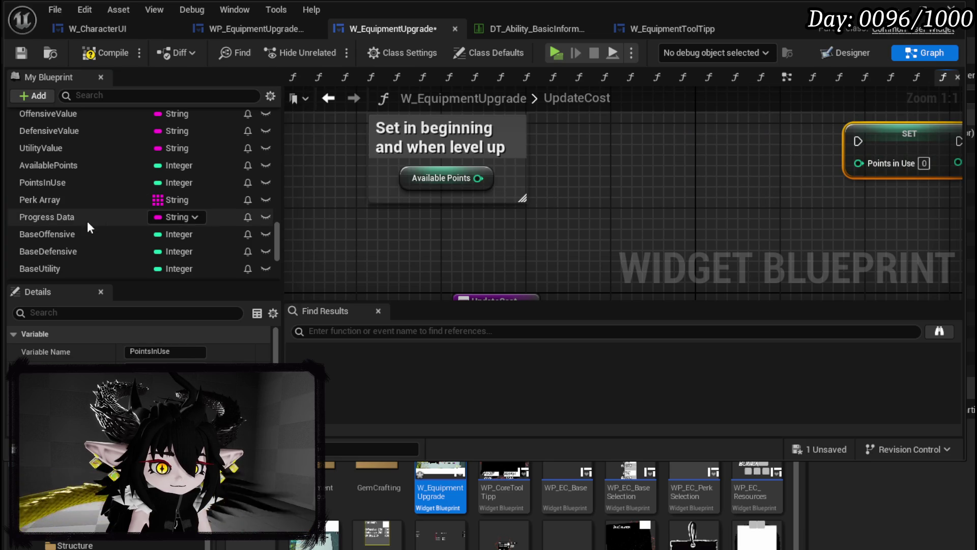
Add an Add node feeding the Points in Use setter.
{"action": "left_click_drag", "start_coordinate": [687, 152], "coordinate": [797, 153]}
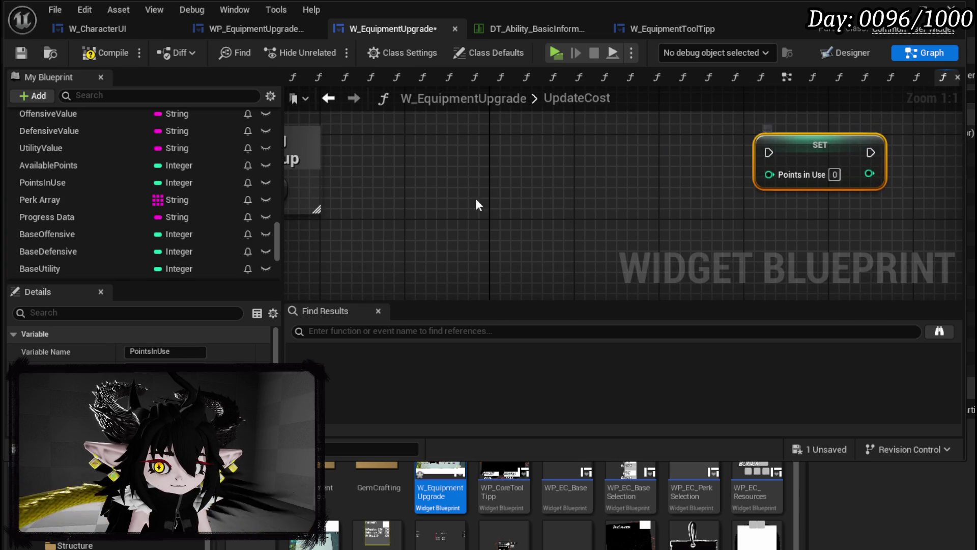
{"action": "scroll", "coordinate": [143, 221], "scroll_direction": "down", "scroll_amount": 1}
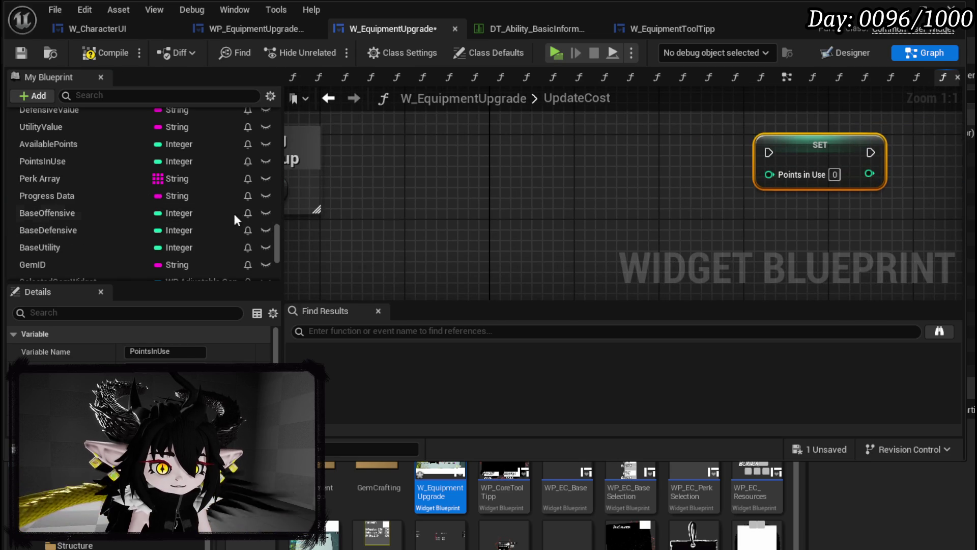
{"action": "scroll", "coordinate": [163, 222], "scroll_direction": "down", "scroll_amount": 3}
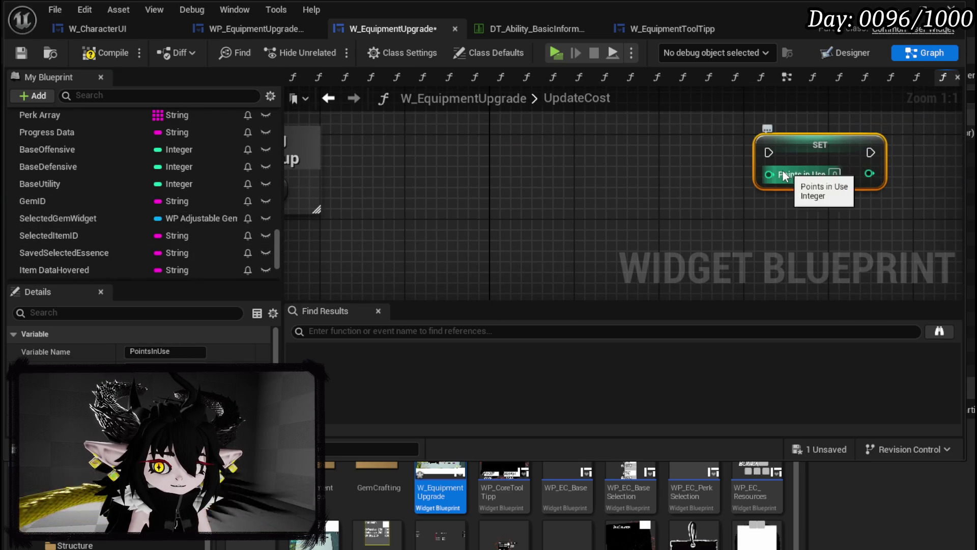
{"action": "left_click_drag", "start_coordinate": [769, 174], "coordinate": [631, 191]}
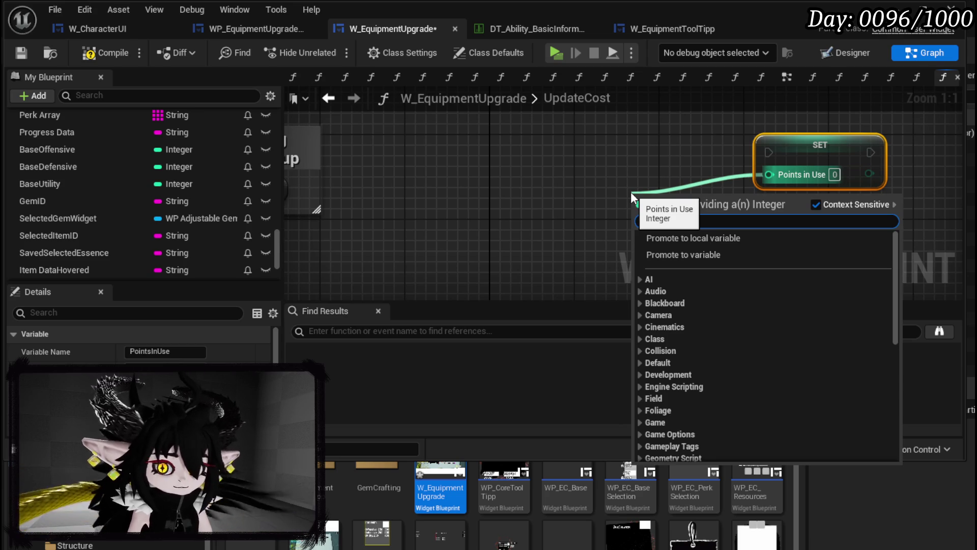
{"action": "type", "text": "+"}
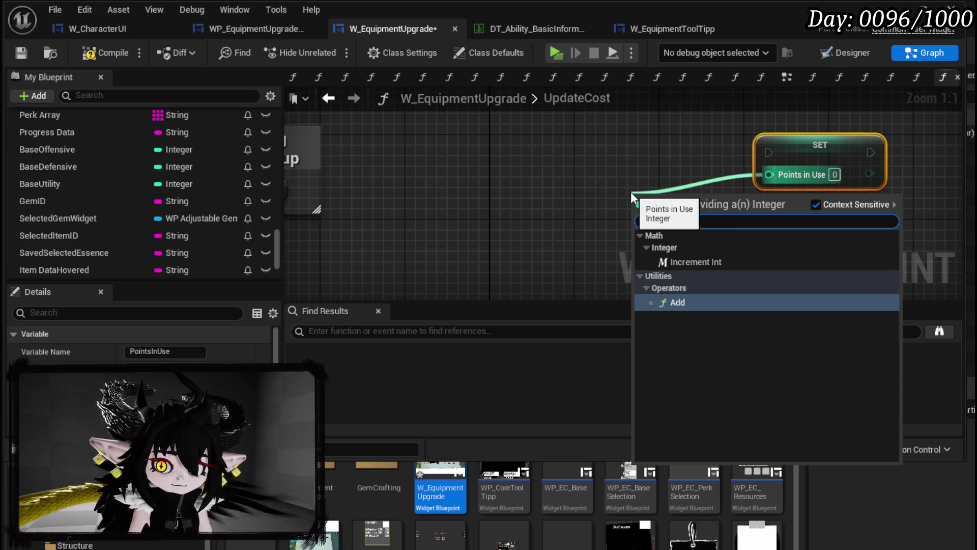
{"action": "key", "text": "Return"}
{"action": "left_click_drag", "start_coordinate": [694, 186], "coordinate": [694, 141]}
{"action": "mouse_move", "coordinate": [576, 245]}
{"action": "left_mouse_down"}
{"action": "mouse_move", "coordinate": [639, 157]}
{"action": "mouse_move", "coordinate": [670, 144]}
{"action": "left_mouse_up"}
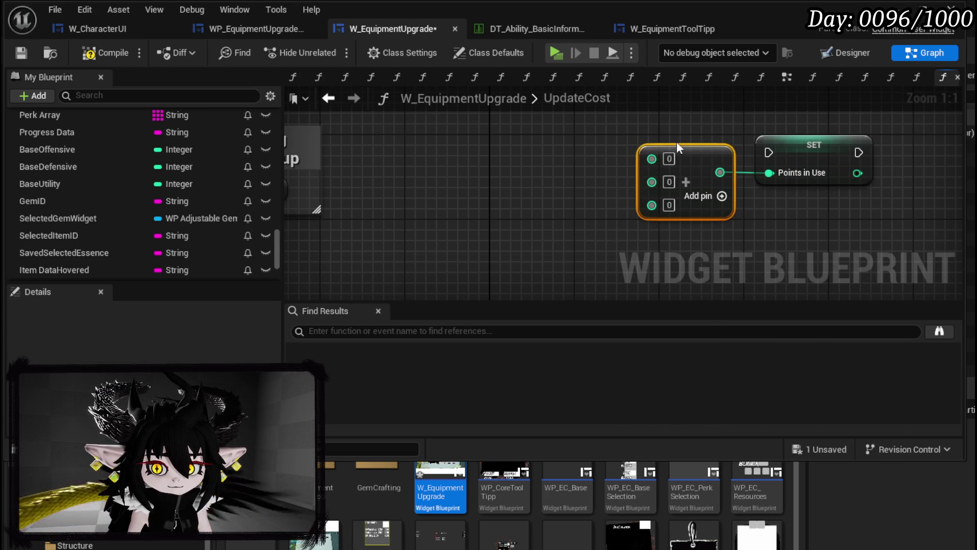
Comment the Add node as 'Set new Value - Base Value' and position the comment.
{"action": "key", "text": "c"}
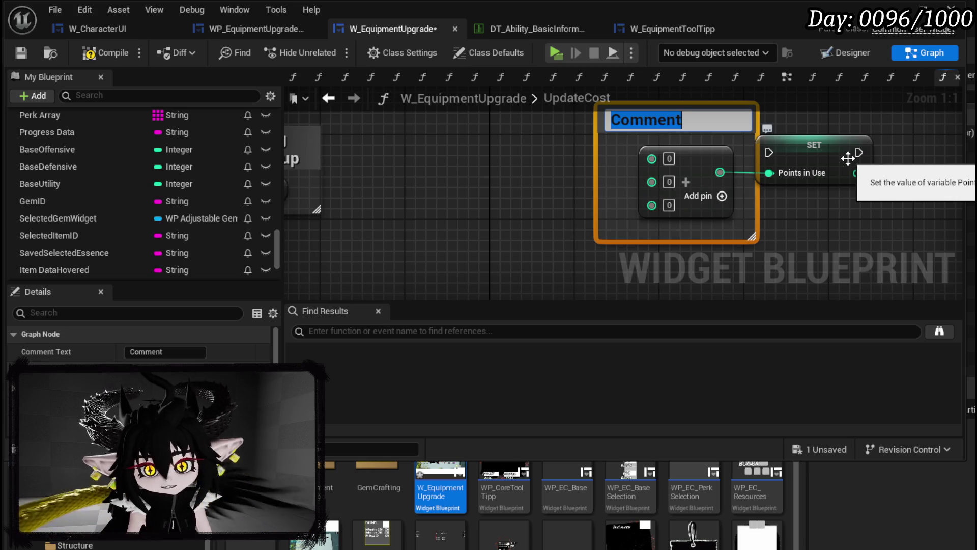
{"action": "type", "text": "Set "}
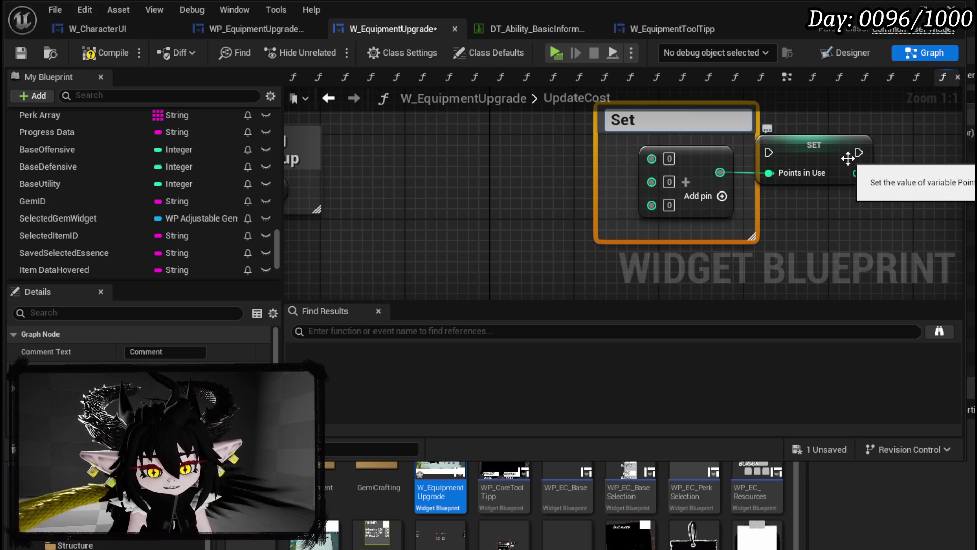
{"action": "type", "text": "new "}
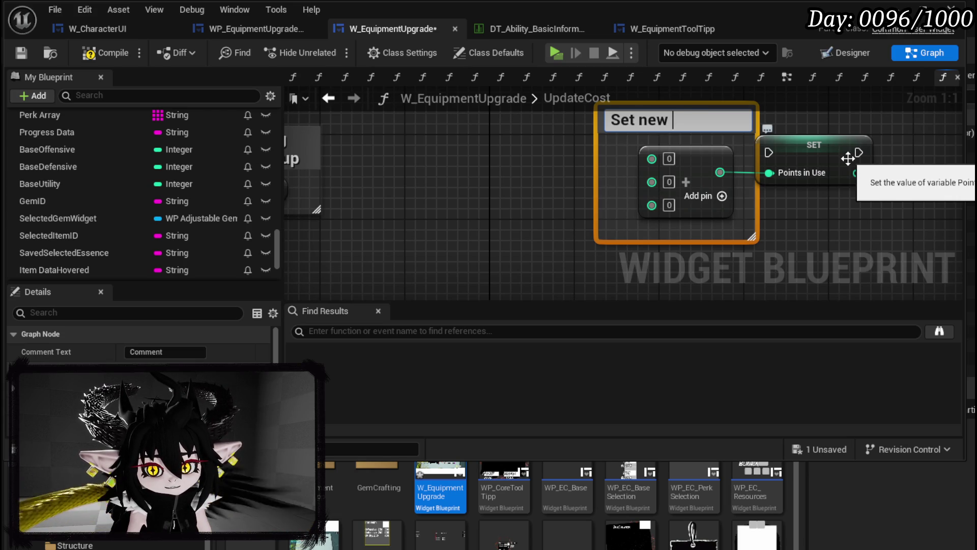
{"action": "type", "text": "Value - "}
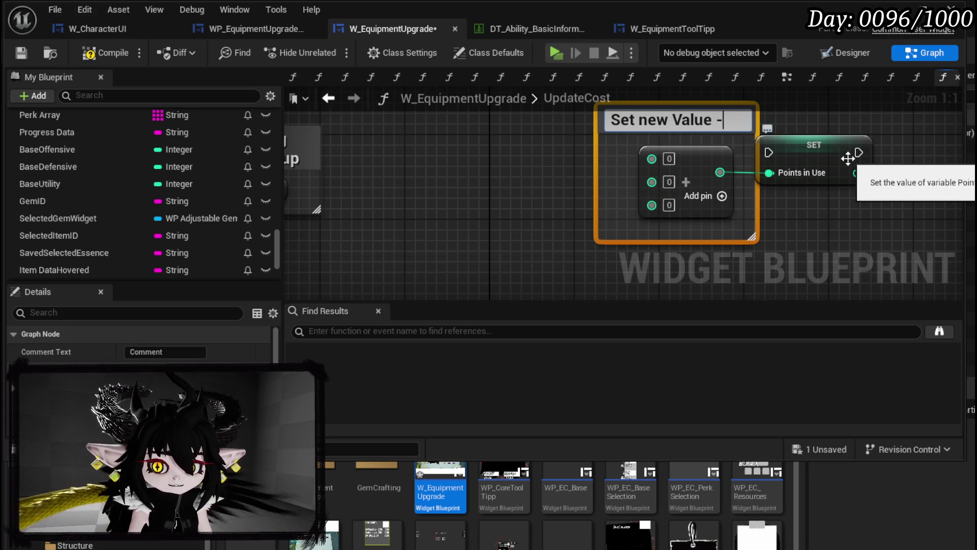
{"action": "type", "text": "Base B"}
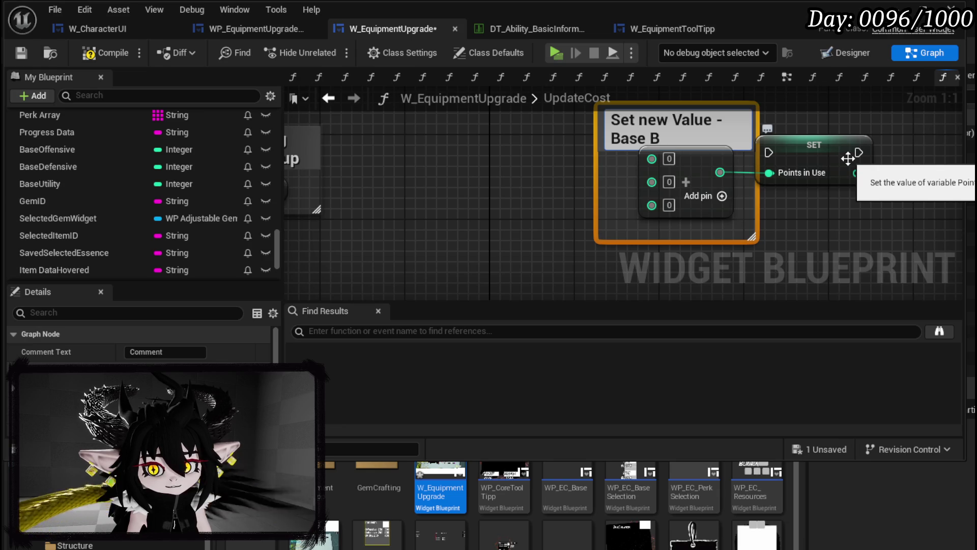
{"action": "key", "text": "BackSpace"}
{"action": "type", "text": "Value"}
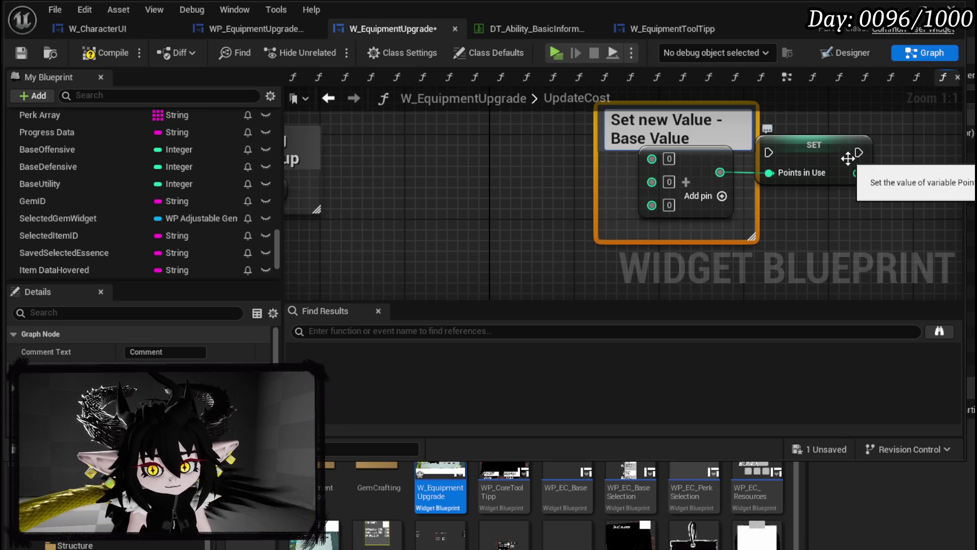
{"action": "key", "text": "Return"}
{"action": "mouse_move", "coordinate": [704, 137]}
{"action": "left_mouse_down"}
{"action": "mouse_move", "coordinate": [693, 127]}
{"action": "mouse_move", "coordinate": [651, 127]}
{"action": "left_mouse_up"}
{"action": "left_click", "coordinate": [797, 211]}
{"action": "scroll", "coordinate": [797, 211], "scroll_direction": "down", "scroll_amount": 3}
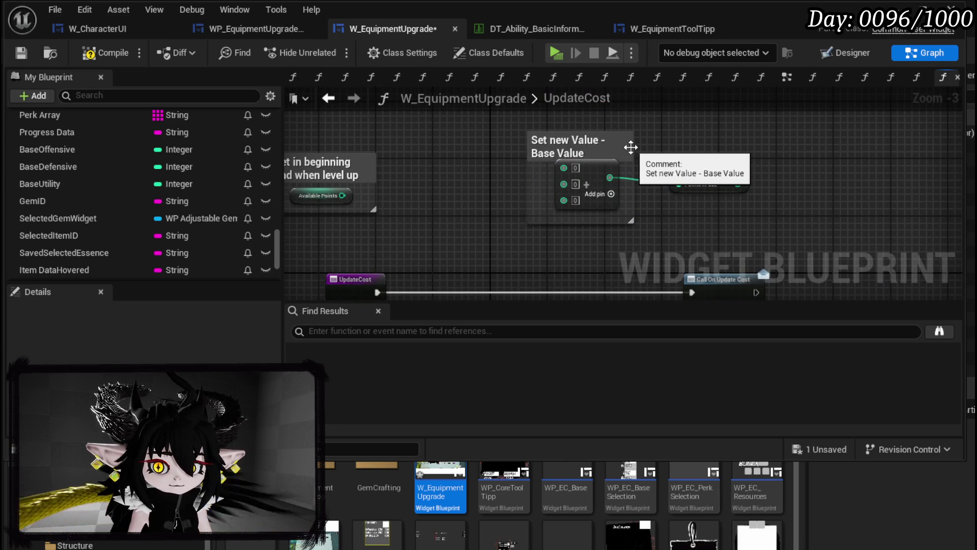
Widen the Base Value comment and move the 'Set in beginning' comment up and right.
{"action": "left_click_drag", "start_coordinate": [626, 157], "coordinate": [736, 157]}
{"action": "left_click", "coordinate": [411, 198]}
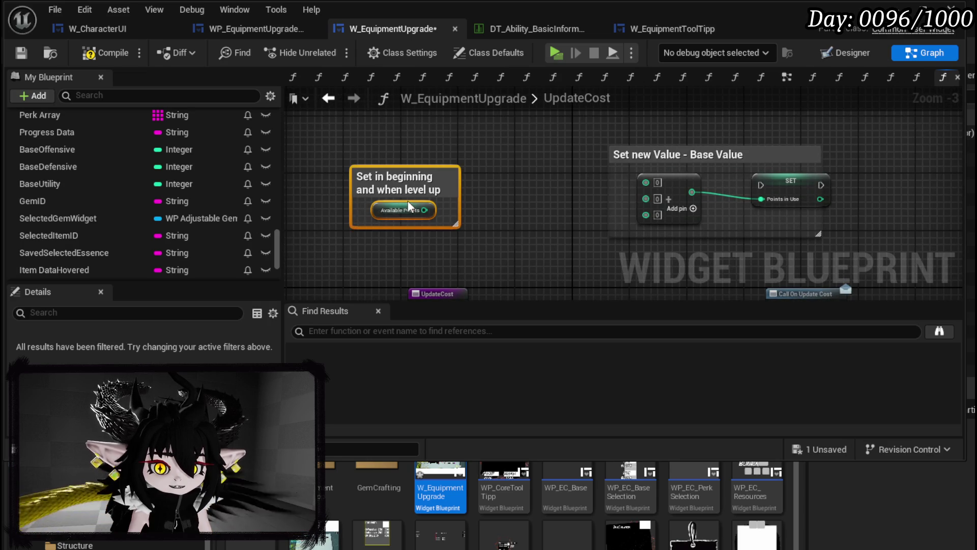
{"action": "mouse_move", "coordinate": [402, 206]}
{"action": "left_mouse_down"}
{"action": "mouse_move", "coordinate": [512, 120]}
{"action": "mouse_move", "coordinate": [467, 200]}
{"action": "mouse_move", "coordinate": [518, 171]}
{"action": "mouse_move", "coordinate": [586, 163]}
{"action": "left_mouse_up"}
Add a Subtract node fed by Available Points and shift the Base Value nodes left.
{"action": "left_click", "coordinate": [428, 174]}
{"action": "type", "text": "-"}
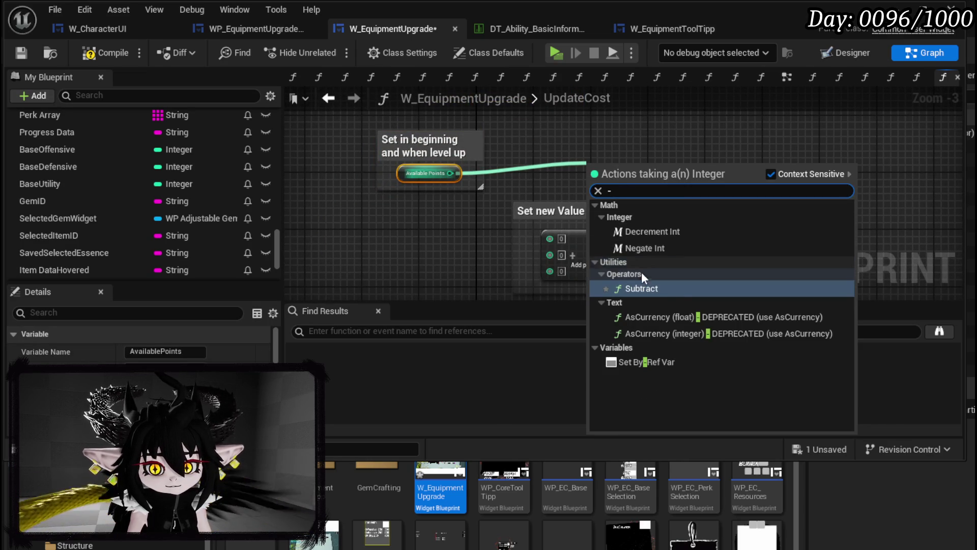
{"action": "left_click", "coordinate": [641, 288]}
{"action": "mouse_move", "coordinate": [456, 278]}
{"action": "left_mouse_down"}
{"action": "mouse_move", "coordinate": [733, 227]}
{"action": "mouse_move", "coordinate": [744, 214]}
{"action": "left_mouse_up"}
{"action": "mouse_move", "coordinate": [681, 237]}
{"action": "left_mouse_down"}
{"action": "mouse_move", "coordinate": [435, 243]}
{"action": "mouse_move", "coordinate": [612, 130]}
{"action": "mouse_move", "coordinate": [596, 146]}
{"action": "left_mouse_up"}
Compile and save the widget blueprint, then bring the Base Value nodes back into view.
{"action": "scroll", "coordinate": [117, 203], "scroll_direction": "down", "scroll_amount": 4}
{"action": "scroll", "coordinate": [77, 188], "scroll_direction": "up", "scroll_amount": 6}
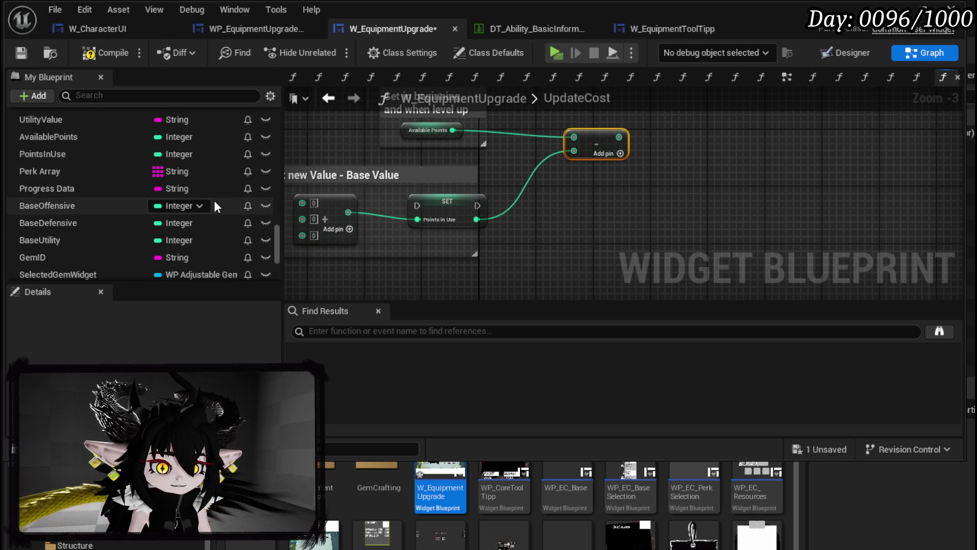
{"action": "scroll", "coordinate": [214, 203], "scroll_direction": "up", "scroll_amount": 1}
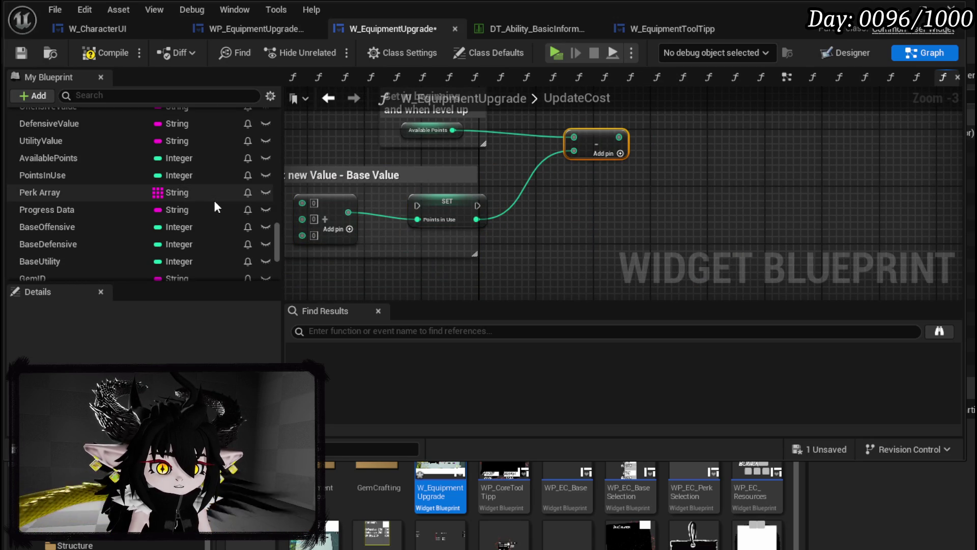
{"action": "scroll", "coordinate": [215, 203], "scroll_direction": "up", "scroll_amount": 7}
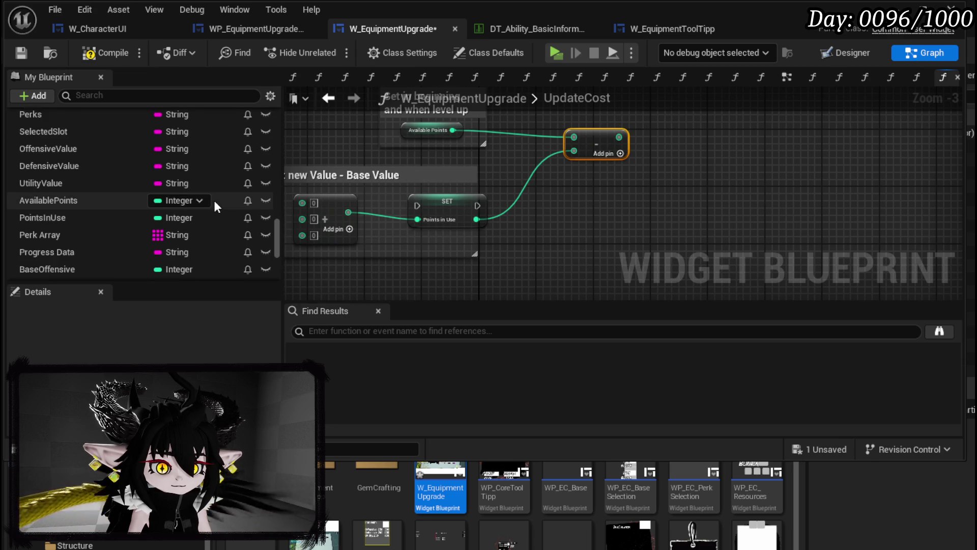
{"action": "mouse_move", "coordinate": [623, 149]}
{"action": "left_mouse_down"}
{"action": "mouse_move", "coordinate": [621, 38]}
{"action": "mouse_move", "coordinate": [619, 139]}
{"action": "mouse_move", "coordinate": [601, 127]}
{"action": "mouse_move", "coordinate": [642, 270]}
{"action": "mouse_move", "coordinate": [661, 127]}
{"action": "left_mouse_up"}
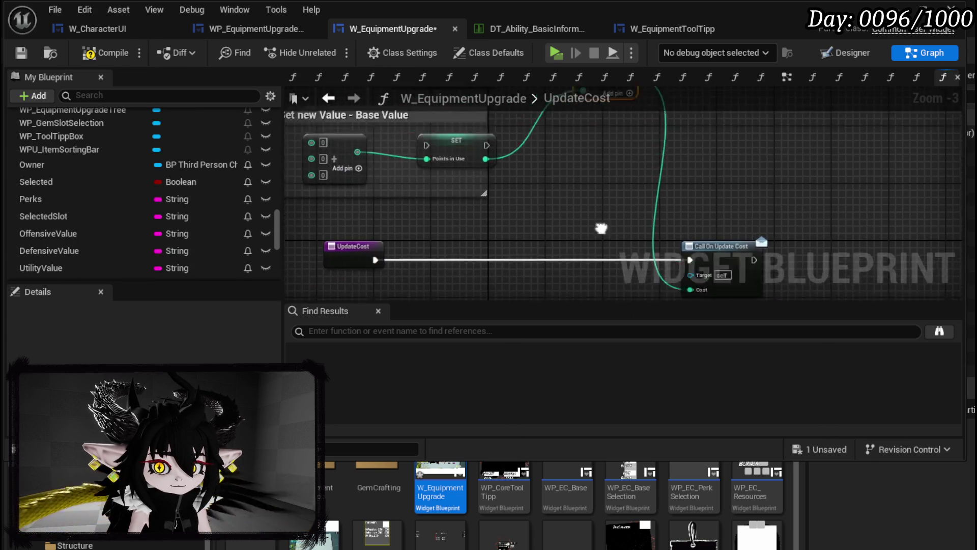
{"action": "scroll", "coordinate": [202, 209], "scroll_direction": "up", "scroll_amount": 10}
{"action": "scroll", "coordinate": [202, 210], "scroll_direction": "up", "scroll_amount": 5}
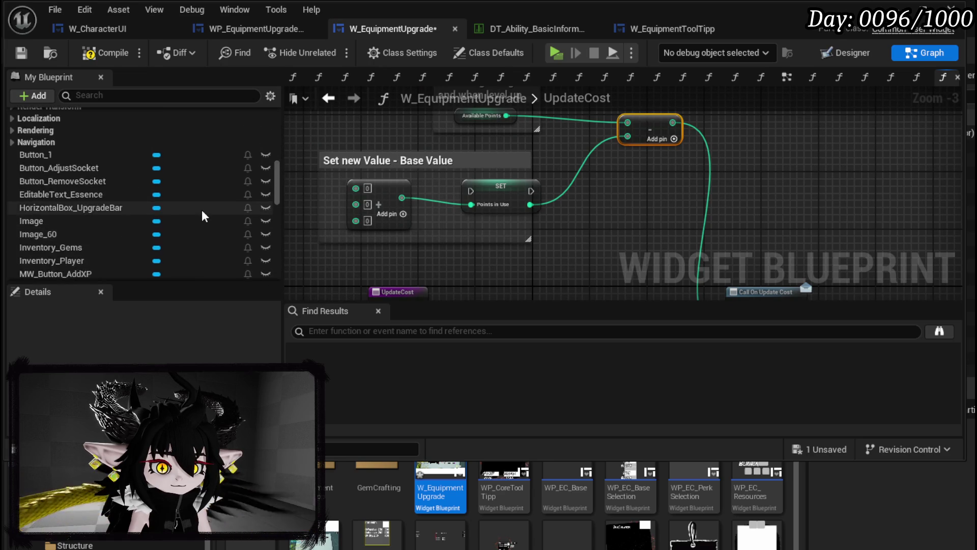
{"action": "scroll", "coordinate": [202, 209], "scroll_direction": "down", "scroll_amount": 15}
{"action": "scroll", "coordinate": [202, 208], "scroll_direction": "down", "scroll_amount": 3}
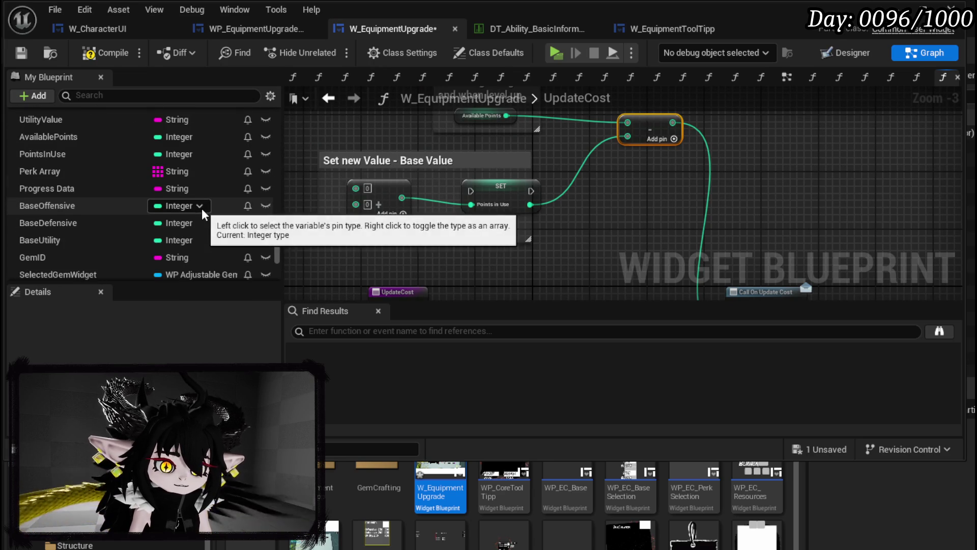
{"action": "left_click", "coordinate": [635, 237]}
{"action": "left_click_drag", "start_coordinate": [582, 241], "coordinate": [599, 265]}
{"action": "left_click", "coordinate": [102, 53]}
{"action": "left_click", "coordinate": [26, 56]}
{"action": "mouse_move", "coordinate": [435, 196]}
{"action": "left_mouse_down"}
{"action": "mouse_move", "coordinate": [620, 173]}
{"action": "mouse_move", "coordinate": [417, 124]}
{"action": "left_mouse_up"}
{"action": "scroll", "coordinate": [508, 182], "scroll_direction": "up", "scroll_amount": 2}
Add three Subtract nodes, one feeding each input of the Base Value add node.
{"action": "type", "text": "-"}
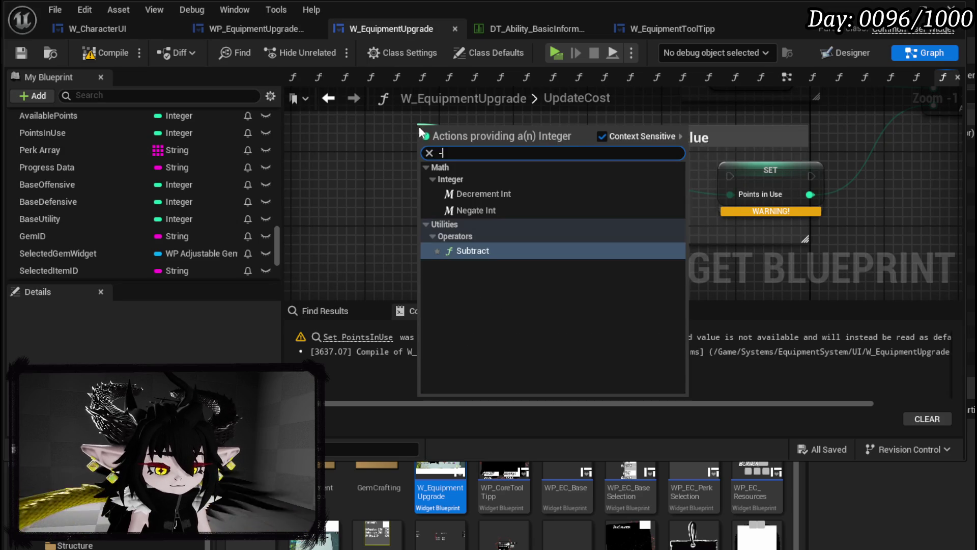
{"action": "left_click", "coordinate": [480, 249]}
{"action": "left_click_drag", "start_coordinate": [581, 190], "coordinate": [421, 198]}
{"action": "type", "text": "-"}
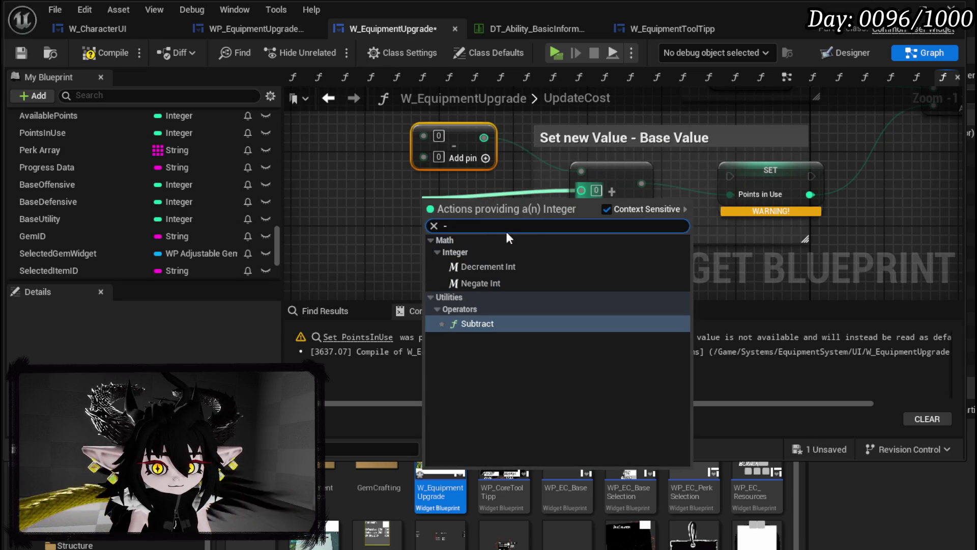
{"action": "left_click", "coordinate": [467, 319]}
{"action": "left_click_drag", "start_coordinate": [377, 249], "coordinate": [448, 152]}
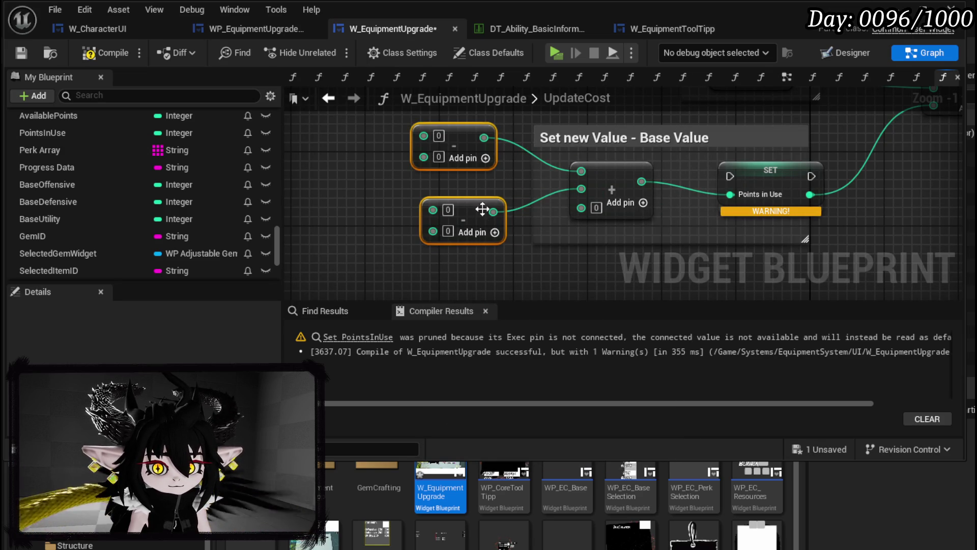
{"action": "left_click_drag", "start_coordinate": [483, 207], "coordinate": [446, 170]}
{"action": "left_click_drag", "start_coordinate": [582, 207], "coordinate": [382, 244]}
{"action": "type", "text": "-"}
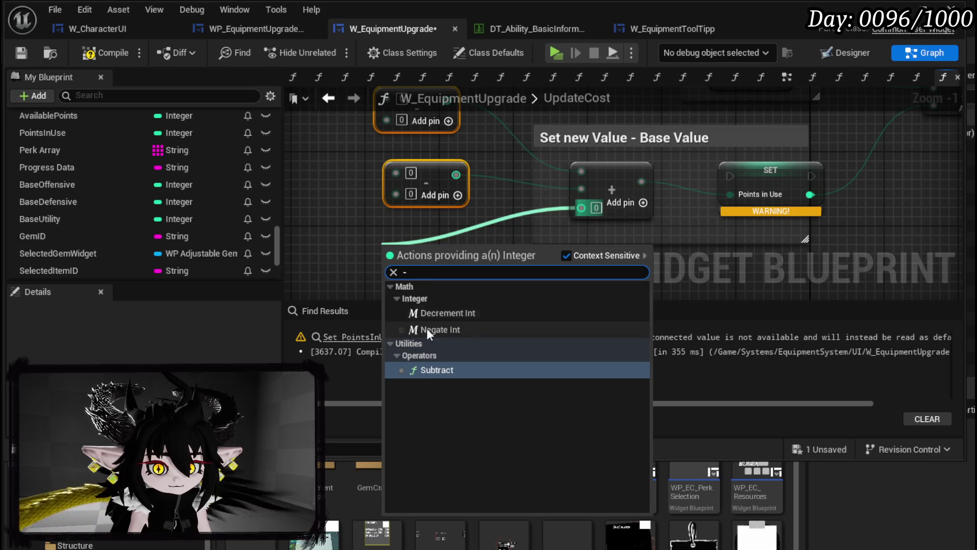
{"action": "left_click", "coordinate": [430, 368]}
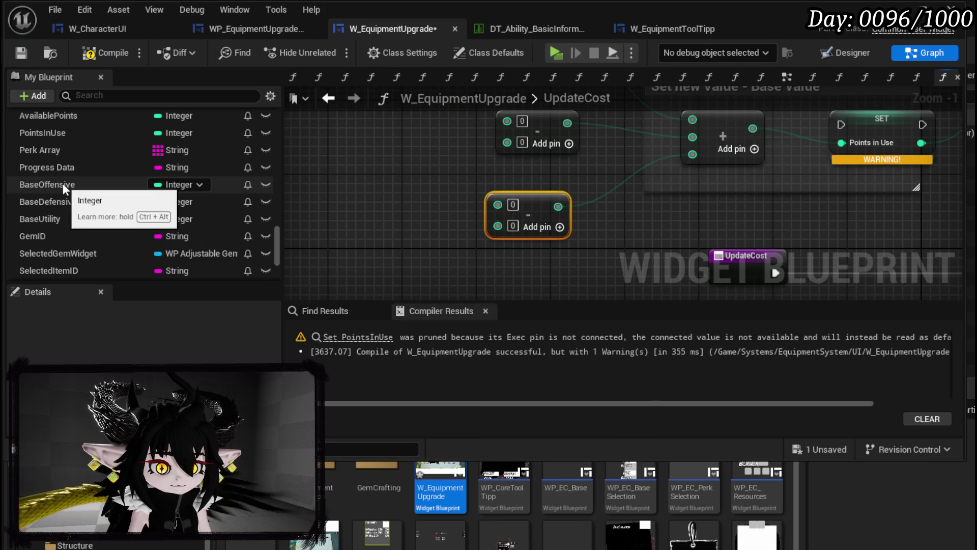
Add Base Offensive, Base Defensive and Base Utility getters, wiring Base Offensive into the first Subtract.
{"action": "left_click_drag", "start_coordinate": [62, 184], "coordinate": [376, 167]}
{"action": "left_click", "coordinate": [364, 154]}
{"action": "mouse_move", "coordinate": [401, 258]}
{"action": "left_mouse_down"}
{"action": "mouse_move", "coordinate": [417, 174]}
{"action": "mouse_move", "coordinate": [505, 174]}
{"action": "left_mouse_up"}
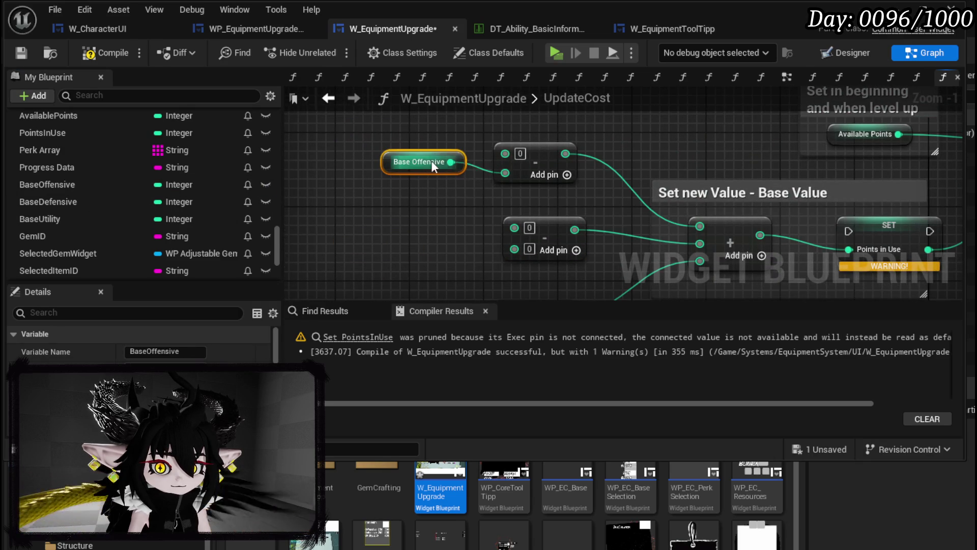
{"action": "left_click_drag", "start_coordinate": [416, 175], "coordinate": [418, 203]}
{"action": "mouse_move", "coordinate": [97, 201]}
{"action": "left_mouse_down"}
{"action": "mouse_move", "coordinate": [395, 161]}
{"action": "mouse_move", "coordinate": [435, 198]}
{"action": "left_mouse_up"}
{"action": "left_click", "coordinate": [435, 191]}
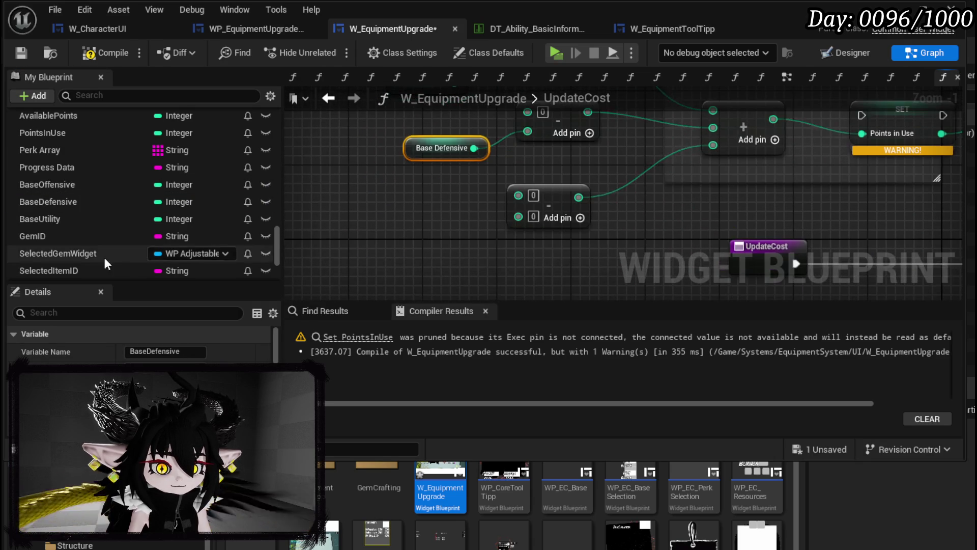
{"action": "mouse_move", "coordinate": [57, 221]}
{"action": "left_mouse_down"}
{"action": "mouse_move", "coordinate": [391, 228]}
{"action": "mouse_move", "coordinate": [415, 232]}
{"action": "mouse_move", "coordinate": [416, 254]}
{"action": "left_mouse_up"}
{"action": "left_click", "coordinate": [466, 260]}
Connect Base Offensive and Base Utility to Subtract nodes and break the misplaced second-input links.
{"action": "mouse_move", "coordinate": [477, 241]}
{"action": "left_mouse_down"}
{"action": "mouse_move", "coordinate": [517, 220]}
{"action": "mouse_move", "coordinate": [576, 216]}
{"action": "mouse_move", "coordinate": [534, 252]}
{"action": "left_mouse_up"}
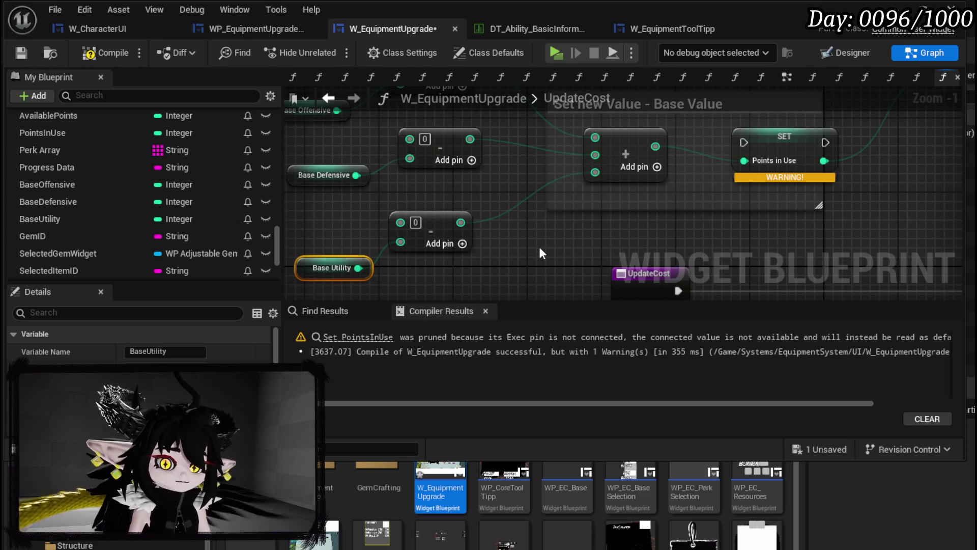
{"action": "left_click_drag", "start_coordinate": [436, 168], "coordinate": [526, 165]}
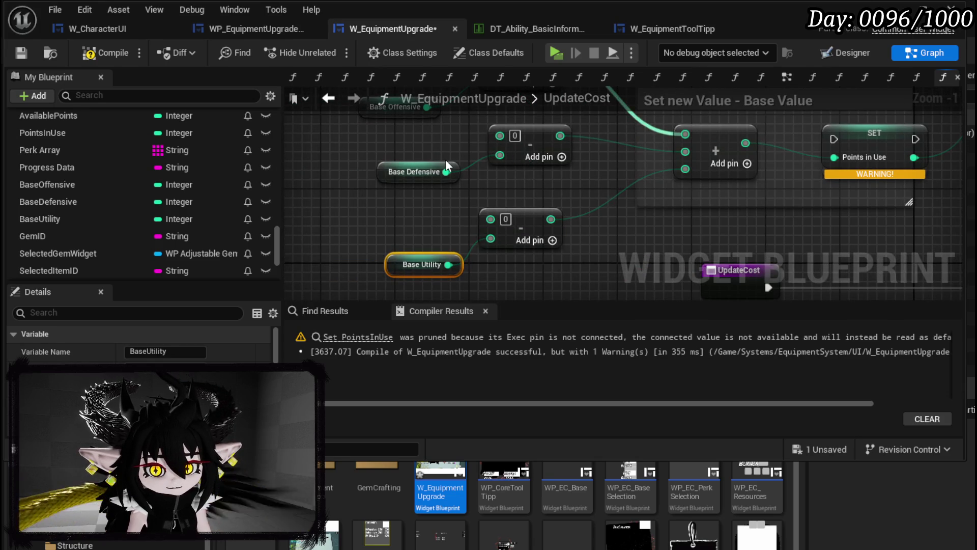
{"action": "left_click_drag", "start_coordinate": [444, 160], "coordinate": [494, 248]}
{"action": "mouse_move", "coordinate": [447, 191]}
{"action": "left_mouse_down"}
{"action": "mouse_move", "coordinate": [443, 149]}
{"action": "mouse_move", "coordinate": [540, 149]}
{"action": "mouse_move", "coordinate": [539, 113]}
{"action": "left_mouse_up"}
{"action": "left_click_drag", "start_coordinate": [448, 220], "coordinate": [447, 176]}
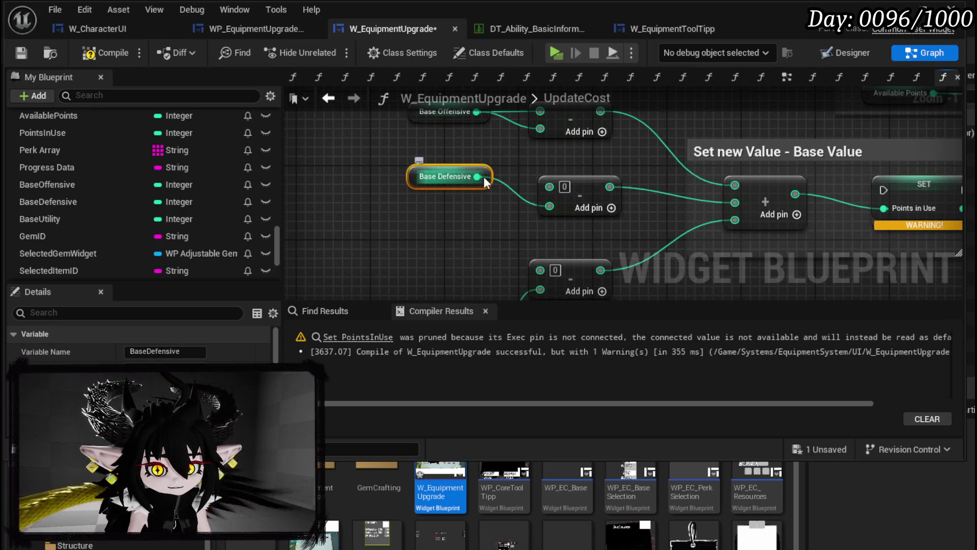
{"action": "left_click_drag", "start_coordinate": [562, 184], "coordinate": [528, 114]}
{"action": "mouse_move", "coordinate": [463, 245]}
{"action": "left_mouse_down"}
{"action": "mouse_move", "coordinate": [443, 178]}
{"action": "mouse_move", "coordinate": [506, 198]}
{"action": "left_mouse_up"}
{"action": "left_click_drag", "start_coordinate": [428, 244], "coordinate": [401, 187]}
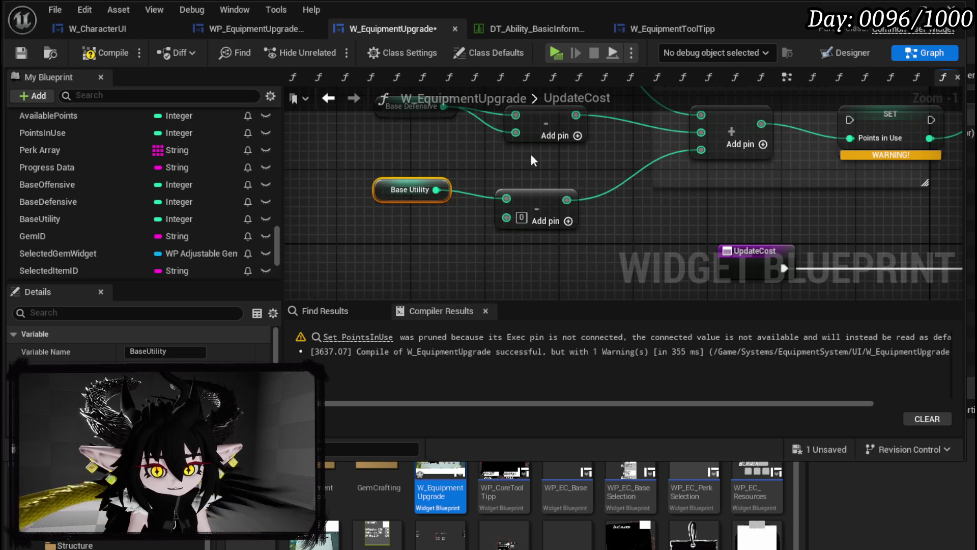
{"action": "left_click_drag", "start_coordinate": [531, 169], "coordinate": [523, 224]}
{"action": "left_click", "coordinate": [517, 221], "text": "alt"}
{"action": "left_click", "coordinate": [508, 146], "text": "alt"}
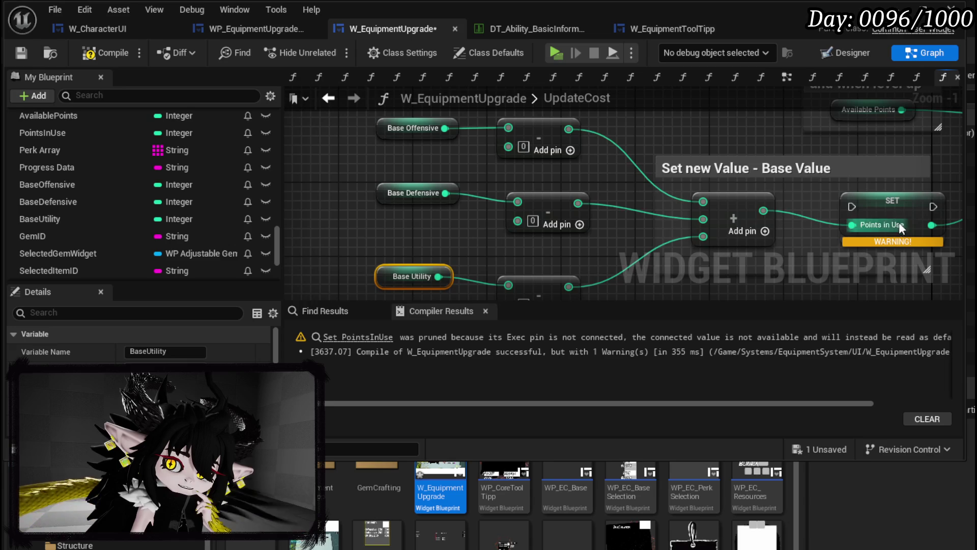
{"action": "left_click", "coordinate": [742, 211]}
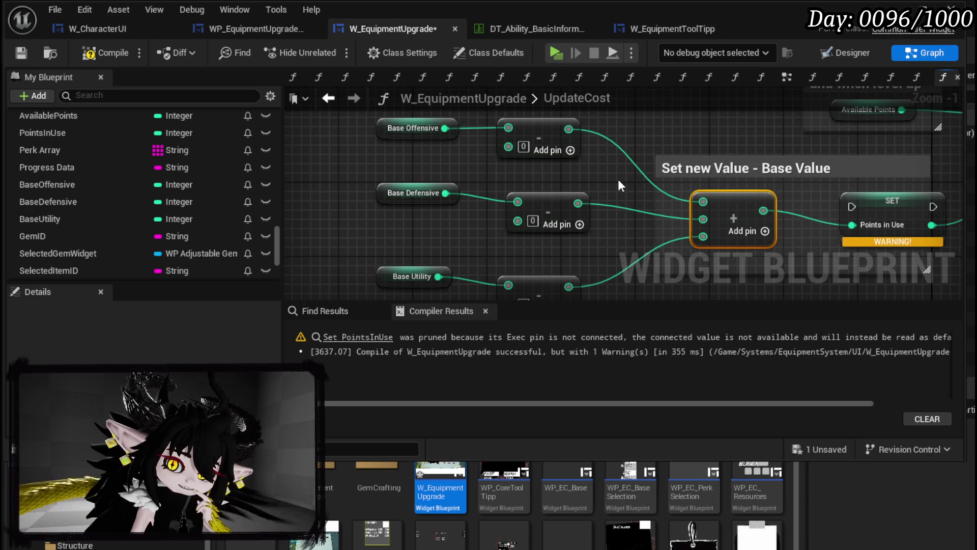
Wire Base Offensive, Defensive and Utility into their Subtract nodes' second inputs and align them.
{"action": "left_click_drag", "start_coordinate": [445, 128], "coordinate": [507, 147]}
{"action": "left_click_drag", "start_coordinate": [445, 192], "coordinate": [518, 220]}
{"action": "left_click_drag", "start_coordinate": [455, 224], "coordinate": [523, 250]}
{"action": "left_click", "coordinate": [427, 224]}
{"action": "left_click_drag", "start_coordinate": [426, 230], "coordinate": [436, 262]}
{"action": "left_click_drag", "start_coordinate": [443, 208], "coordinate": [443, 236]}
{"action": "left_click_drag", "start_coordinate": [437, 146], "coordinate": [436, 170]}
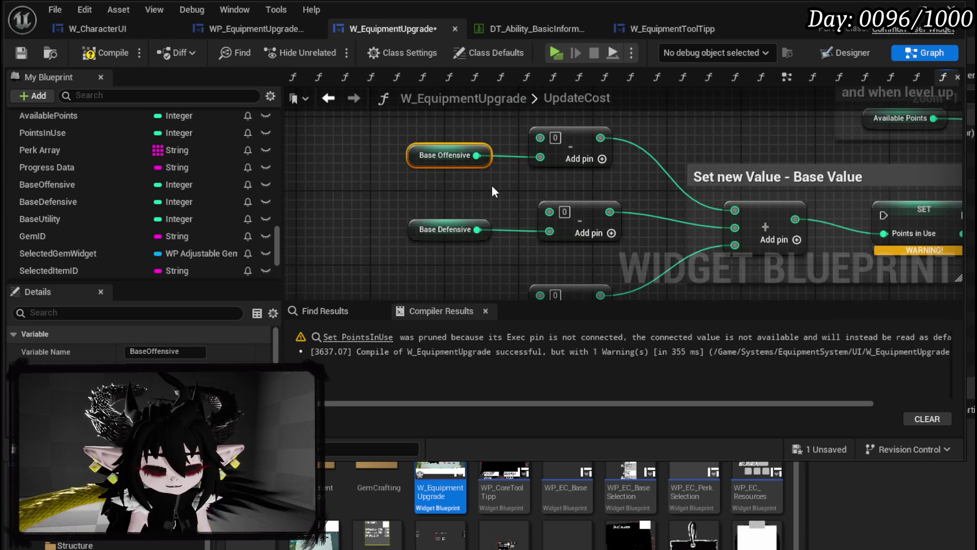
Select the three base getters with their Subtract nodes, then compile and save W_EquipmentUpgrade.
{"action": "scroll", "coordinate": [493, 187], "scroll_direction": "down", "scroll_amount": 3}
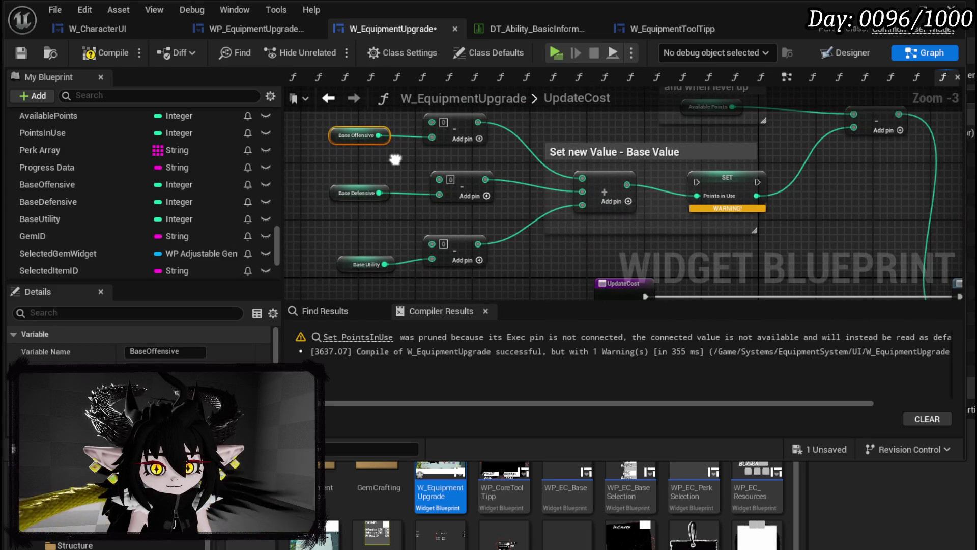
{"action": "mouse_move", "coordinate": [396, 159]}
{"action": "left_mouse_down"}
{"action": "mouse_move", "coordinate": [364, 216]}
{"action": "mouse_move", "coordinate": [405, 158]}
{"action": "left_mouse_up"}
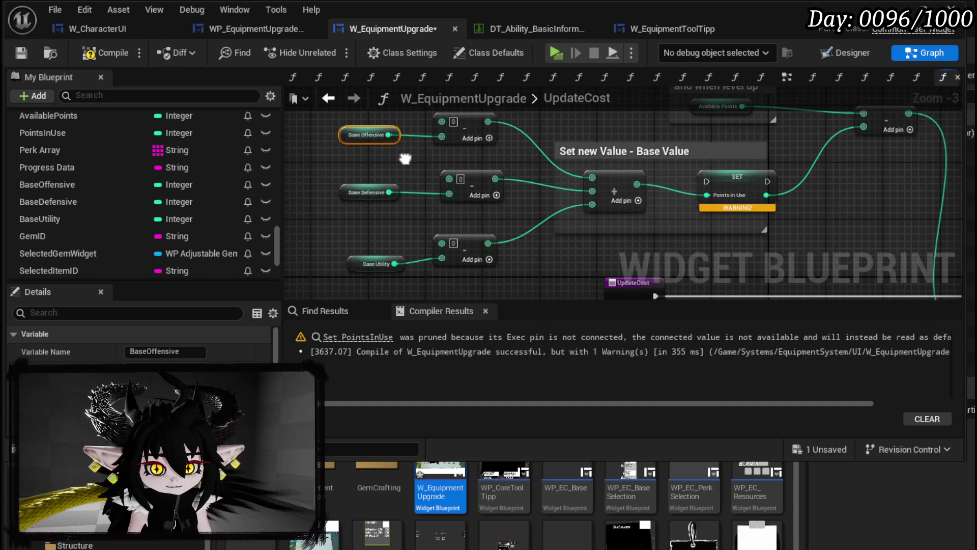
{"action": "left_click_drag", "start_coordinate": [405, 158], "coordinate": [412, 181]}
{"action": "left_click", "coordinate": [468, 143], "text": "ctrl"}
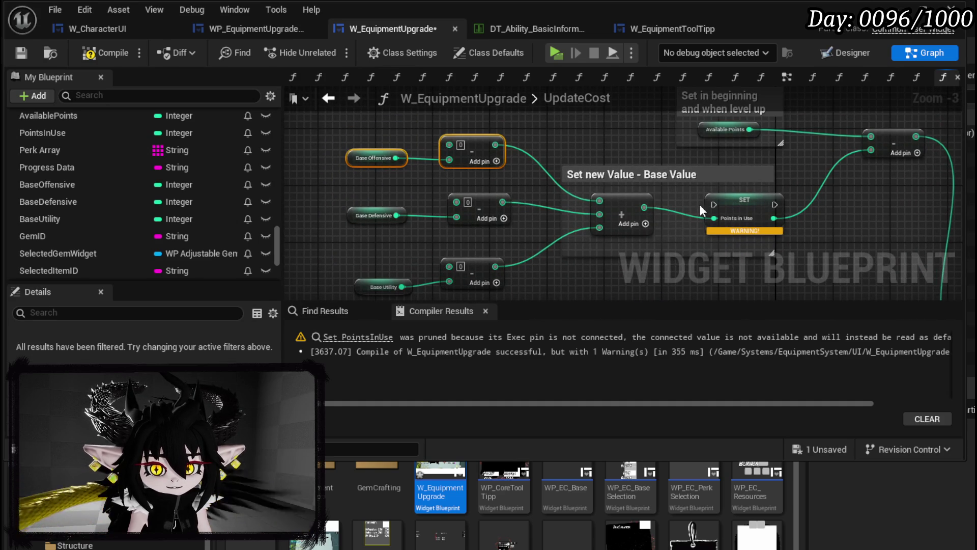
{"action": "mouse_move", "coordinate": [425, 249]}
{"action": "left_mouse_down"}
{"action": "mouse_move", "coordinate": [329, 239]}
{"action": "mouse_move", "coordinate": [441, 238]}
{"action": "left_mouse_up"}
{"action": "mouse_move", "coordinate": [387, 254]}
{"action": "left_mouse_down"}
{"action": "mouse_move", "coordinate": [494, 118]}
{"action": "mouse_move", "coordinate": [438, 119]}
{"action": "left_mouse_up"}
{"action": "left_click", "coordinate": [551, 257]}
{"action": "left_click_drag", "start_coordinate": [551, 258], "coordinate": [550, 281]}
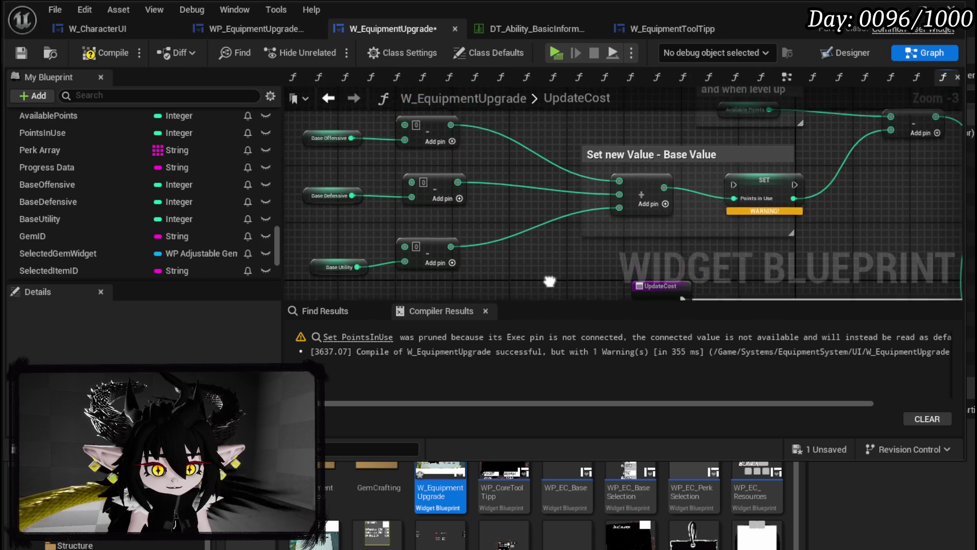
{"action": "left_click", "coordinate": [28, 55]}
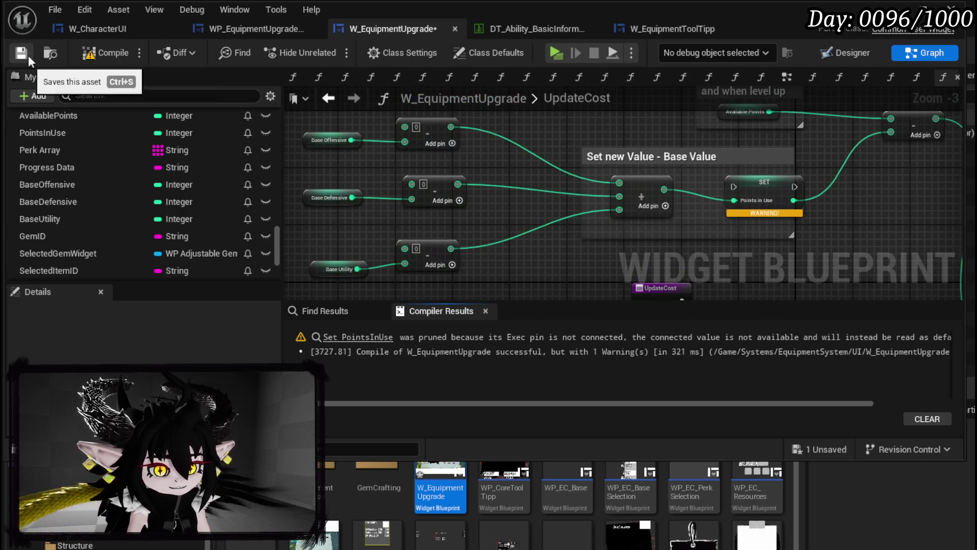
Delete the six base-value getter and subtract nodes from UpdateCost and recompile.
{"action": "scroll", "coordinate": [366, 228], "scroll_direction": "down", "scroll_amount": 2}
{"action": "left_click_drag", "start_coordinate": [396, 228], "coordinate": [459, 154]}
{"action": "scroll", "coordinate": [353, 168], "scroll_direction": "down", "scroll_amount": 2}
{"action": "mouse_move", "coordinate": [354, 168]}
{"action": "left_mouse_down"}
{"action": "mouse_move", "coordinate": [432, 270]}
{"action": "mouse_move", "coordinate": [503, 264]}
{"action": "left_mouse_up"}
{"action": "key", "text": "Delete"}
{"action": "left_click", "coordinate": [106, 53]}
Run SET Points In Use before Call On Update Cost, then compile and save.
{"action": "scroll", "coordinate": [94, 215], "scroll_direction": "up", "scroll_amount": 1}
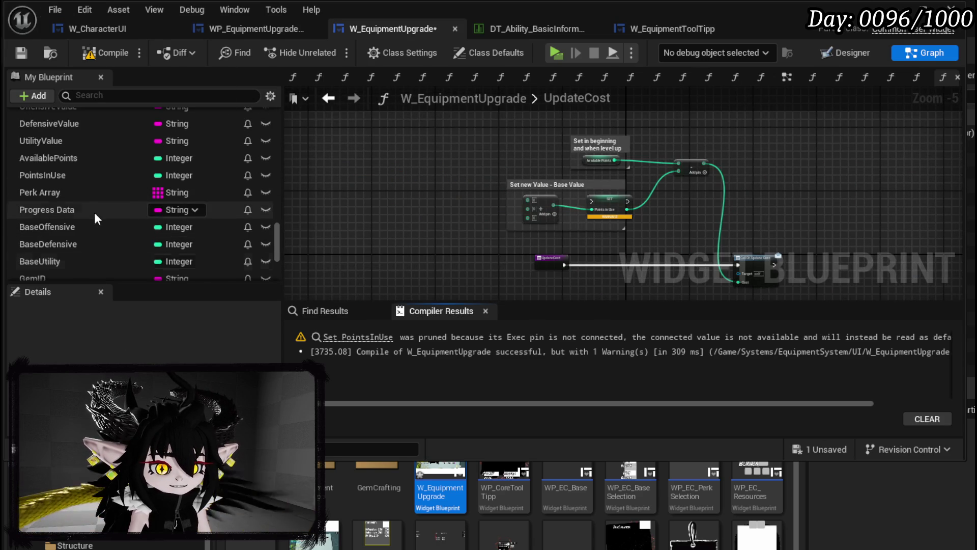
{"action": "scroll", "coordinate": [93, 212], "scroll_direction": "up", "scroll_amount": 2}
{"action": "scroll", "coordinate": [96, 208], "scroll_direction": "down", "scroll_amount": 5}
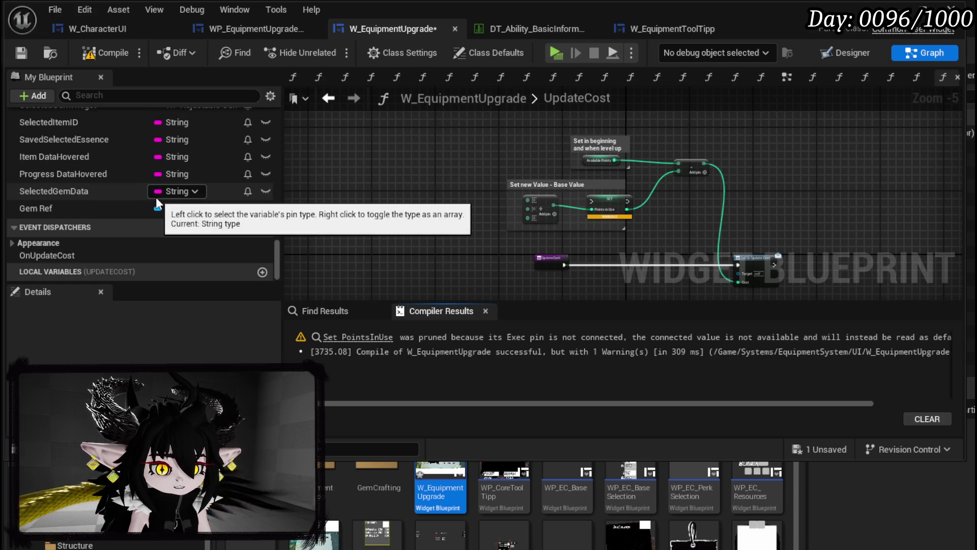
{"action": "scroll", "coordinate": [156, 197], "scroll_direction": "up", "scroll_amount": 2}
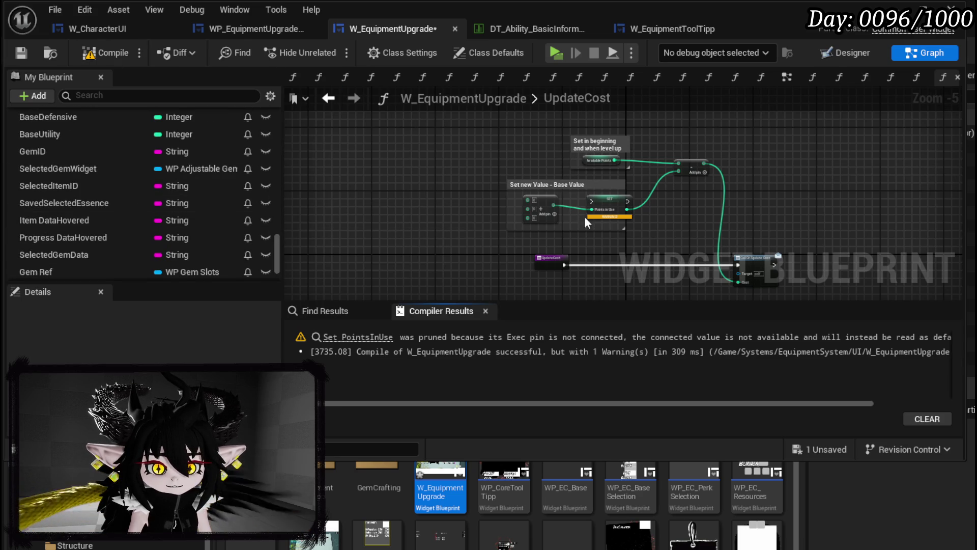
{"action": "scroll", "coordinate": [548, 204], "scroll_direction": "up", "scroll_amount": 4}
{"action": "left_click_drag", "start_coordinate": [526, 153], "coordinate": [506, 267]}
{"action": "left_click_drag", "start_coordinate": [421, 260], "coordinate": [825, 261]}
{"action": "scroll", "coordinate": [826, 261], "scroll_direction": "down", "scroll_amount": 2}
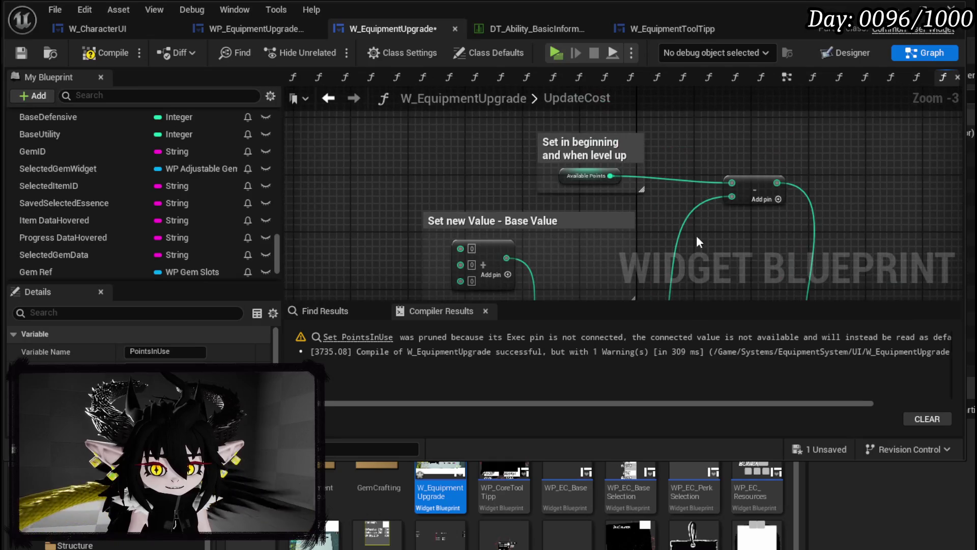
{"action": "left_click_drag", "start_coordinate": [745, 267], "coordinate": [734, 200]}
{"action": "left_click", "coordinate": [105, 52]}
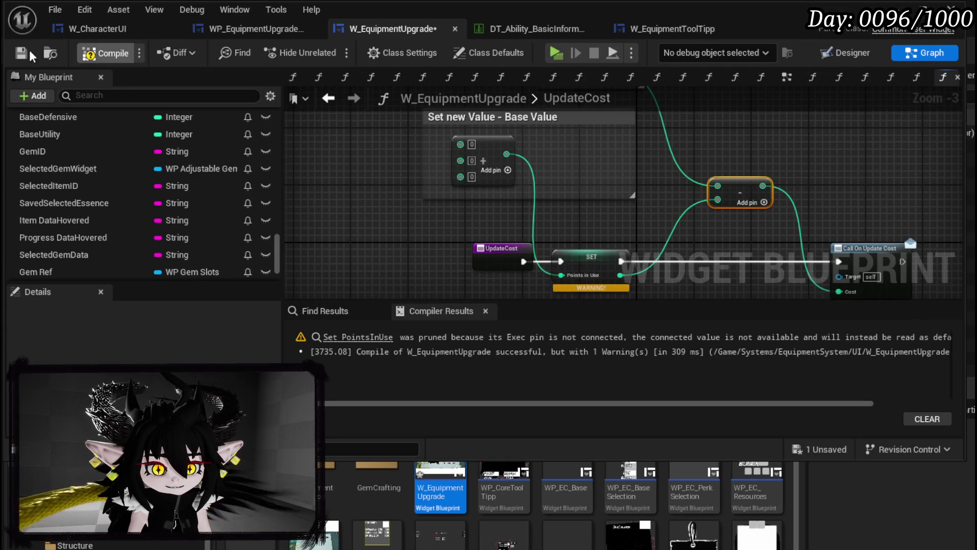
{"action": "left_click", "coordinate": [21, 52]}
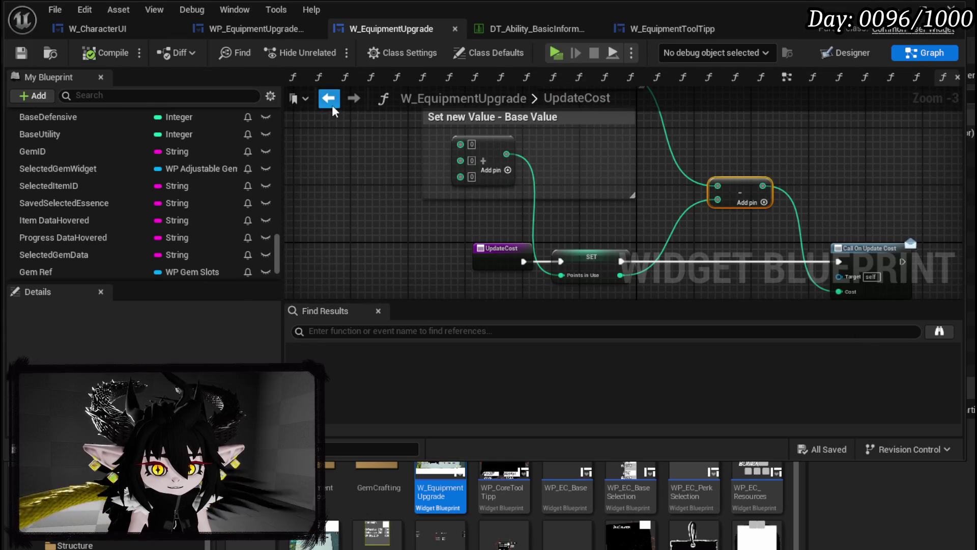
{"action": "left_click", "coordinate": [329, 98]}
{"action": "scroll", "coordinate": [573, 185], "scroll_direction": "down", "scroll_amount": 2}
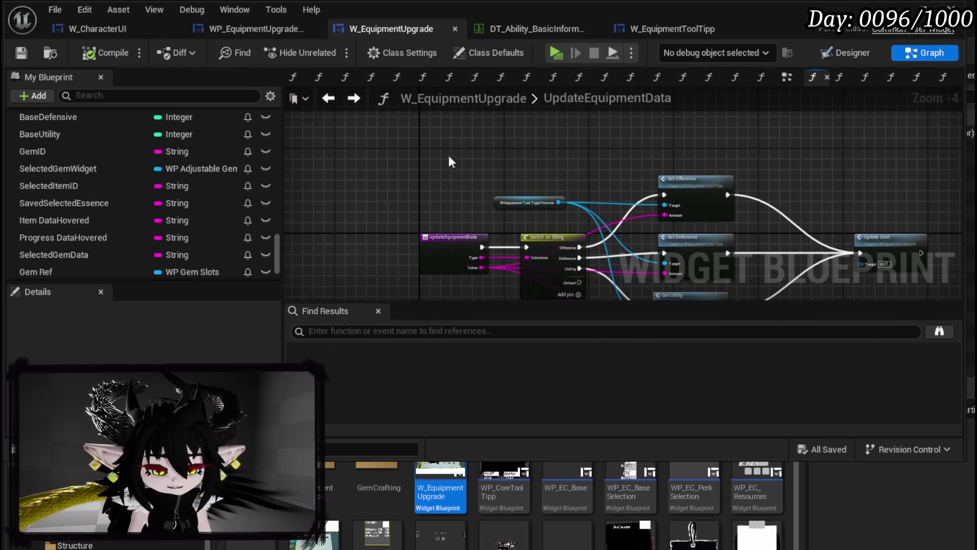
Paste the Base Offensive, Defensive and Utility getters with subtracts, and wire Value toward the offensive subtract.
{"action": "key", "text": "ctrl+v"}
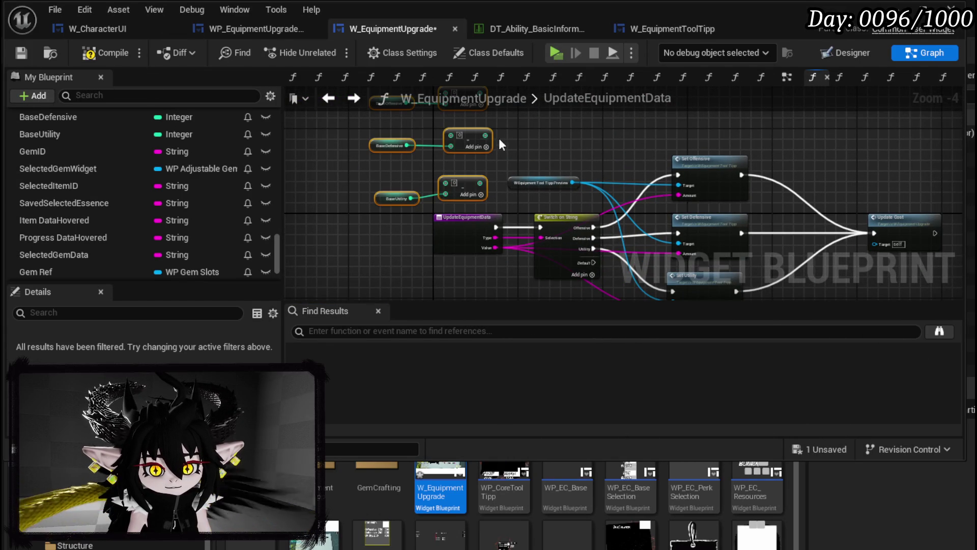
{"action": "left_click", "coordinate": [577, 146]}
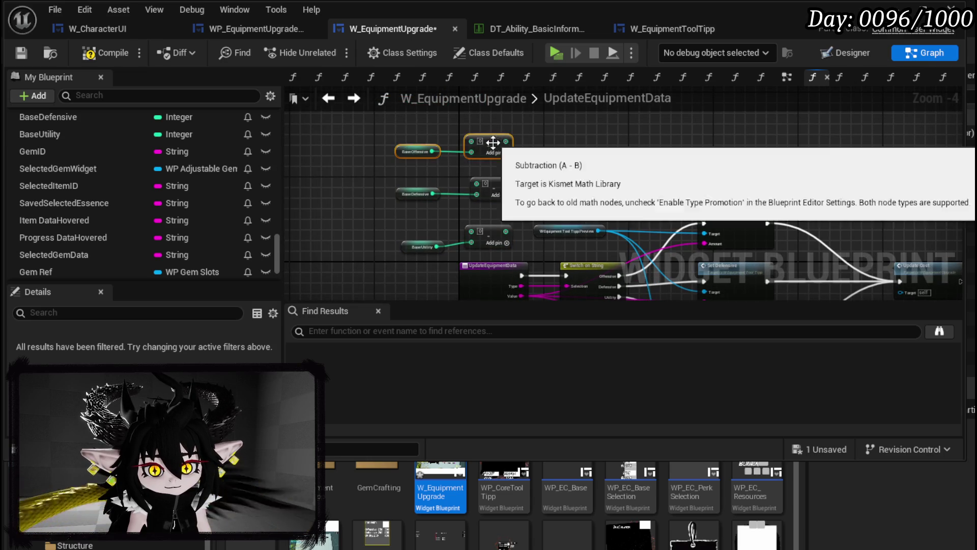
{"action": "scroll", "coordinate": [649, 176], "scroll_direction": "up", "scroll_amount": 4}
{"action": "left_click_drag", "start_coordinate": [555, 121], "coordinate": [575, 206]}
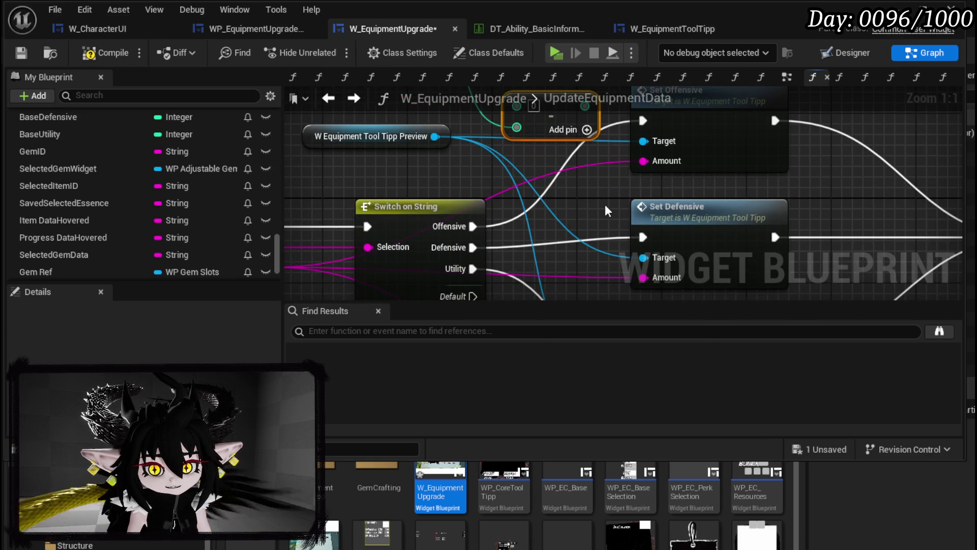
{"action": "mouse_move", "coordinate": [605, 204]}
{"action": "left_mouse_down"}
{"action": "mouse_move", "coordinate": [529, 257]}
{"action": "mouse_move", "coordinate": [640, 199]}
{"action": "left_mouse_up"}
{"action": "mouse_move", "coordinate": [701, 209]}
{"action": "left_mouse_down"}
{"action": "mouse_move", "coordinate": [574, 153]}
{"action": "mouse_move", "coordinate": [636, 173]}
{"action": "mouse_move", "coordinate": [702, 211]}
{"action": "mouse_move", "coordinate": [482, 125]}
{"action": "left_mouse_up"}
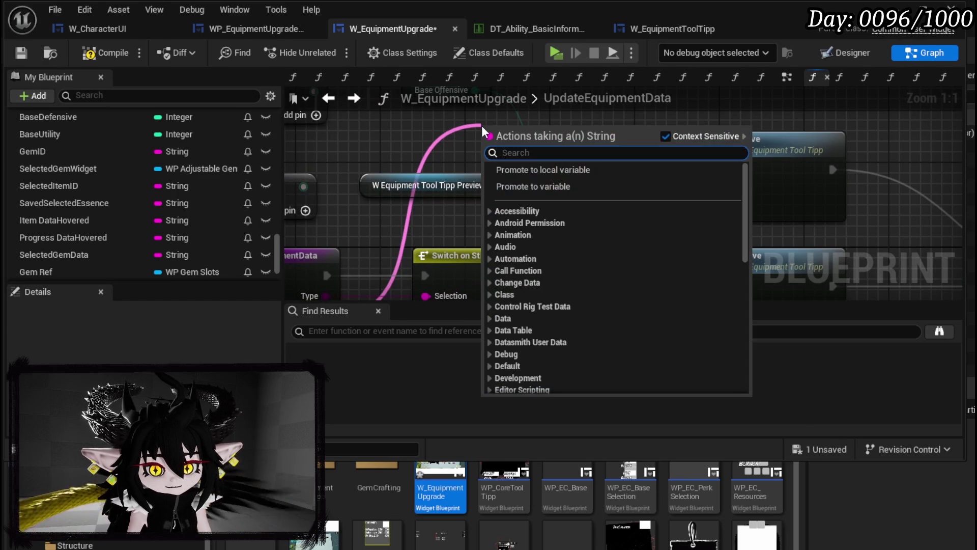
Add a String To Integer node feeding the Base Offensive subtraction.
{"action": "type", "text": "int"}
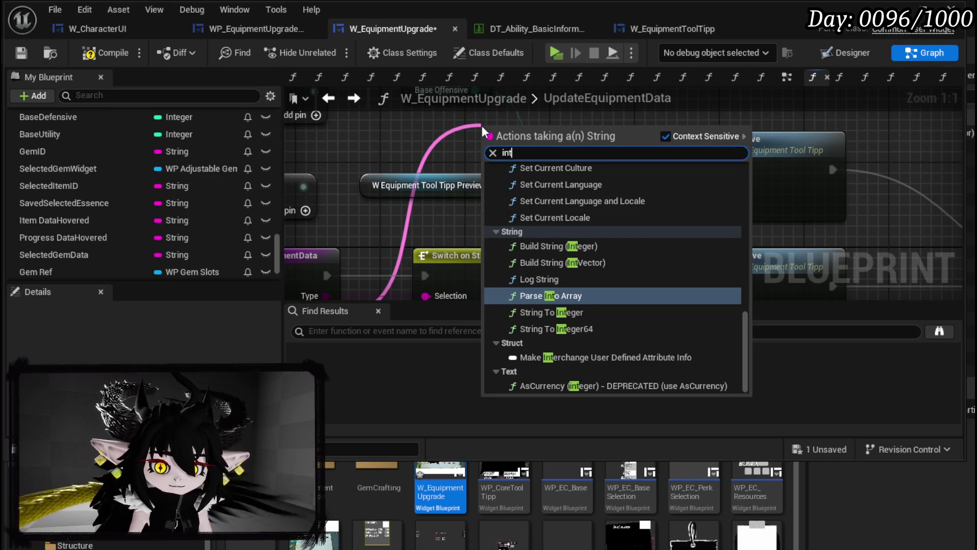
{"action": "scroll", "coordinate": [606, 213], "scroll_direction": "up", "scroll_amount": 5}
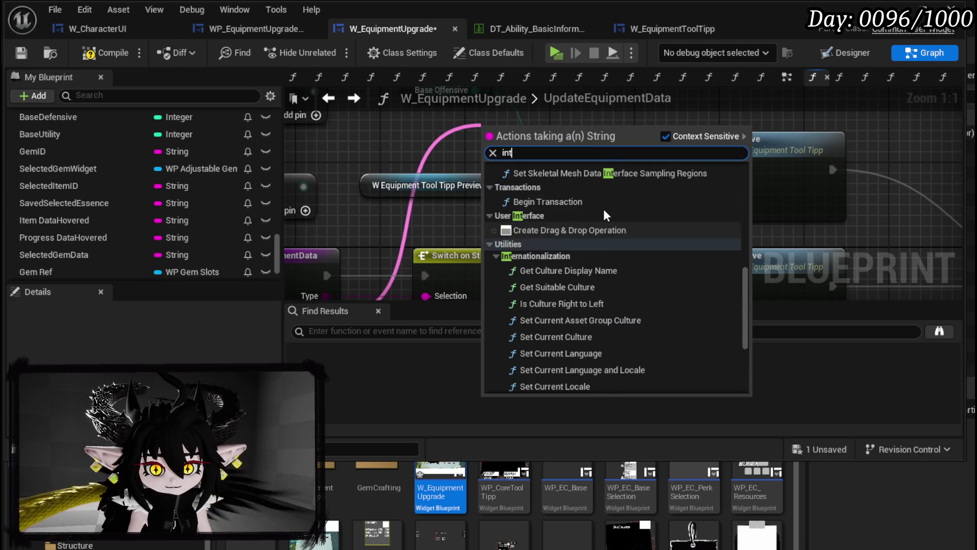
{"action": "scroll", "coordinate": [605, 216], "scroll_direction": "down", "scroll_amount": 5}
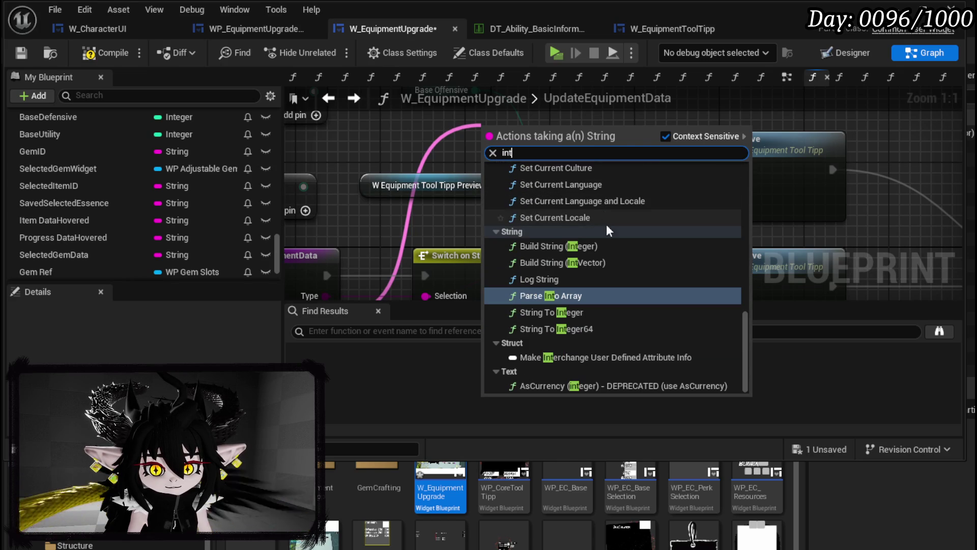
{"action": "left_click", "coordinate": [564, 312]}
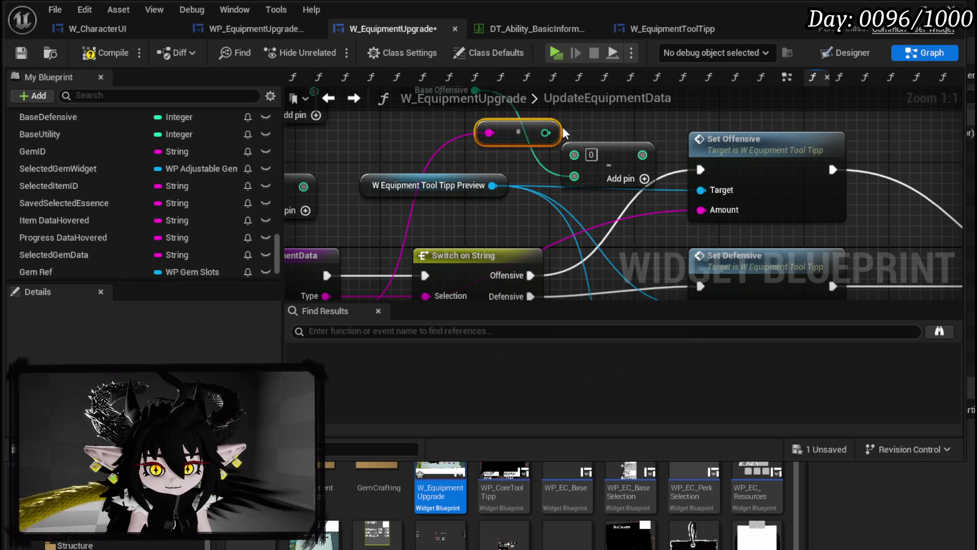
{"action": "left_click_drag", "start_coordinate": [545, 132], "coordinate": [582, 162]}
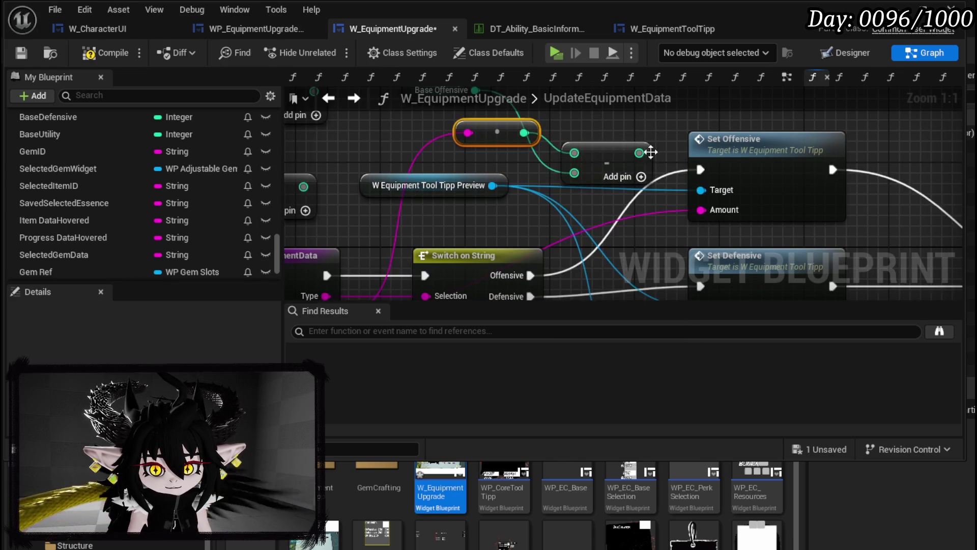
{"action": "left_click_drag", "start_coordinate": [479, 169], "coordinate": [753, 180]}
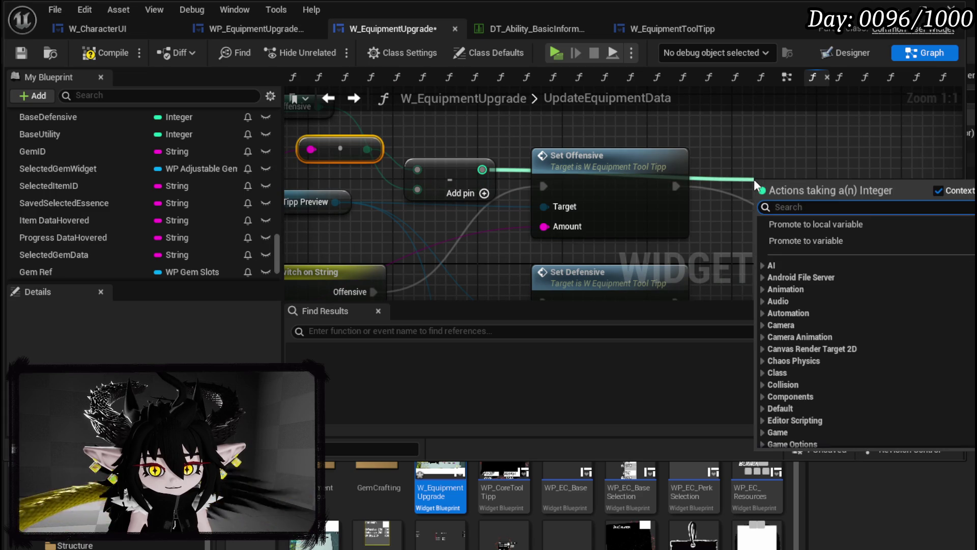
{"action": "left_click", "coordinate": [486, 168]}
Promote the subtraction result to an OffensiveCost variable set right after Set Offensive.
{"action": "right_click", "coordinate": [481, 170]}
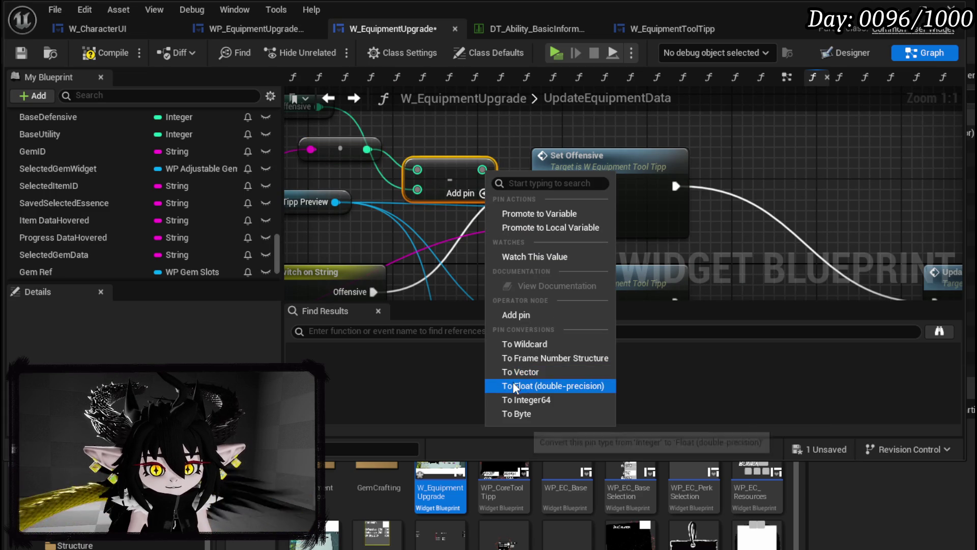
{"action": "left_click", "coordinate": [540, 212]}
{"action": "type", "text": "OffensiveCos"}
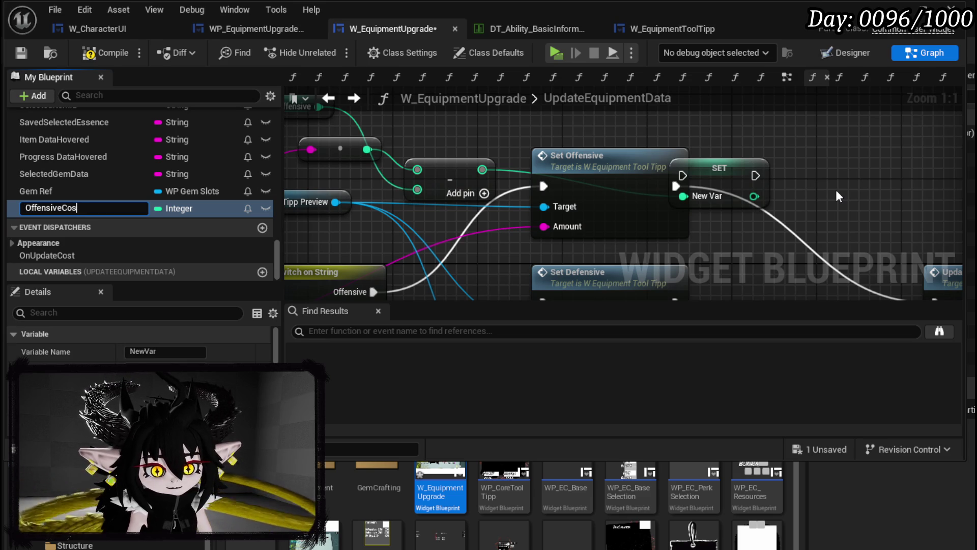
{"action": "type", "text": "t"}
{"action": "key", "text": "Return"}
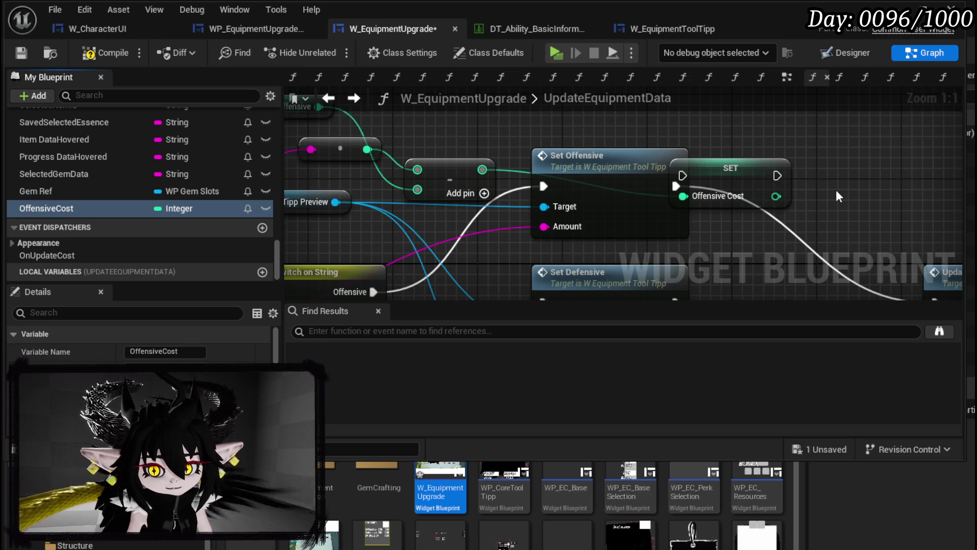
{"action": "mouse_move", "coordinate": [732, 178]}
{"action": "left_mouse_down"}
{"action": "mouse_move", "coordinate": [769, 199]}
{"action": "mouse_move", "coordinate": [757, 183]}
{"action": "left_mouse_up"}
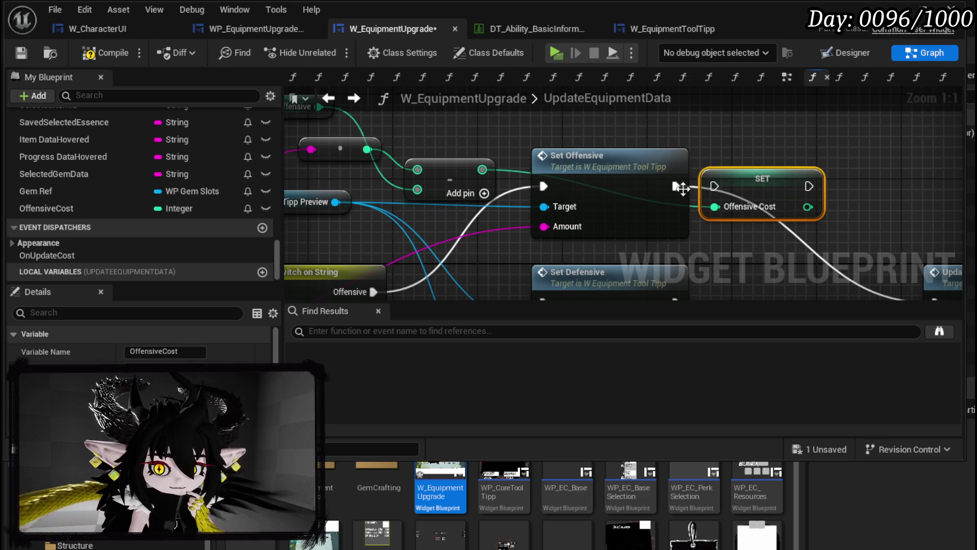
{"action": "mouse_move", "coordinate": [674, 187]}
{"action": "left_mouse_down"}
{"action": "mouse_move", "coordinate": [809, 186]}
{"action": "mouse_move", "coordinate": [705, 196]}
{"action": "mouse_move", "coordinate": [714, 186]}
{"action": "left_mouse_up"}
Tidy the conversion, Base Offensive getter and Switch on String node positions.
{"action": "scroll", "coordinate": [719, 232], "scroll_direction": "down", "scroll_amount": 2}
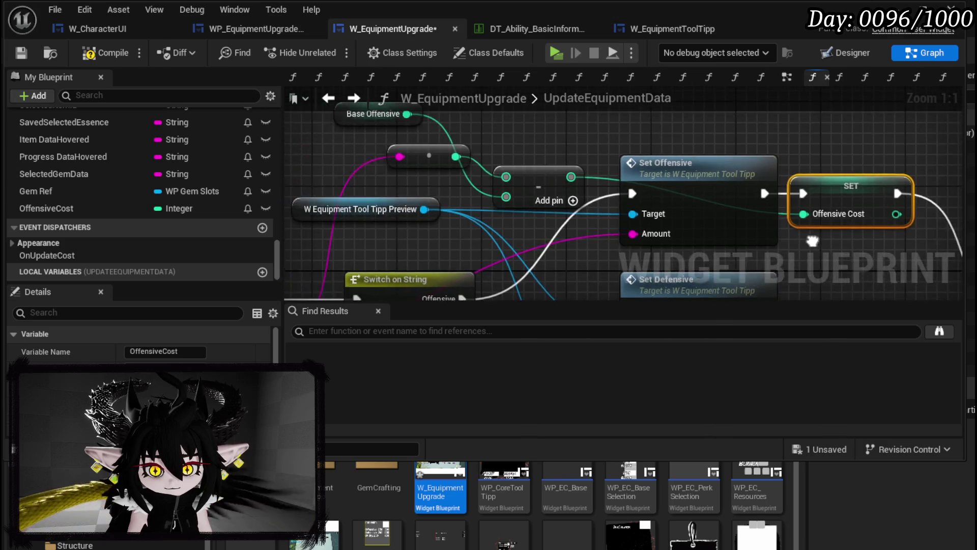
{"action": "left_click_drag", "start_coordinate": [487, 144], "coordinate": [457, 157]}
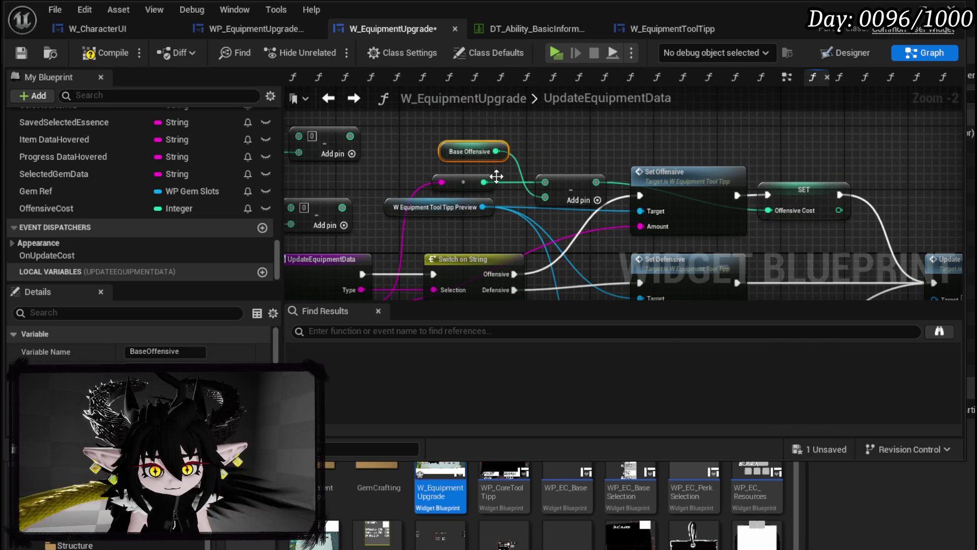
{"action": "left_click_drag", "start_coordinate": [509, 186], "coordinate": [509, 187]}
{"action": "mouse_move", "coordinate": [473, 152]}
{"action": "left_mouse_down"}
{"action": "mouse_move", "coordinate": [503, 168]}
{"action": "mouse_move", "coordinate": [513, 136]}
{"action": "left_mouse_up"}
{"action": "key", "text": "ctrl+z"}
{"action": "left_click_drag", "start_coordinate": [553, 186], "coordinate": [554, 187]}
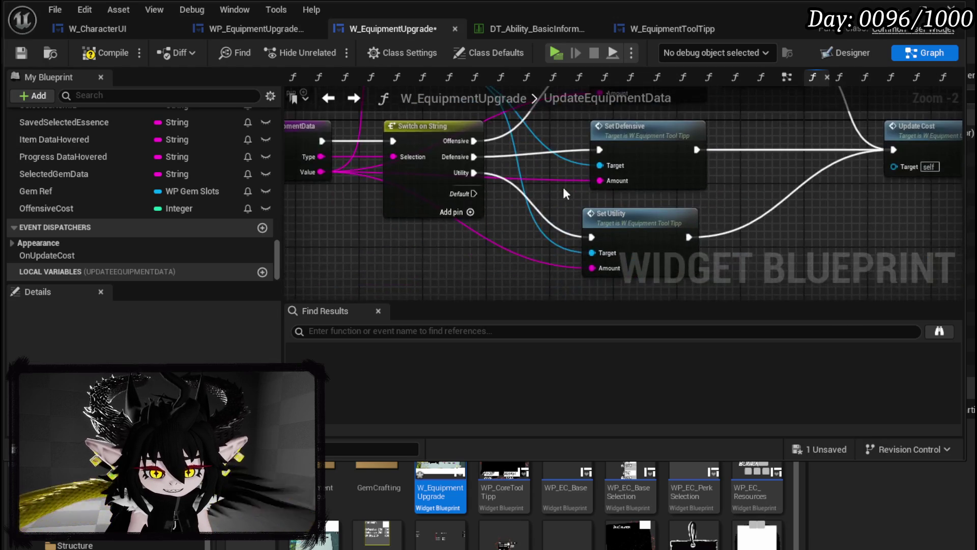
{"action": "scroll", "coordinate": [405, 240], "scroll_direction": "down", "scroll_amount": 2}
{"action": "left_click", "coordinate": [523, 175]}
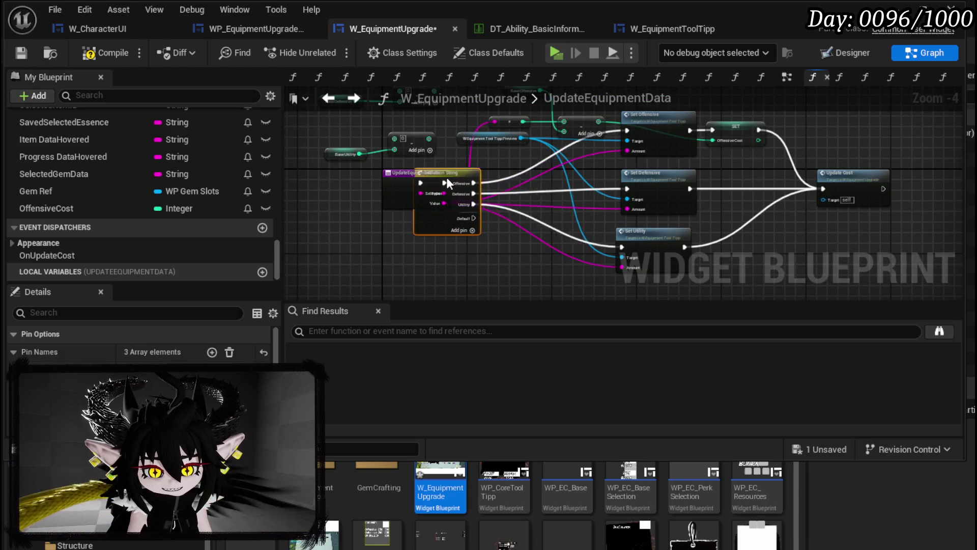
{"action": "left_click_drag", "start_coordinate": [508, 175], "coordinate": [421, 173]}
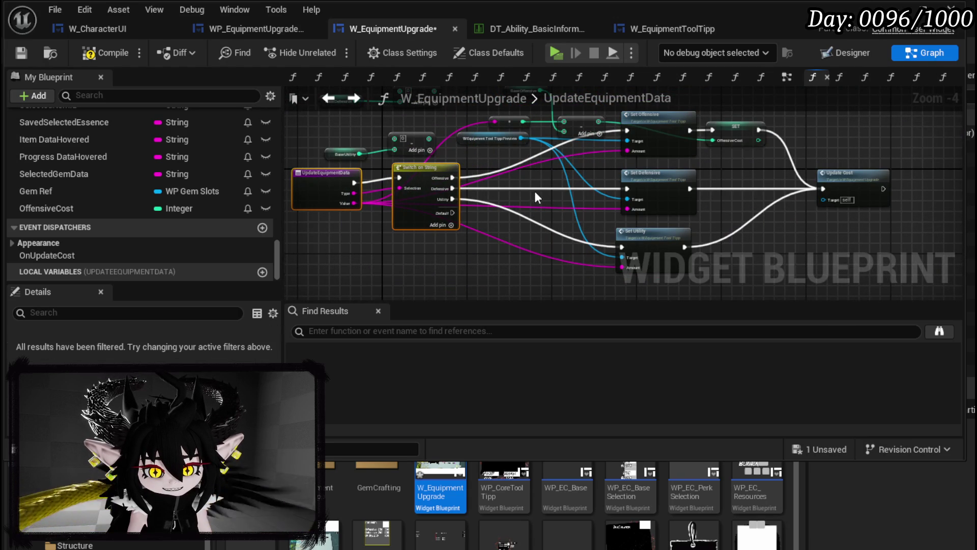
Paste a subtract node and promote its result to DefensiveCost, set right after Set Defensive.
{"action": "key", "text": "ctrl+v"}
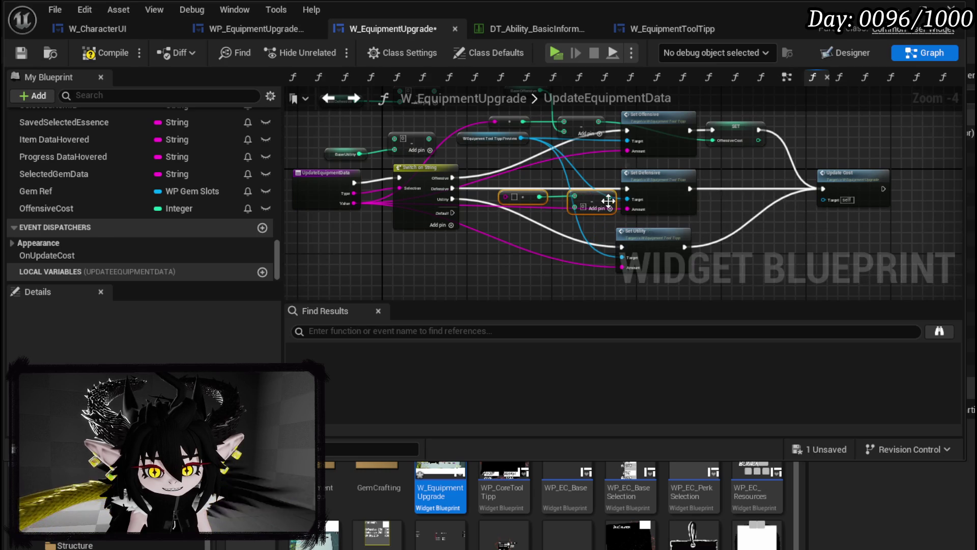
{"action": "scroll", "coordinate": [609, 201], "scroll_direction": "up", "scroll_amount": 3}
{"action": "right_click", "coordinate": [610, 195]}
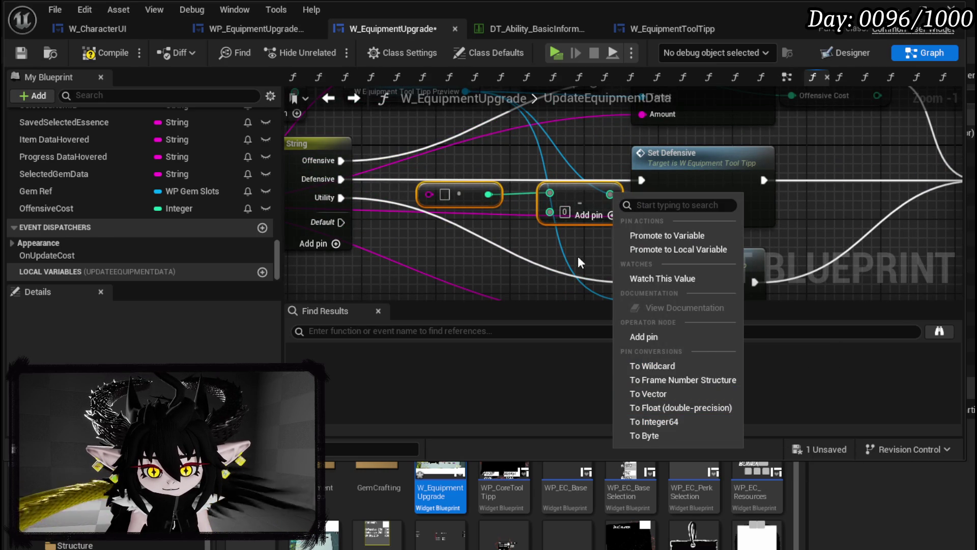
{"action": "left_click_drag", "start_coordinate": [582, 255], "coordinate": [523, 290]}
{"action": "right_click", "coordinate": [551, 231]}
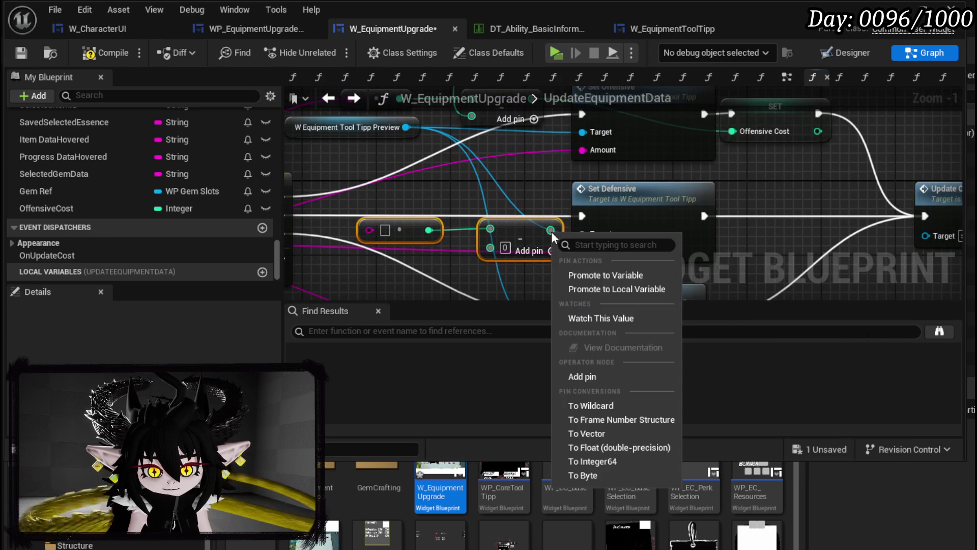
{"action": "left_click", "coordinate": [609, 275]}
{"action": "type", "text": "DefensiveCo"}
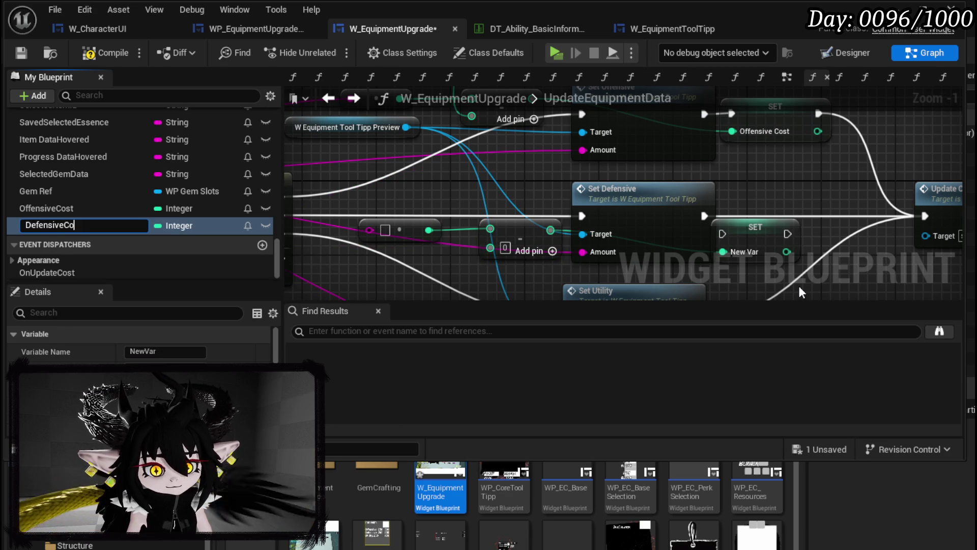
{"action": "type", "text": "st"}
{"action": "key", "text": "Return"}
{"action": "left_click_drag", "start_coordinate": [761, 226], "coordinate": [780, 208]}
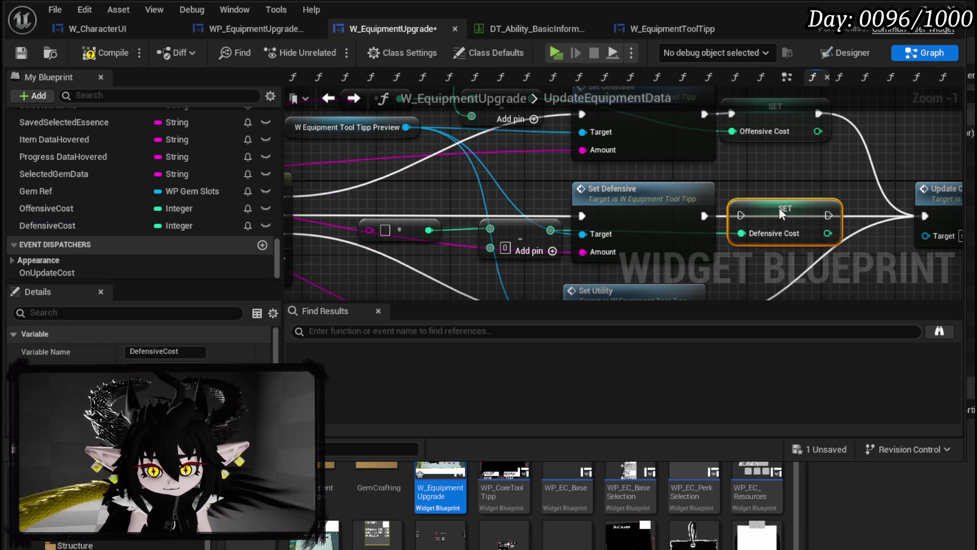
{"action": "mouse_move", "coordinate": [708, 215]}
{"action": "left_mouse_down"}
{"action": "mouse_move", "coordinate": [752, 215]}
{"action": "mouse_move", "coordinate": [741, 216]}
{"action": "left_mouse_up"}
Wire Value into the conversion node and Base Defensive into the Add node.
{"action": "mouse_move", "coordinate": [496, 178]}
{"action": "left_mouse_down"}
{"action": "mouse_move", "coordinate": [743, 224]}
{"action": "mouse_move", "coordinate": [745, 153]}
{"action": "left_mouse_up"}
{"action": "left_click_drag", "start_coordinate": [348, 215], "coordinate": [617, 204]}
{"action": "left_click_drag", "start_coordinate": [478, 102], "coordinate": [481, 180]}
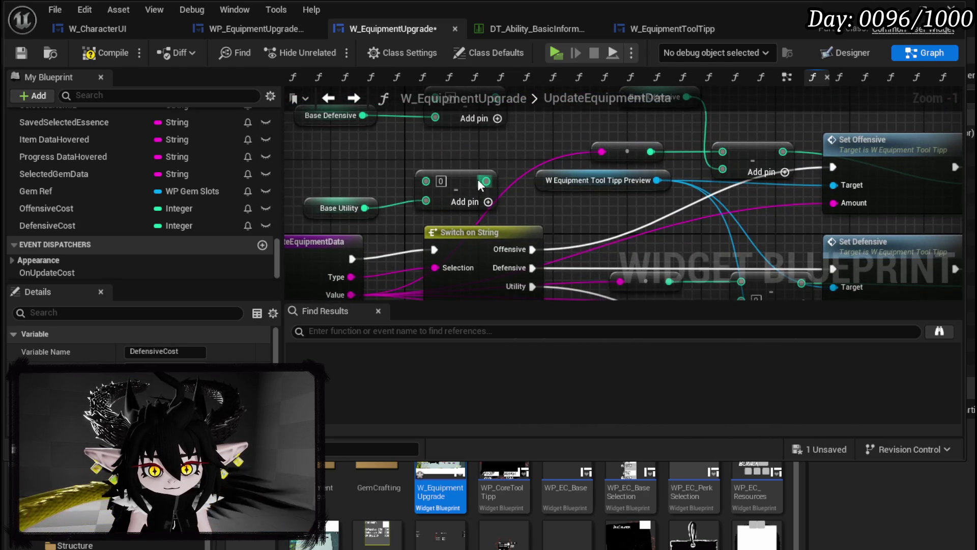
{"action": "left_click_drag", "start_coordinate": [395, 165], "coordinate": [434, 200]}
{"action": "mouse_move", "coordinate": [526, 216]}
{"action": "left_mouse_down"}
{"action": "mouse_move", "coordinate": [563, 234]}
{"action": "mouse_move", "coordinate": [810, 130]}
{"action": "mouse_move", "coordinate": [783, 145]}
{"action": "mouse_move", "coordinate": [783, 279]}
{"action": "left_mouse_up"}
{"action": "mouse_move", "coordinate": [423, 91]}
{"action": "left_mouse_down"}
{"action": "mouse_move", "coordinate": [380, 139]}
{"action": "mouse_move", "coordinate": [387, 145]}
{"action": "mouse_move", "coordinate": [636, 275]}
{"action": "mouse_move", "coordinate": [677, 262]}
{"action": "left_mouse_up"}
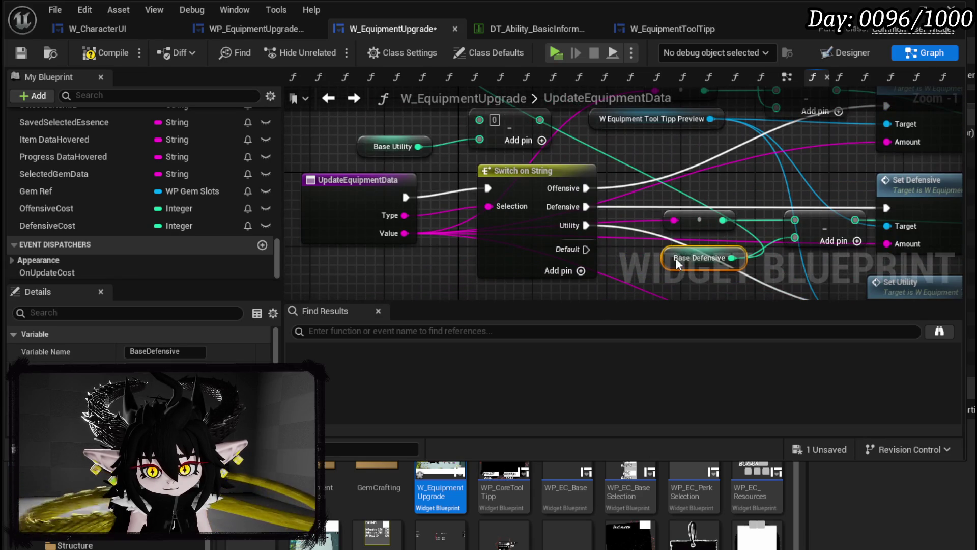
{"action": "left_click", "coordinate": [677, 199]}
{"action": "scroll", "coordinate": [676, 199], "scroll_direction": "down", "scroll_amount": 3}
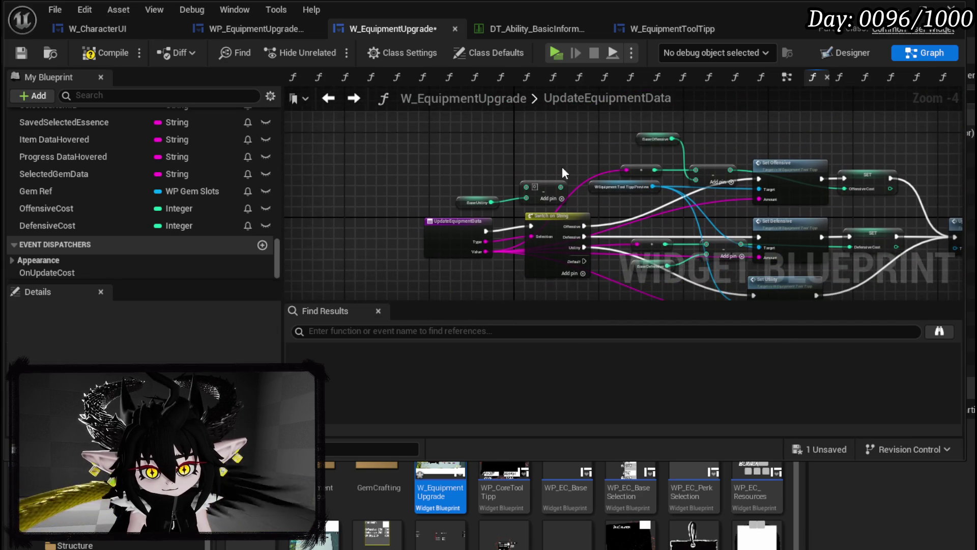
Wire the utility conversion output into the Add node's top input beside Base Utility.
{"action": "left_click_drag", "start_coordinate": [455, 155], "coordinate": [552, 193]}
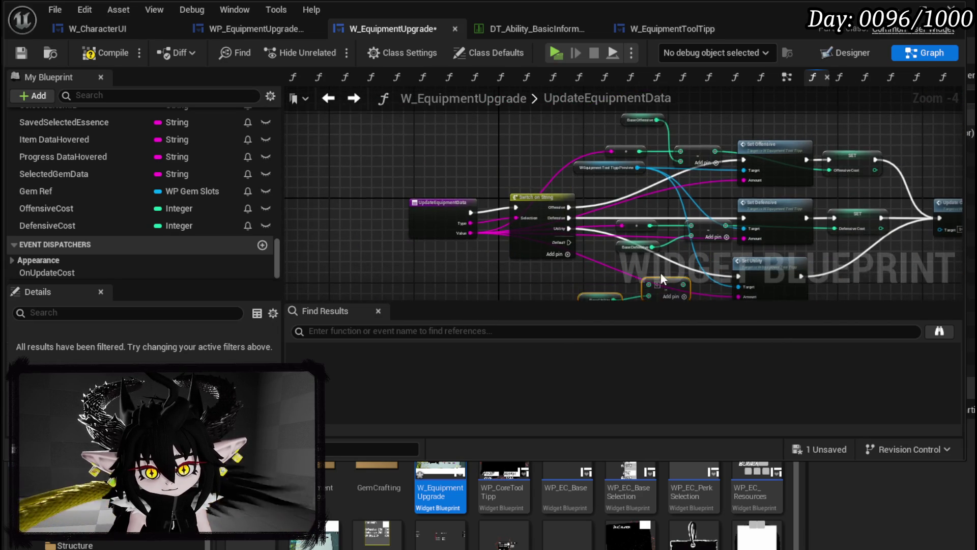
{"action": "scroll", "coordinate": [638, 209], "scroll_direction": "up", "scroll_amount": 3}
{"action": "mouse_move", "coordinate": [650, 206]}
{"action": "left_mouse_down"}
{"action": "mouse_move", "coordinate": [656, 228]}
{"action": "mouse_move", "coordinate": [719, 228]}
{"action": "mouse_move", "coordinate": [694, 232]}
{"action": "left_mouse_up"}
{"action": "mouse_move", "coordinate": [600, 132]}
{"action": "left_mouse_down"}
{"action": "mouse_move", "coordinate": [517, 225]}
{"action": "mouse_move", "coordinate": [532, 227]}
{"action": "left_mouse_up"}
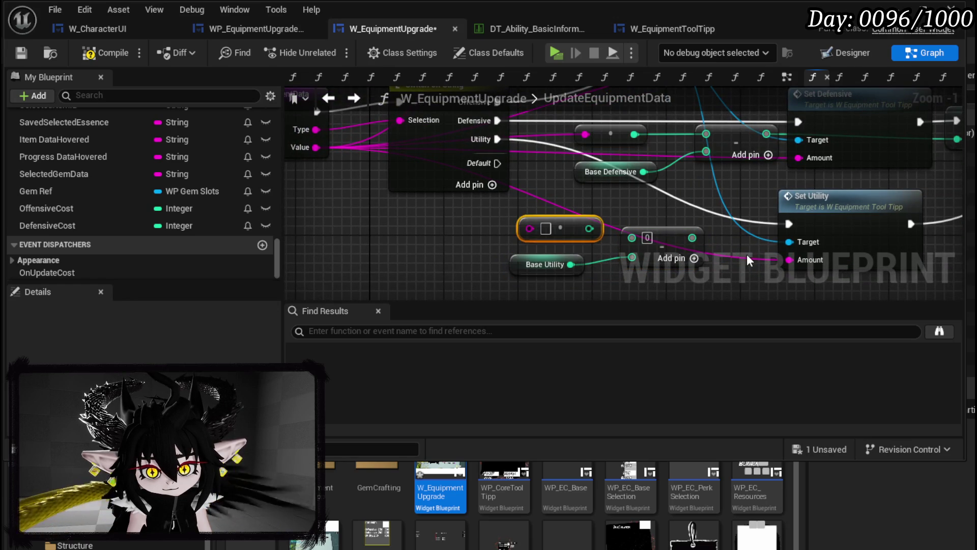
{"action": "left_click_drag", "start_coordinate": [724, 255], "coordinate": [664, 218]}
{"action": "left_click_drag", "start_coordinate": [516, 189], "coordinate": [572, 201]}
Promote the utility result to UtilityCost, set after Set Utility and chained into Update Cost.
{"action": "left_click_drag", "start_coordinate": [637, 202], "coordinate": [568, 210]}
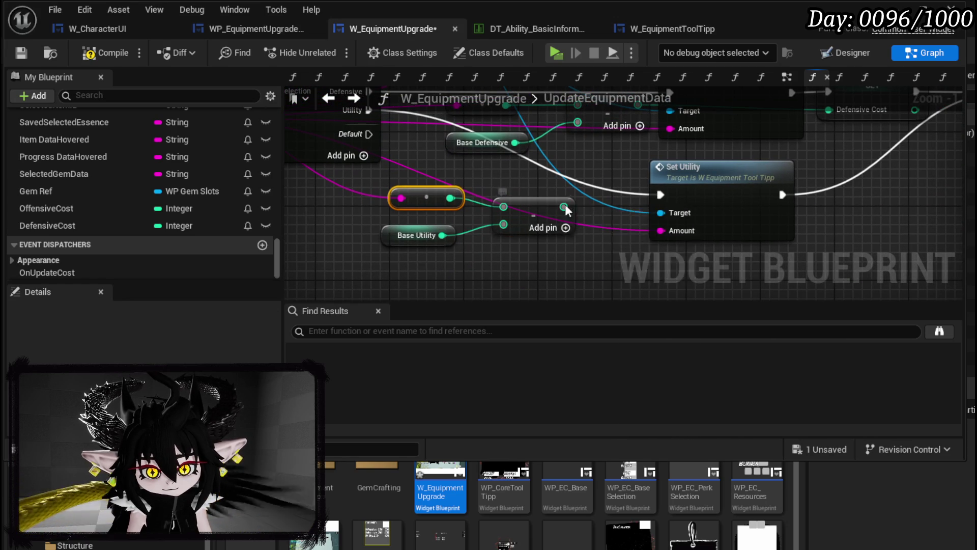
{"action": "right_click", "coordinate": [564, 207]}
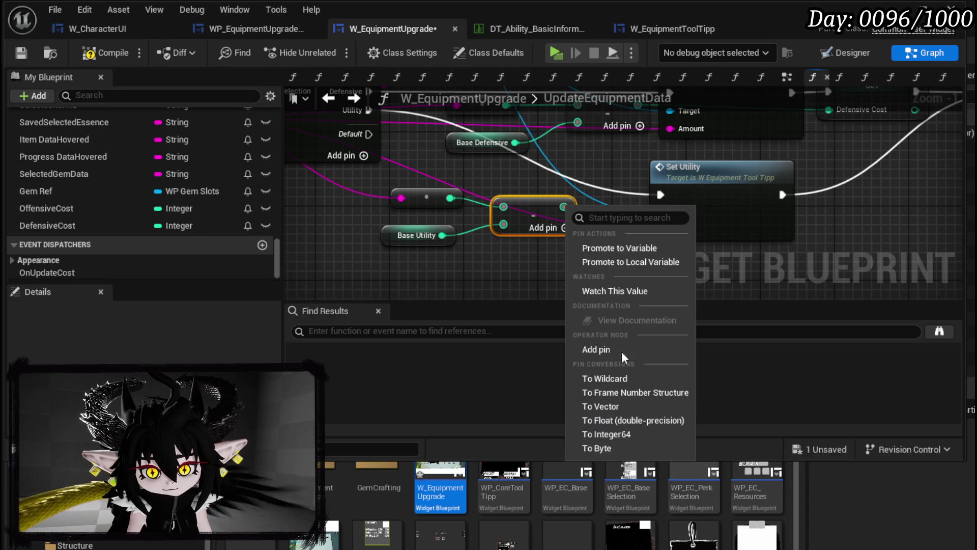
{"action": "left_click", "coordinate": [614, 255]}
{"action": "type", "text": "UtilityCost"}
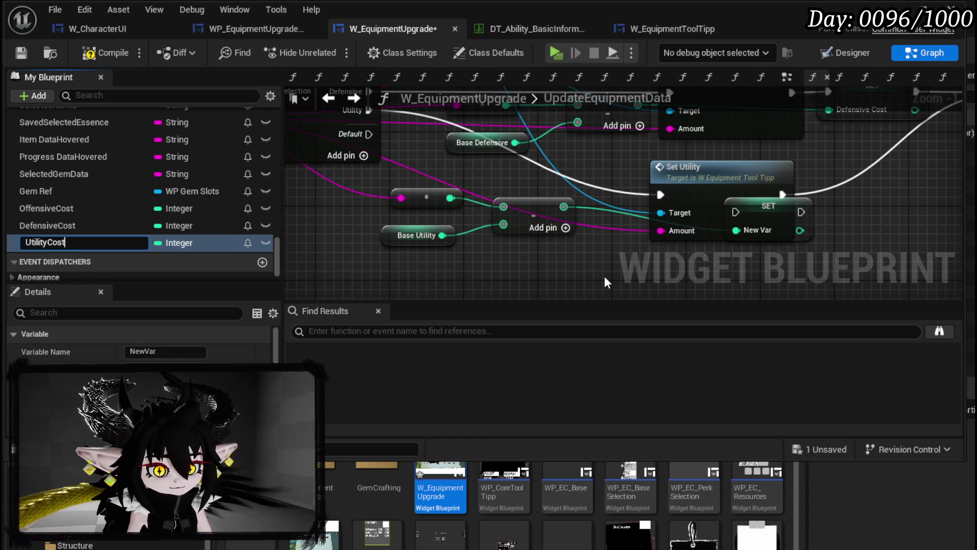
{"action": "key", "text": "Return"}
{"action": "mouse_move", "coordinate": [786, 213]}
{"action": "left_mouse_down"}
{"action": "mouse_move", "coordinate": [884, 194]}
{"action": "mouse_move", "coordinate": [957, 120]}
{"action": "left_mouse_up"}
{"action": "mouse_move", "coordinate": [737, 188]}
{"action": "left_mouse_down"}
{"action": "mouse_move", "coordinate": [697, 188]}
{"action": "mouse_move", "coordinate": [811, 194]}
{"action": "left_mouse_up"}
Rearrange the utility math nodes and save the blueprint.
{"action": "mouse_move", "coordinate": [355, 244]}
{"action": "left_mouse_down"}
{"action": "mouse_move", "coordinate": [468, 195]}
{"action": "mouse_move", "coordinate": [383, 245]}
{"action": "left_mouse_up"}
{"action": "mouse_move", "coordinate": [402, 283]}
{"action": "left_mouse_down"}
{"action": "mouse_move", "coordinate": [471, 201]}
{"action": "mouse_move", "coordinate": [582, 267]}
{"action": "mouse_move", "coordinate": [643, 268]}
{"action": "mouse_move", "coordinate": [681, 229]}
{"action": "left_mouse_up"}
{"action": "scroll", "coordinate": [681, 229], "scroll_direction": "down", "scroll_amount": 1}
{"action": "mouse_move", "coordinate": [793, 210]}
{"action": "left_mouse_down"}
{"action": "mouse_move", "coordinate": [721, 227]}
{"action": "mouse_move", "coordinate": [683, 220]}
{"action": "left_mouse_up"}
{"action": "scroll", "coordinate": [683, 221], "scroll_direction": "down", "scroll_amount": 1}
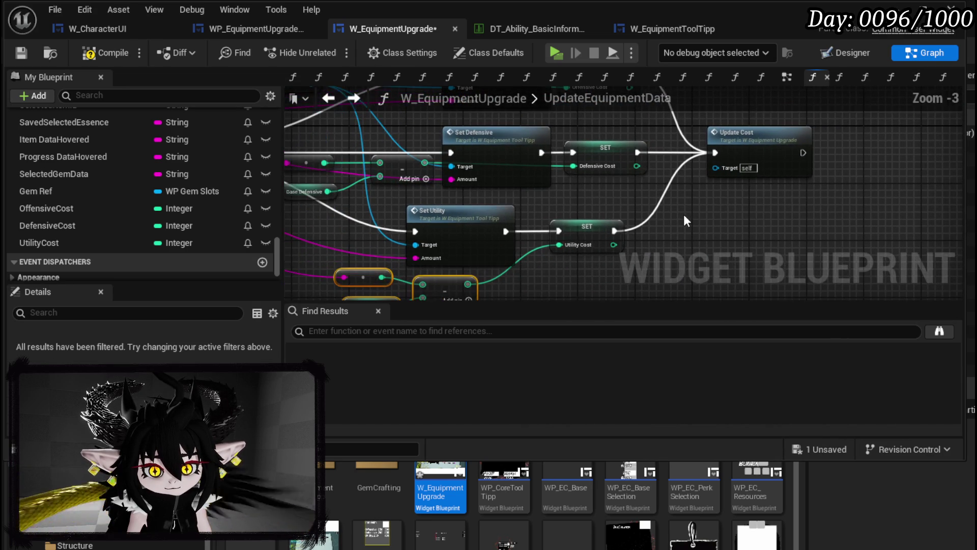
{"action": "left_click", "coordinate": [15, 52]}
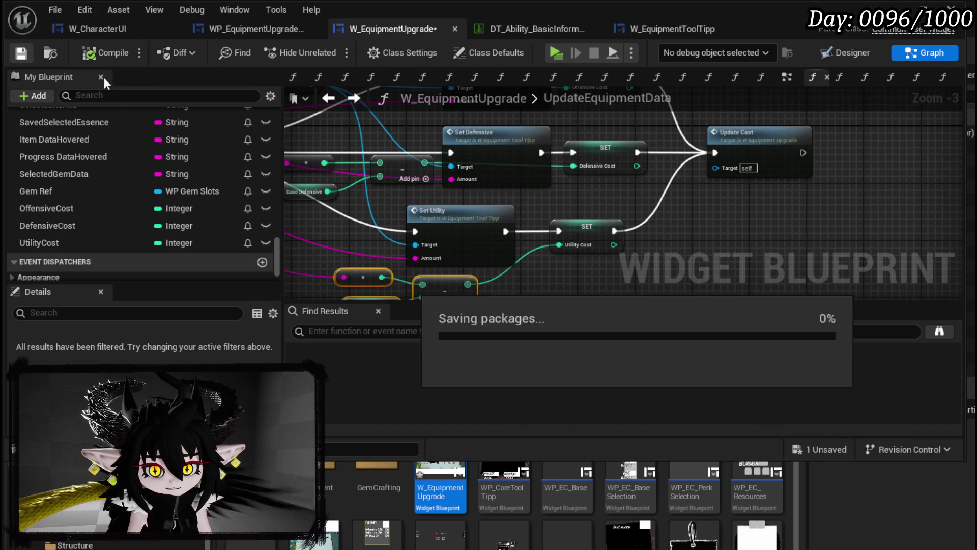
Feed Offensive Cost, Defensive Cost and Utility Cost getters into UpdateCost's add node.
{"action": "scroll", "coordinate": [458, 219], "scroll_direction": "down", "scroll_amount": 1}
{"action": "double_click", "coordinate": [672, 163]}
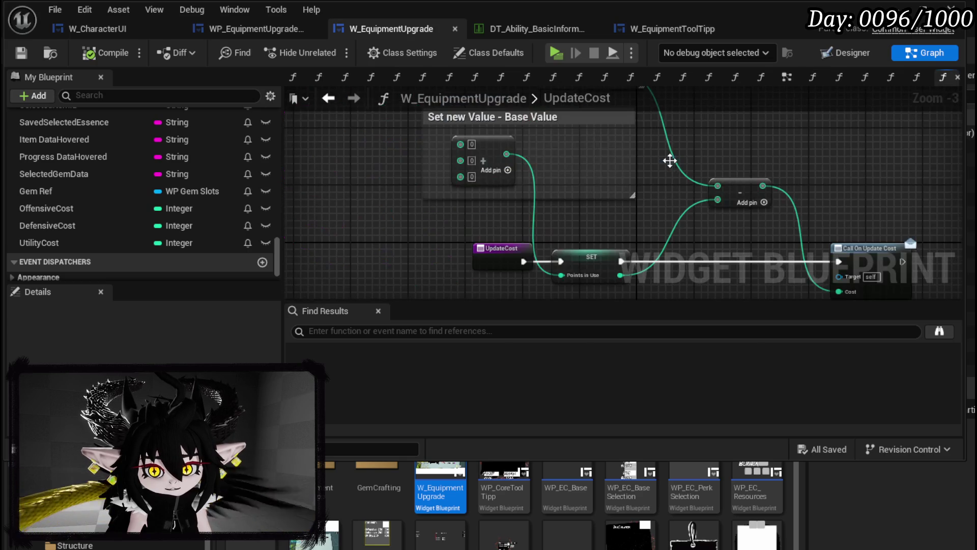
{"action": "left_click_drag", "start_coordinate": [71, 208], "coordinate": [517, 151]}
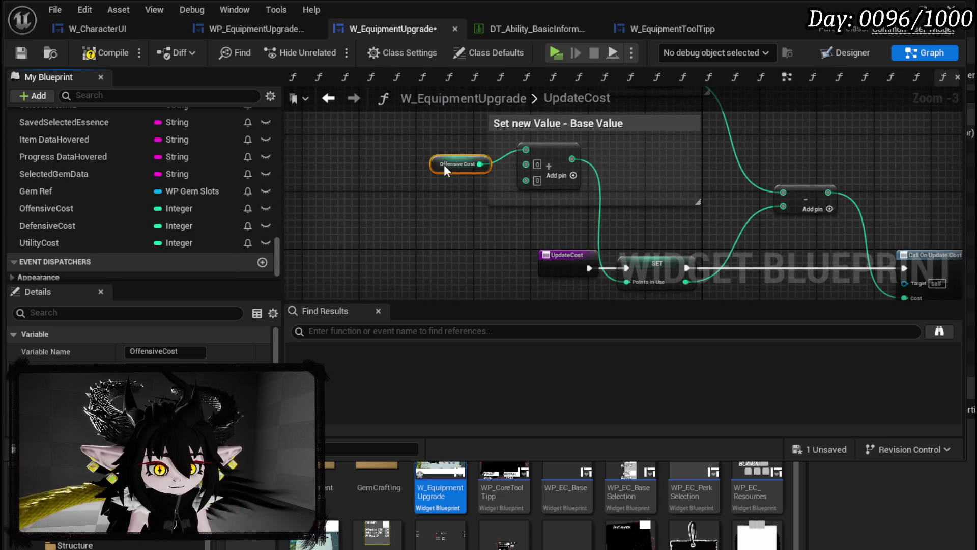
{"action": "left_click_drag", "start_coordinate": [441, 157], "coordinate": [433, 143]}
{"action": "mouse_move", "coordinate": [110, 225]}
{"action": "left_mouse_down"}
{"action": "mouse_move", "coordinate": [419, 167]}
{"action": "mouse_move", "coordinate": [463, 202]}
{"action": "mouse_move", "coordinate": [524, 164]}
{"action": "left_mouse_up"}
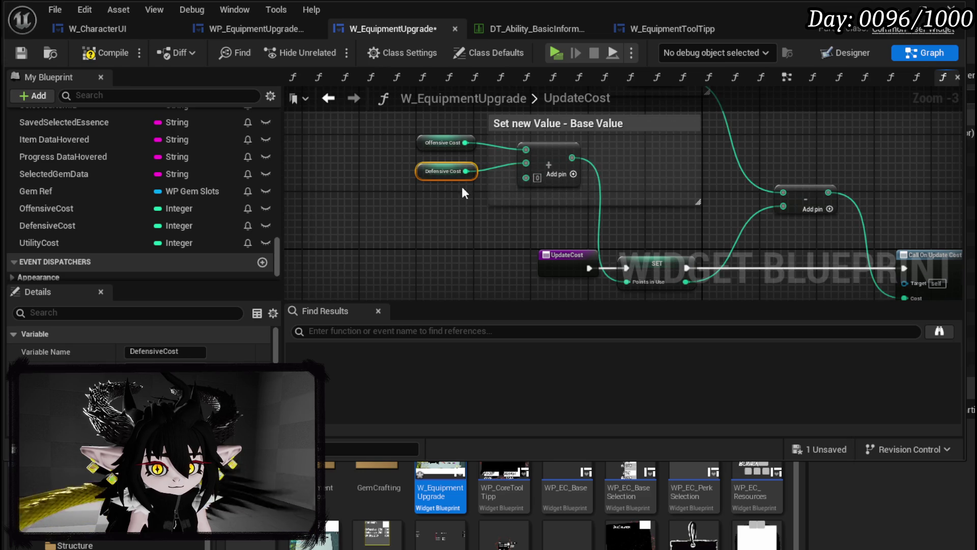
{"action": "mouse_move", "coordinate": [129, 243]}
{"action": "left_mouse_down"}
{"action": "mouse_move", "coordinate": [391, 210]}
{"action": "mouse_move", "coordinate": [401, 197]}
{"action": "mouse_move", "coordinate": [525, 178]}
{"action": "left_mouse_up"}
{"action": "left_click", "coordinate": [447, 224]}
Check the Available Points node, then compile and save the blueprint.
{"action": "left_click_drag", "start_coordinate": [620, 181], "coordinate": [677, 266]}
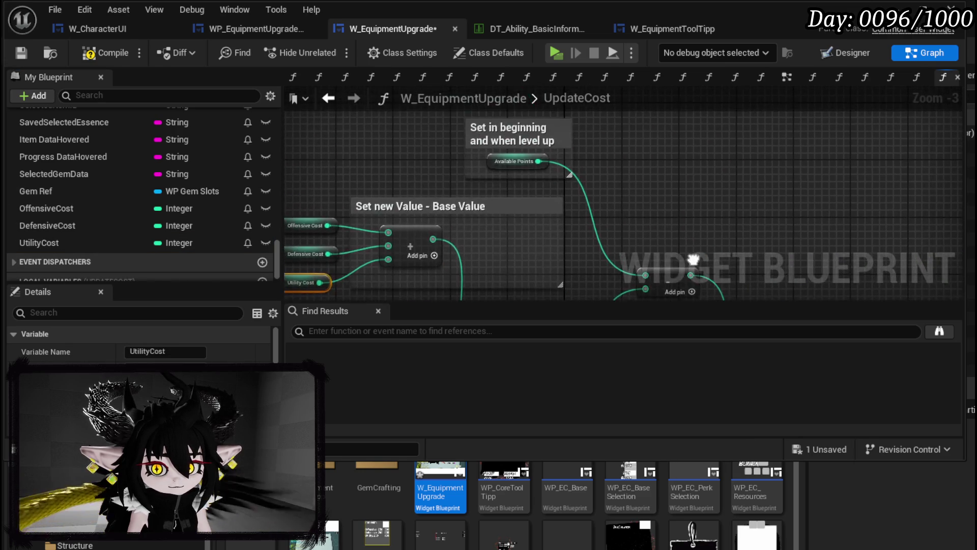
{"action": "left_click_drag", "start_coordinate": [535, 178], "coordinate": [633, 161]}
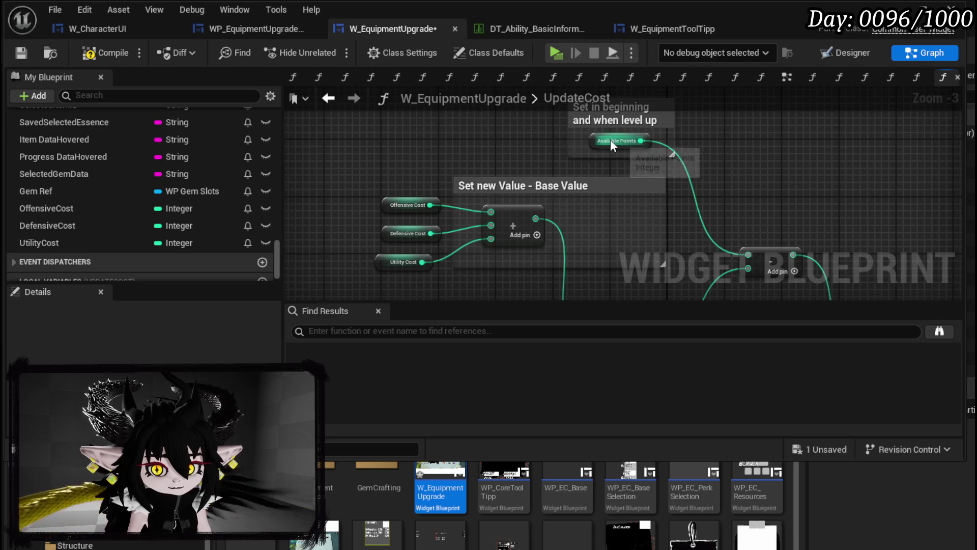
{"action": "left_click", "coordinate": [610, 139]}
{"action": "left_click", "coordinate": [76, 53]}
{"action": "left_click", "coordinate": [26, 59]}
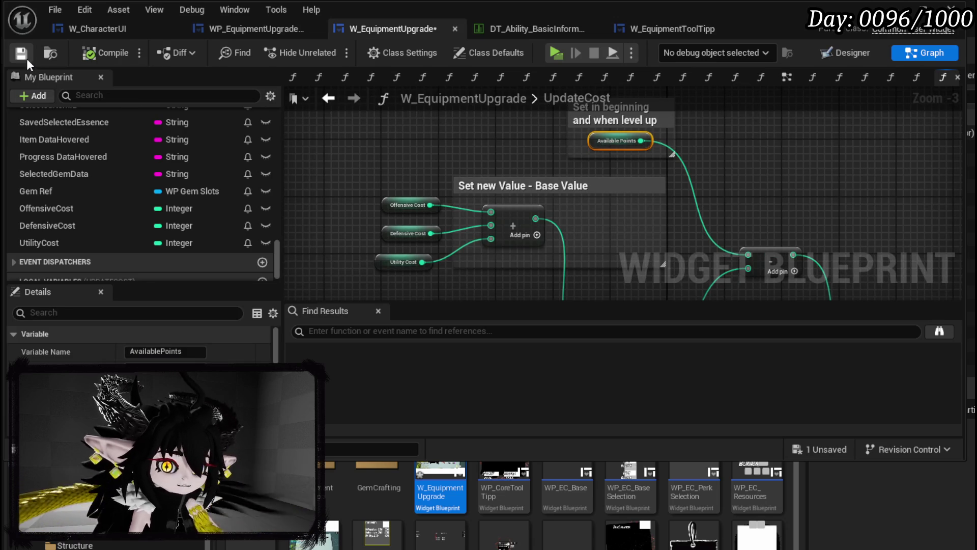
{"action": "scroll", "coordinate": [175, 160], "scroll_direction": "up", "scroll_amount": 3}
{"action": "scroll", "coordinate": [177, 158], "scroll_direction": "up", "scroll_amount": 15}
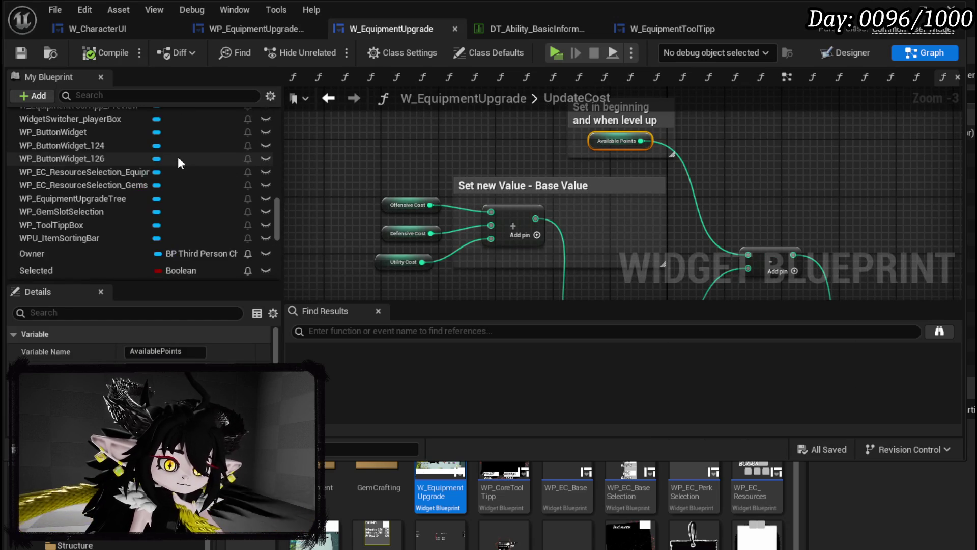
Rename the SelectionGear function to SelectGearforUpgrade and place it above FillEquipmentSelection.
{"action": "scroll", "coordinate": [184, 160], "scroll_direction": "up", "scroll_amount": 15}
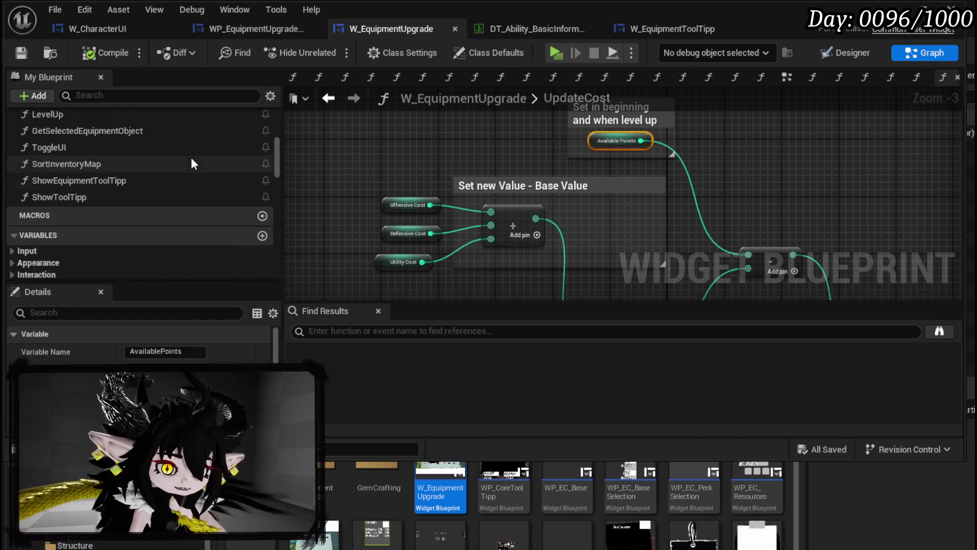
{"action": "scroll", "coordinate": [191, 157], "scroll_direction": "up", "scroll_amount": 5}
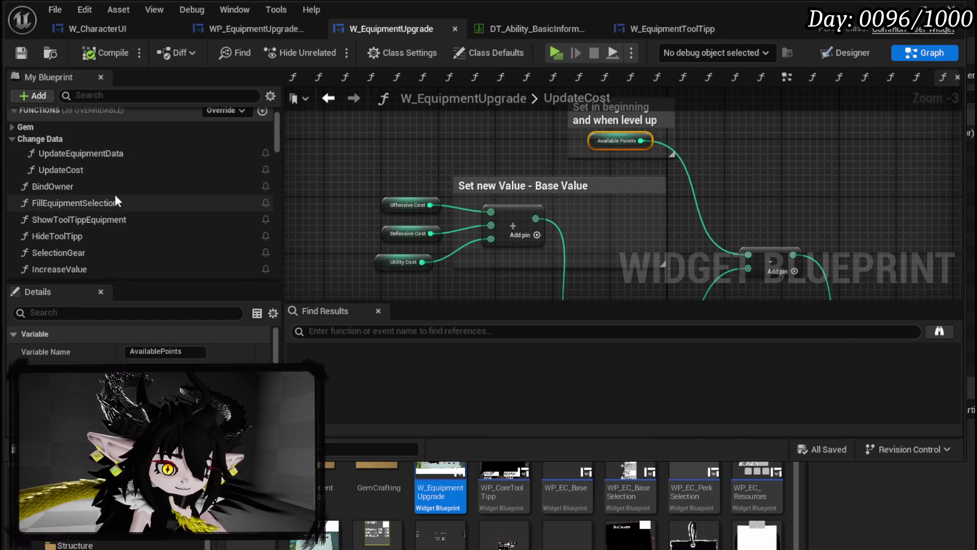
{"action": "scroll", "coordinate": [114, 194], "scroll_direction": "down", "scroll_amount": 3}
{"action": "double_click", "coordinate": [100, 209]}
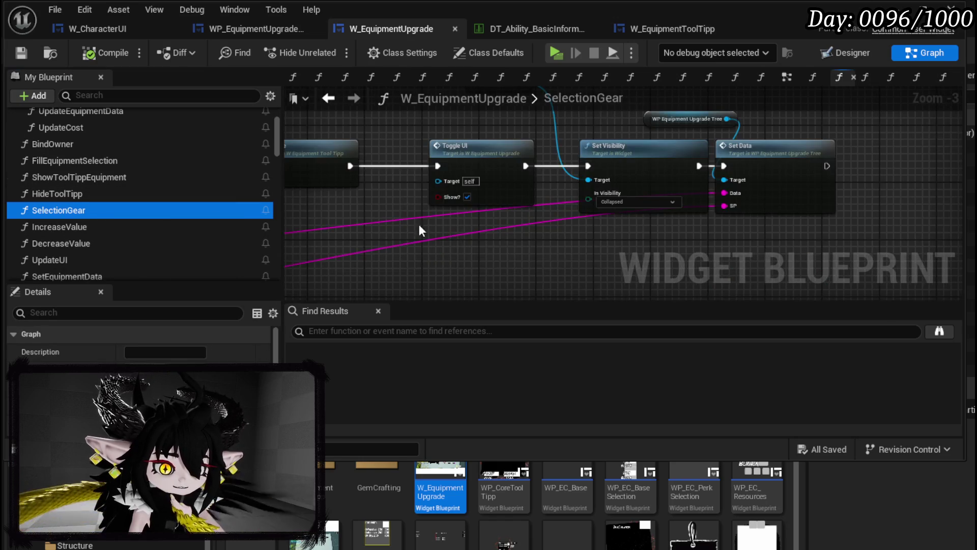
{"action": "scroll", "coordinate": [496, 228], "scroll_direction": "down", "scroll_amount": 2}
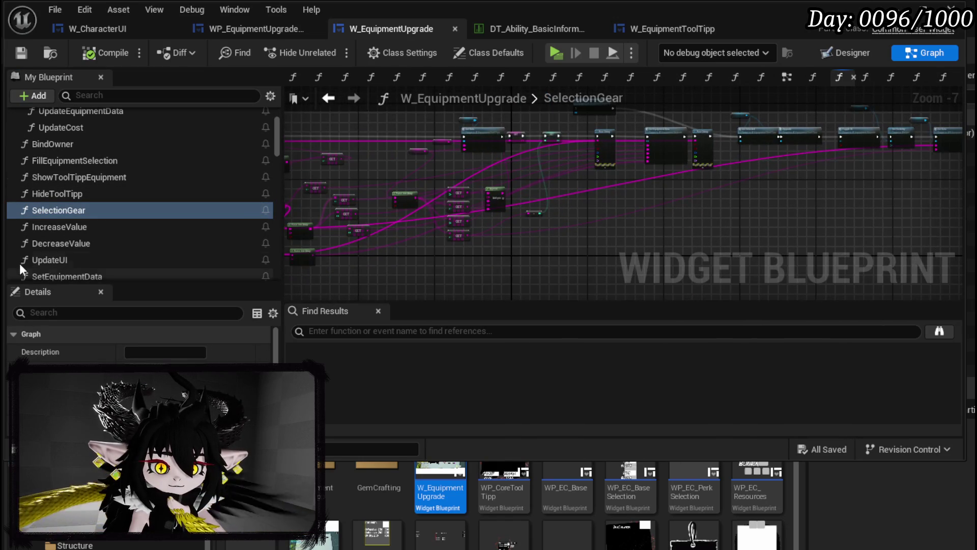
{"action": "right_click", "coordinate": [69, 213]}
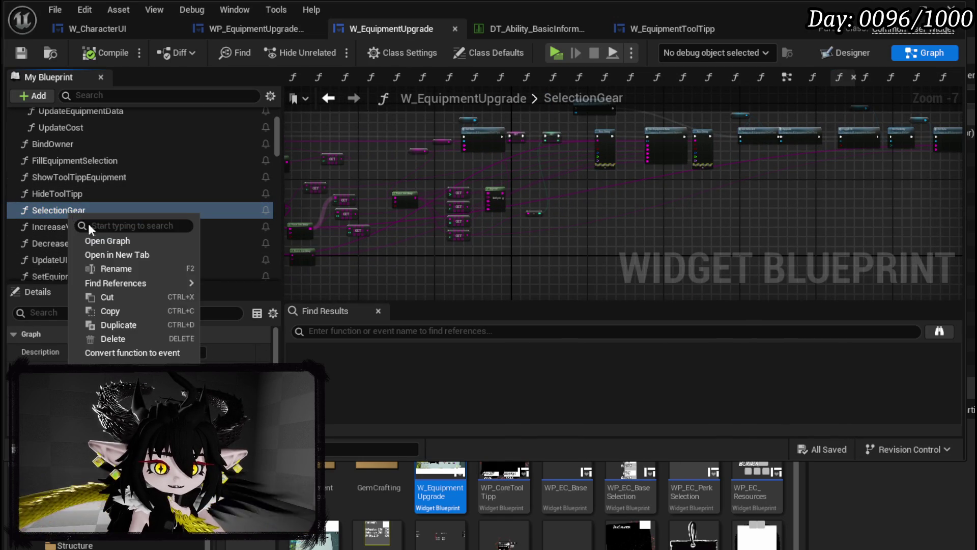
{"action": "left_click", "coordinate": [130, 269]}
{"action": "type", "text": "SelectGearforUpgrade"}
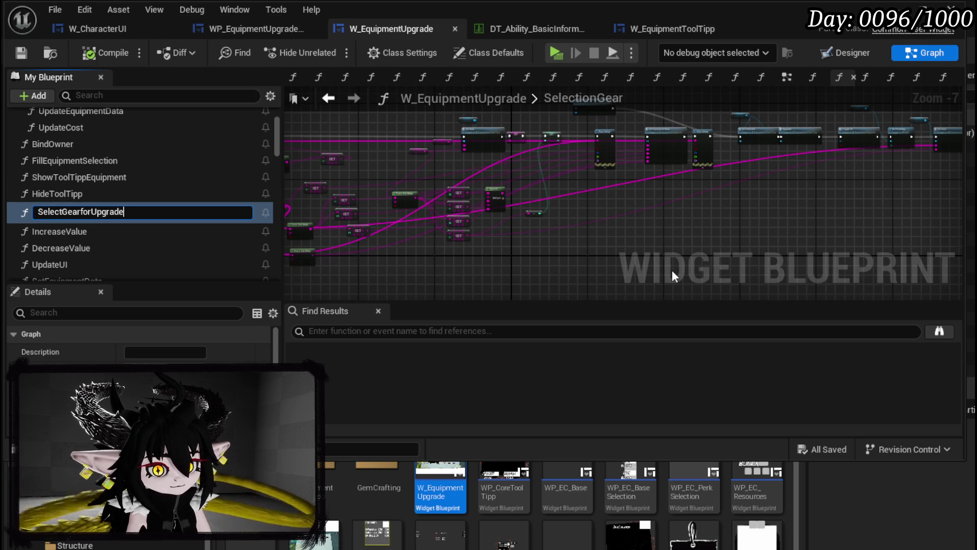
{"action": "key", "text": "Return"}
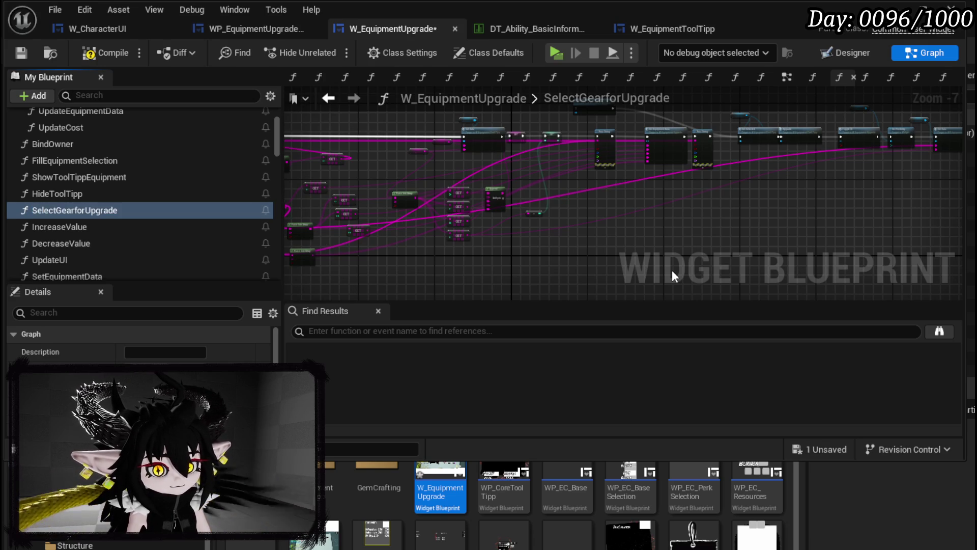
{"action": "mouse_move", "coordinate": [45, 210]}
{"action": "left_mouse_down"}
{"action": "mouse_move", "coordinate": [54, 154]}
{"action": "mouse_move", "coordinate": [67, 176]}
{"action": "mouse_move", "coordinate": [69, 161]}
{"action": "left_mouse_up"}
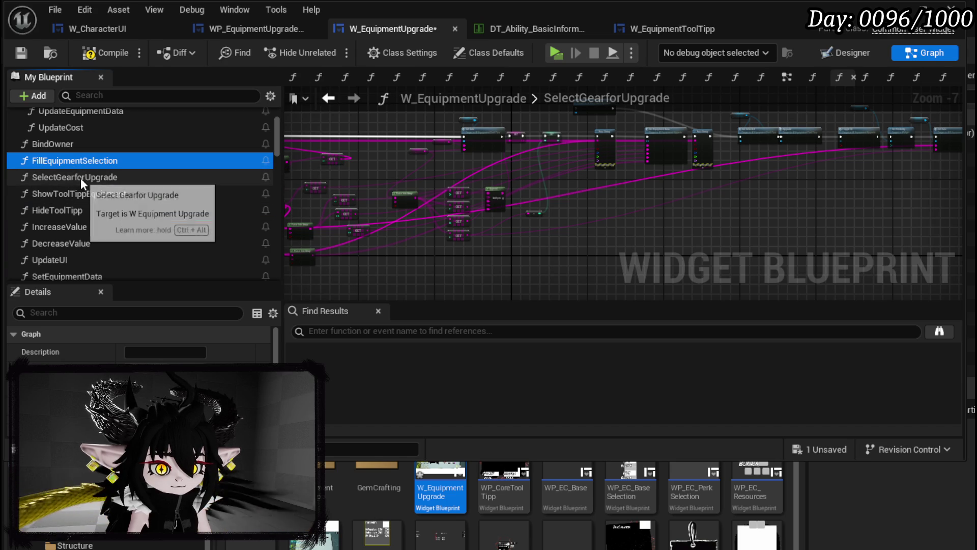
Shift the GET and Parse Into Array nodes right in SelectGearforUpgrade.
{"action": "left_click", "coordinate": [81, 178]}
{"action": "scroll", "coordinate": [691, 228], "scroll_direction": "up", "scroll_amount": 4}
{"action": "mouse_move", "coordinate": [477, 188]}
{"action": "left_mouse_down"}
{"action": "mouse_move", "coordinate": [577, 256]}
{"action": "mouse_move", "coordinate": [313, 256]}
{"action": "mouse_move", "coordinate": [367, 213]}
{"action": "mouse_move", "coordinate": [600, 229]}
{"action": "mouse_move", "coordinate": [539, 207]}
{"action": "mouse_move", "coordinate": [481, 205]}
{"action": "mouse_move", "coordinate": [510, 134]}
{"action": "mouse_move", "coordinate": [465, 205]}
{"action": "mouse_move", "coordinate": [626, 137]}
{"action": "mouse_move", "coordinate": [436, 239]}
{"action": "mouse_move", "coordinate": [447, 189]}
{"action": "left_mouse_up"}
{"action": "mouse_move", "coordinate": [523, 148]}
{"action": "left_mouse_down"}
{"action": "mouse_move", "coordinate": [585, 214]}
{"action": "mouse_move", "coordinate": [698, 240]}
{"action": "mouse_move", "coordinate": [406, 262]}
{"action": "mouse_move", "coordinate": [533, 232]}
{"action": "mouse_move", "coordinate": [384, 233]}
{"action": "left_mouse_up"}
{"action": "mouse_move", "coordinate": [472, 238]}
{"action": "left_mouse_down"}
{"action": "mouse_move", "coordinate": [899, 135]}
{"action": "mouse_move", "coordinate": [512, 194]}
{"action": "mouse_move", "coordinate": [482, 244]}
{"action": "mouse_move", "coordinate": [774, 247]}
{"action": "mouse_move", "coordinate": [810, 184]}
{"action": "left_mouse_up"}
{"action": "left_click_drag", "start_coordinate": [624, 126], "coordinate": [558, 203]}
{"action": "scroll", "coordinate": [503, 257], "scroll_direction": "down", "scroll_amount": 1}
{"action": "mouse_move", "coordinate": [503, 257]}
{"action": "left_mouse_down"}
{"action": "mouse_move", "coordinate": [377, 283]}
{"action": "mouse_move", "coordinate": [333, 269]}
{"action": "mouse_move", "coordinate": [399, 255]}
{"action": "left_mouse_up"}
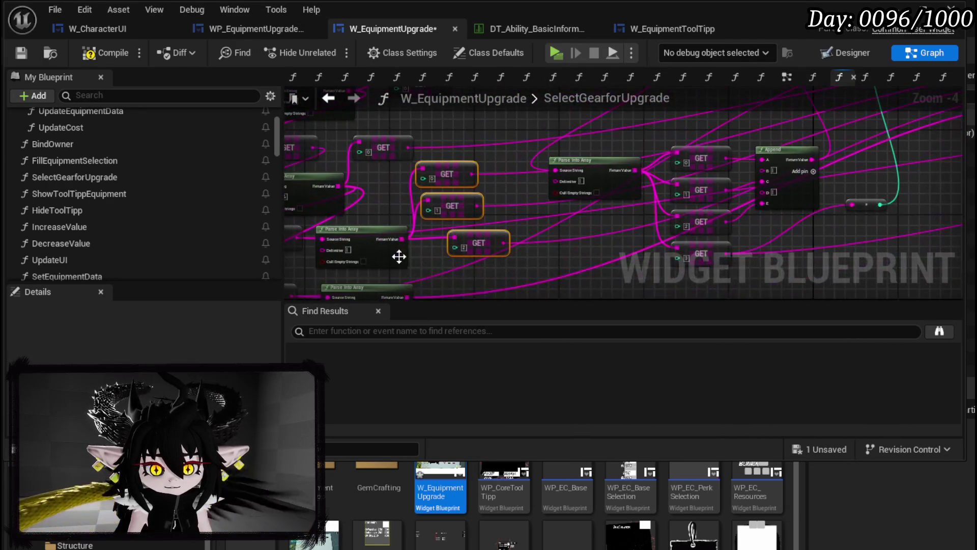
{"action": "mouse_move", "coordinate": [443, 180]}
{"action": "left_mouse_down"}
{"action": "mouse_move", "coordinate": [887, 195]}
{"action": "mouse_move", "coordinate": [670, 230]}
{"action": "left_mouse_up"}
Check the Base setters in SetEquipmentData, save, and minimize the blueprint editor.
{"action": "key", "text": "alt+Left"}
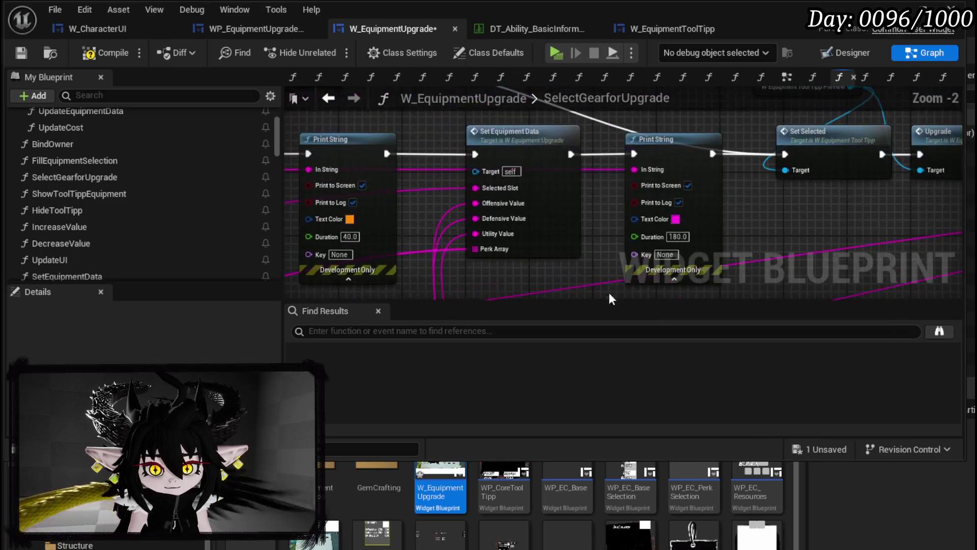
{"action": "scroll", "coordinate": [609, 217], "scroll_direction": "up", "scroll_amount": 3}
{"action": "scroll", "coordinate": [624, 235], "scroll_direction": "down", "scroll_amount": 4}
{"action": "left_click_drag", "start_coordinate": [624, 236], "coordinate": [850, 150]}
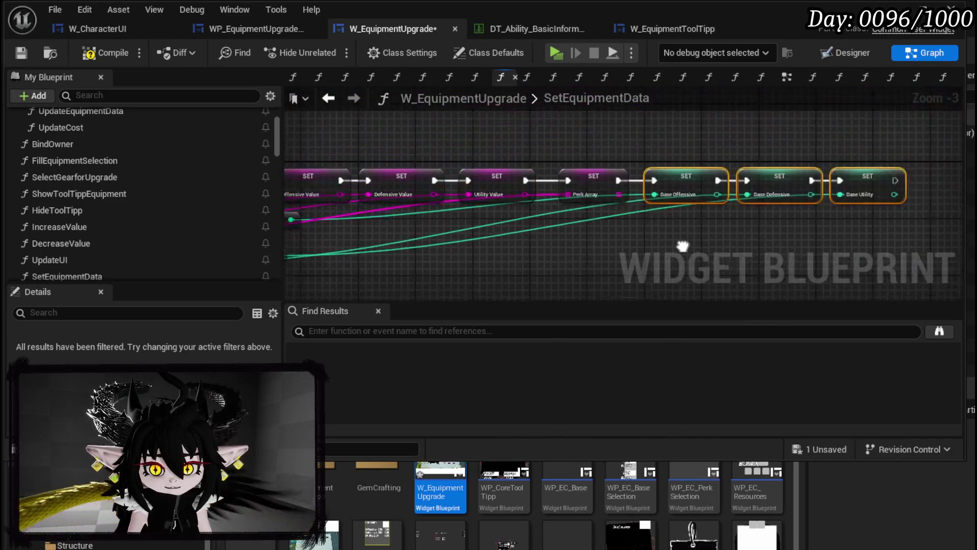
{"action": "left_click", "coordinate": [617, 246]}
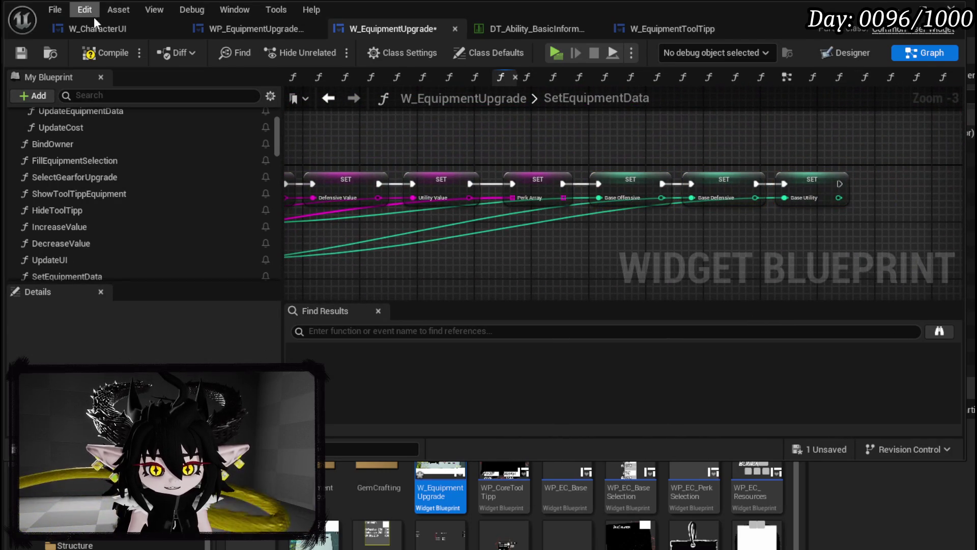
{"action": "left_click", "coordinate": [20, 54]}
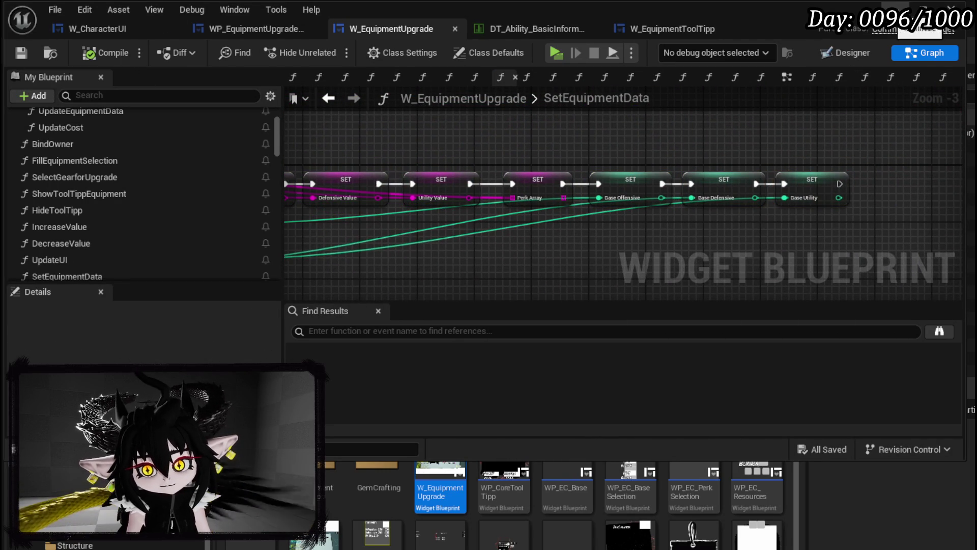
{"action": "left_click", "coordinate": [923, 10]}
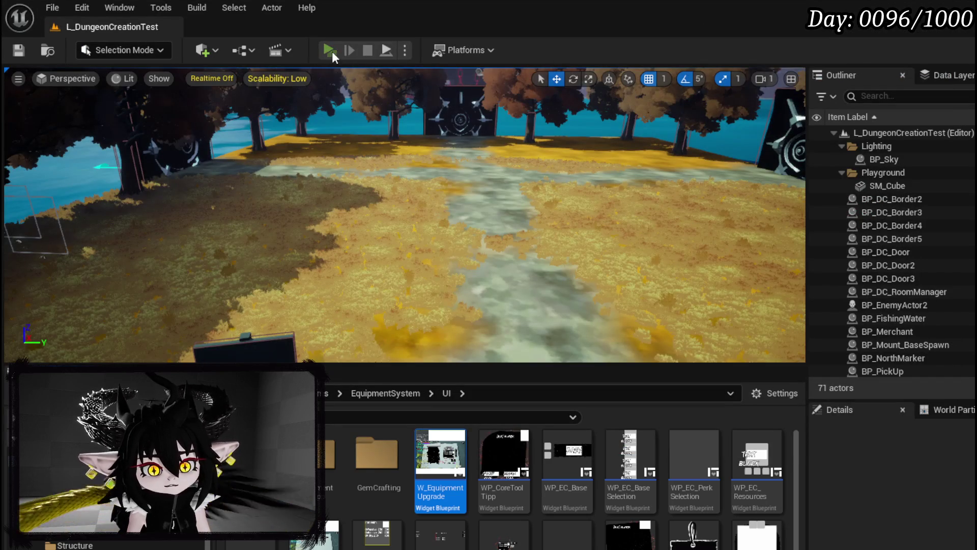
{"action": "key", "text": "alt+p"}
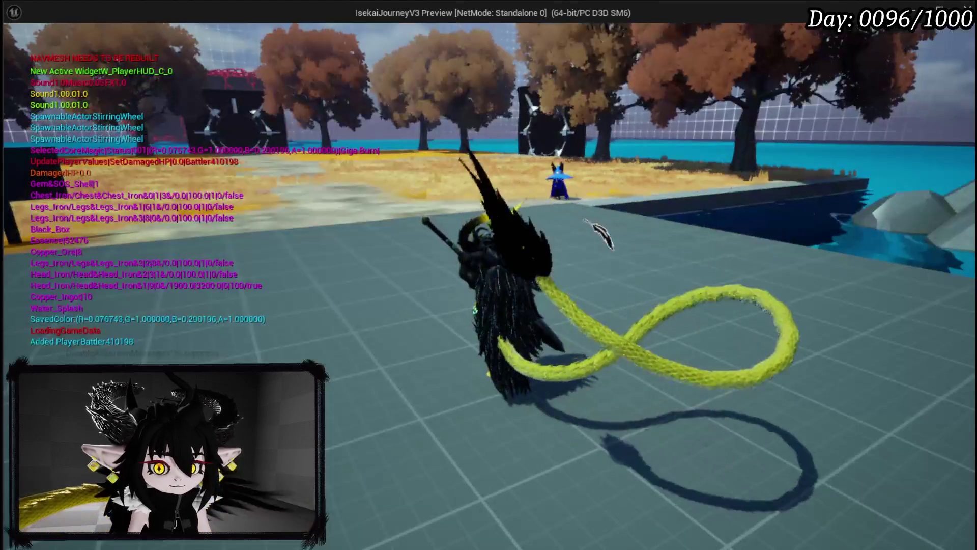
{"action": "key", "text": "Tab"}
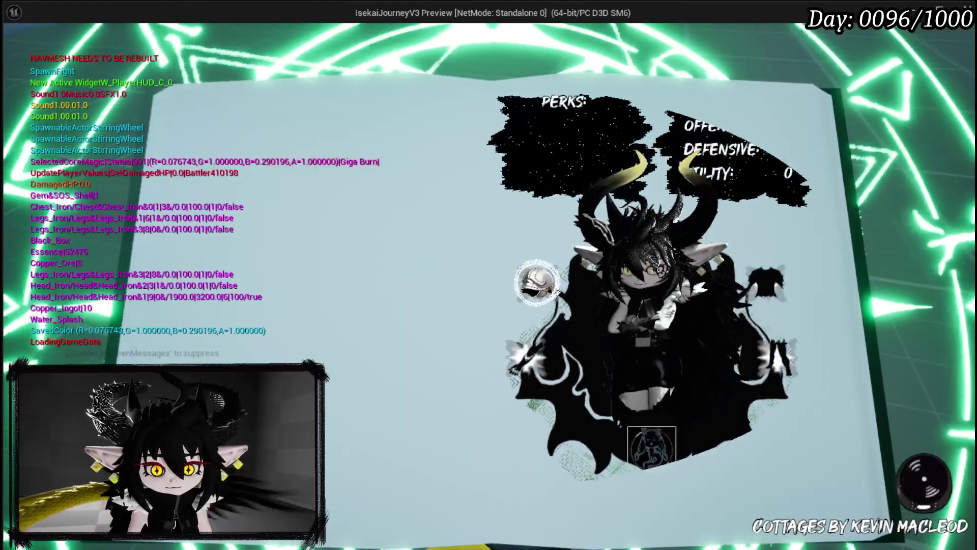
{"action": "left_click", "coordinate": [318, 56]}
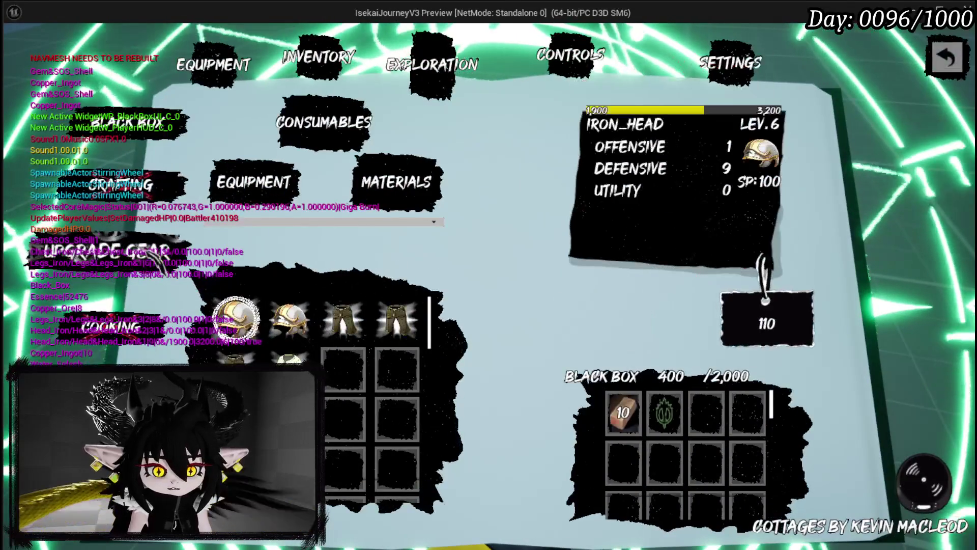
{"action": "left_click", "coordinate": [159, 258]}
{"action": "left_click", "coordinate": [286, 167]}
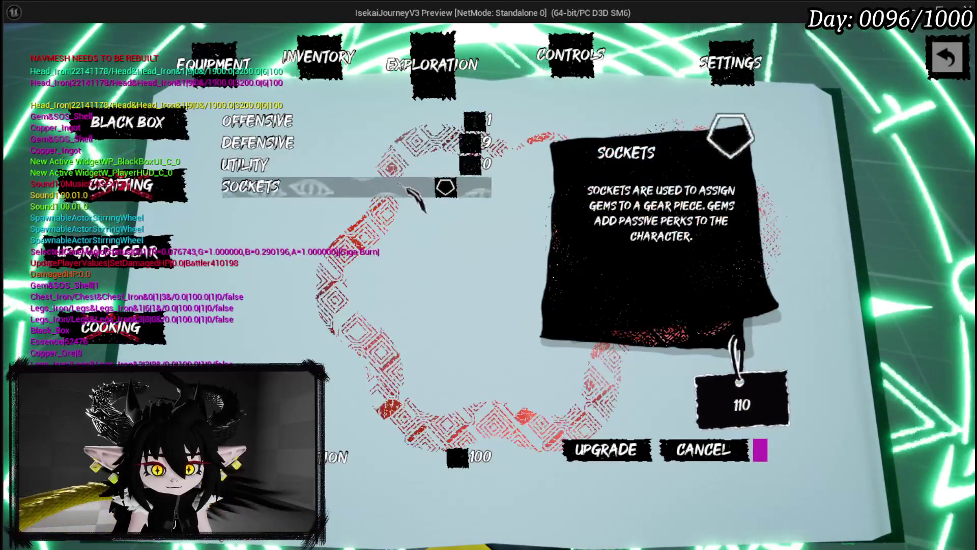
{"action": "left_click", "coordinate": [382, 127]}
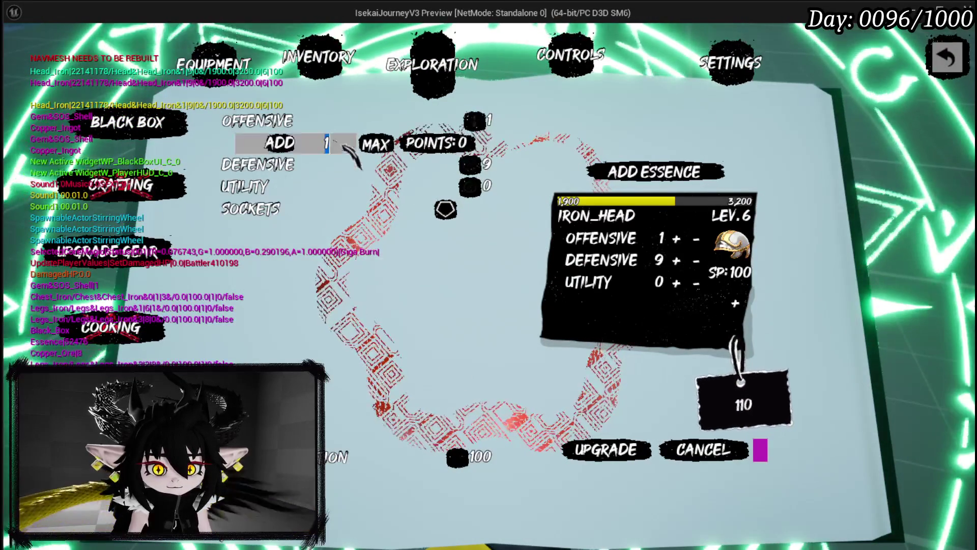
{"action": "type", "text": "0"}
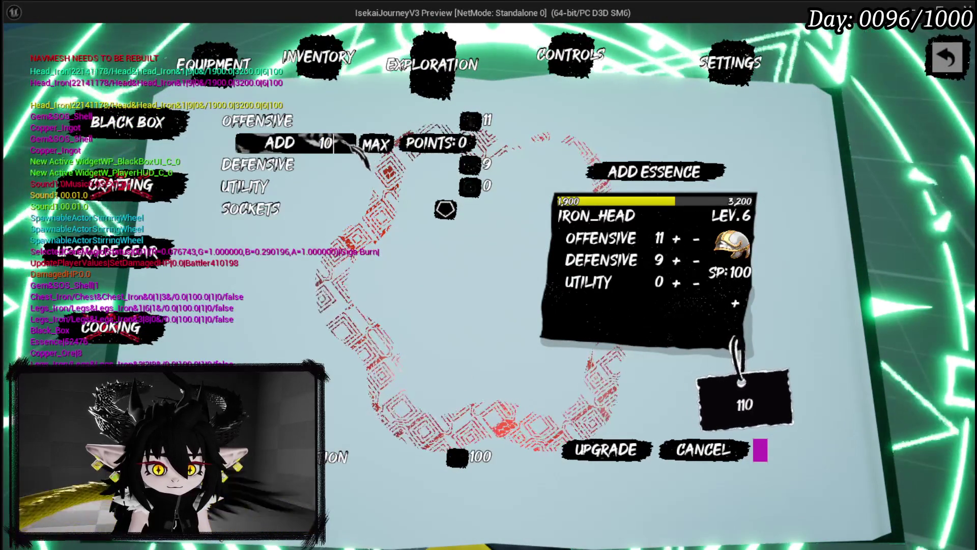
{"action": "key", "text": "BackSpace"}
{"action": "key", "text": "BackSpace"}
{"action": "type", "text": "50"}
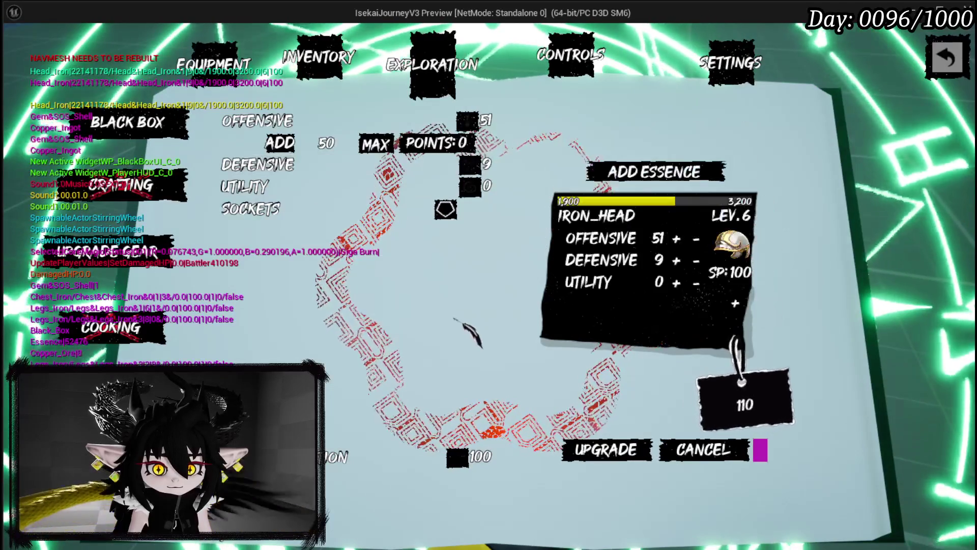
{"action": "left_click", "coordinate": [605, 450]}
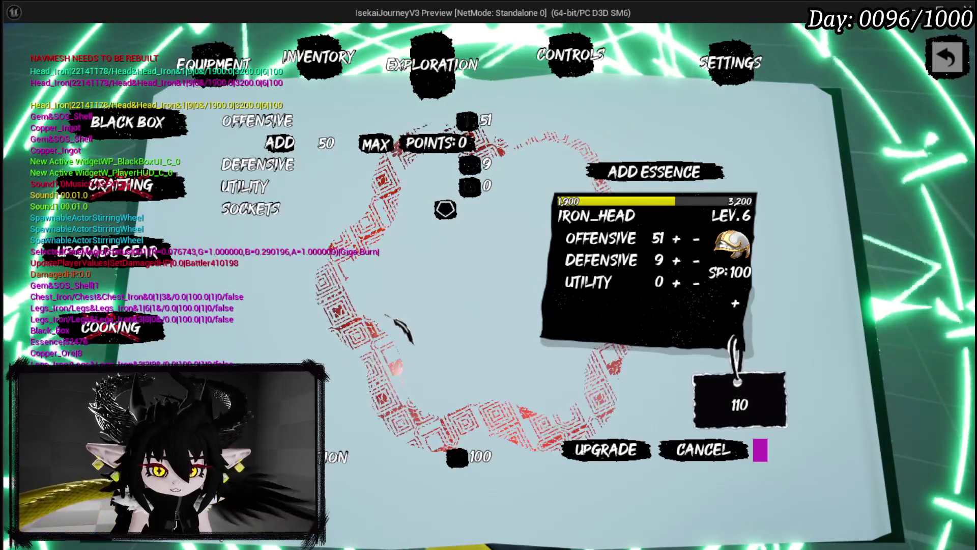
{"action": "key", "text": "Escape"}
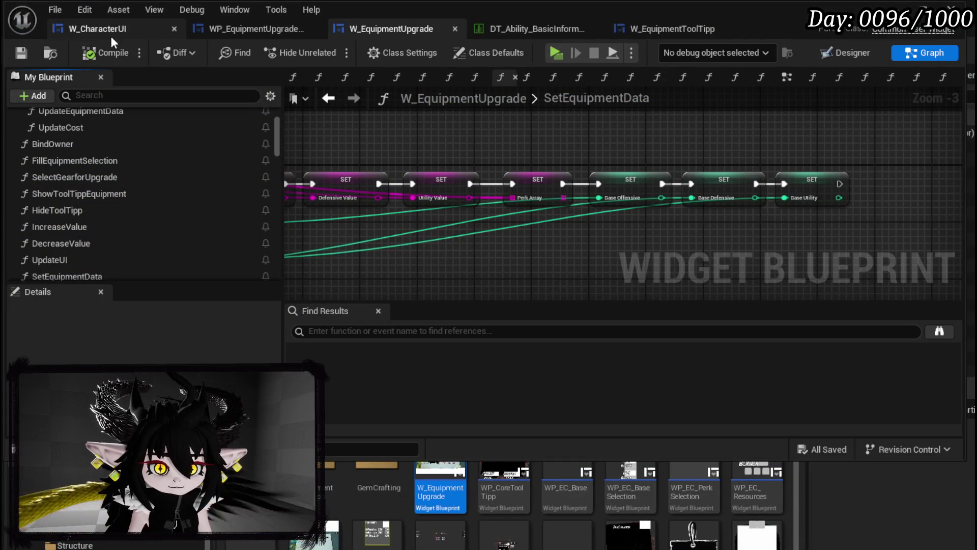
Add a breakpoint on Call On Update Cost in W_EquipmentUpgrade's UpdateCost function.
{"action": "left_click", "coordinate": [251, 32]}
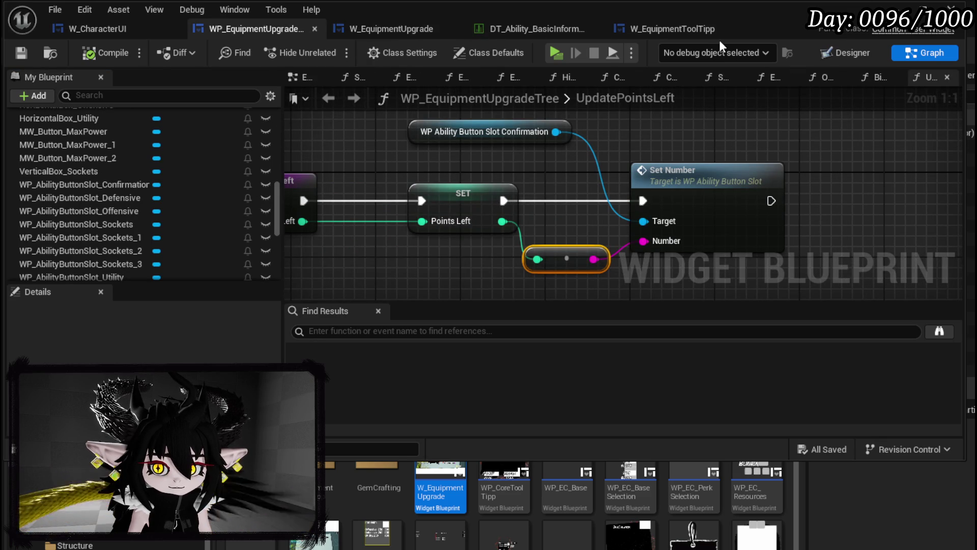
{"action": "mouse_move", "coordinate": [559, 186]}
{"action": "left_mouse_down"}
{"action": "mouse_move", "coordinate": [581, 184]}
{"action": "mouse_move", "coordinate": [569, 152]}
{"action": "mouse_move", "coordinate": [617, 182]}
{"action": "left_mouse_up"}
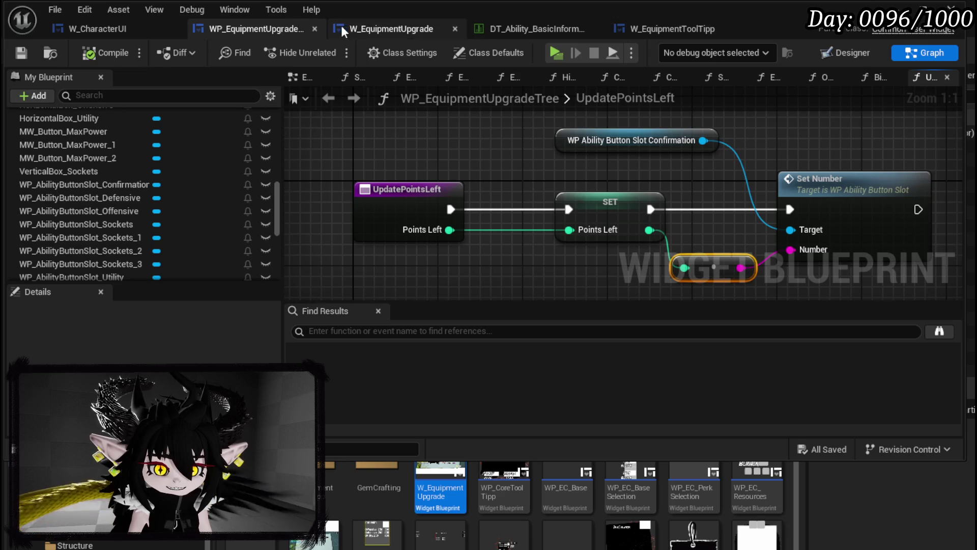
{"action": "left_click", "coordinate": [366, 29]}
{"action": "scroll", "coordinate": [107, 231], "scroll_direction": "down", "scroll_amount": 5}
{"action": "scroll", "coordinate": [107, 231], "scroll_direction": "up", "scroll_amount": 6}
{"action": "scroll", "coordinate": [108, 231], "scroll_direction": "up", "scroll_amount": 2}
{"action": "double_click", "coordinate": [94, 199]}
{"action": "double_click", "coordinate": [667, 163]}
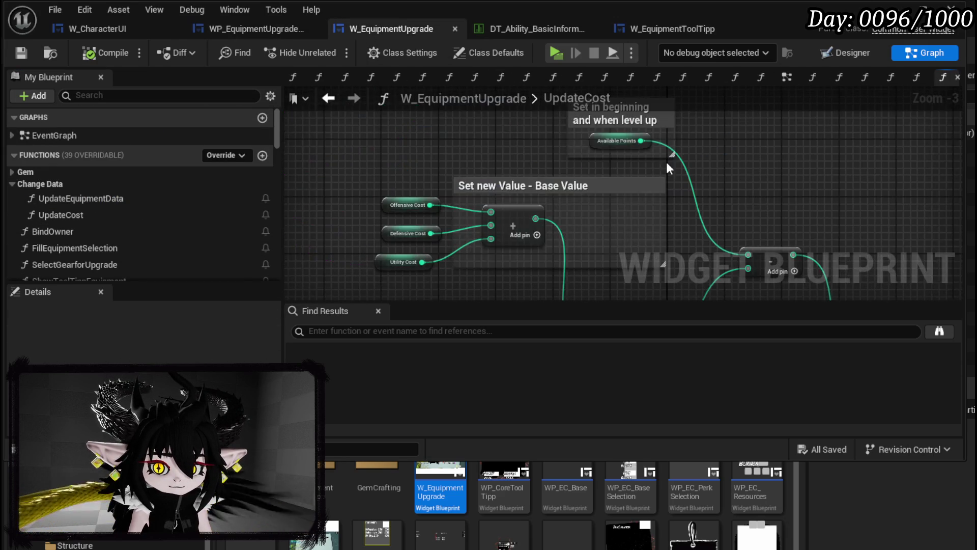
{"action": "right_click", "coordinate": [730, 233]}
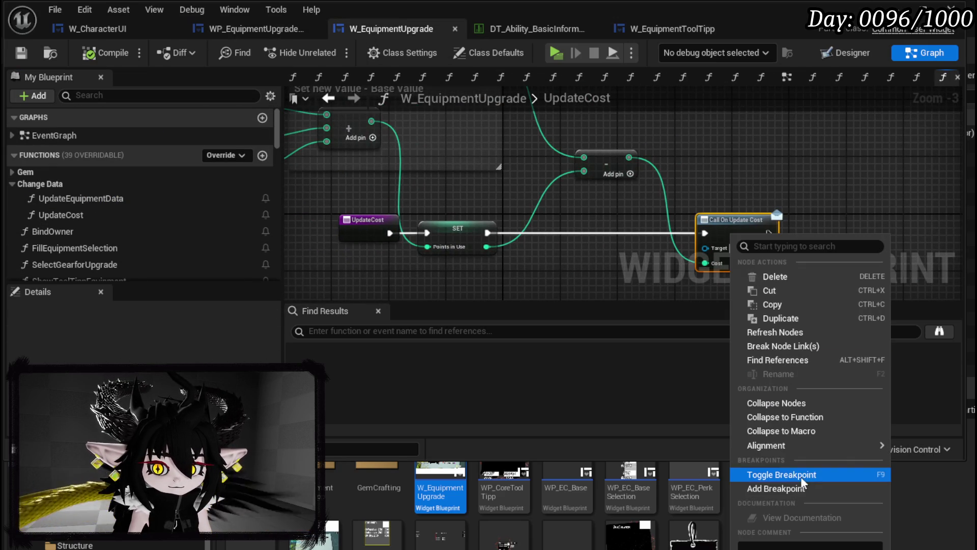
{"action": "left_click", "coordinate": [790, 483]}
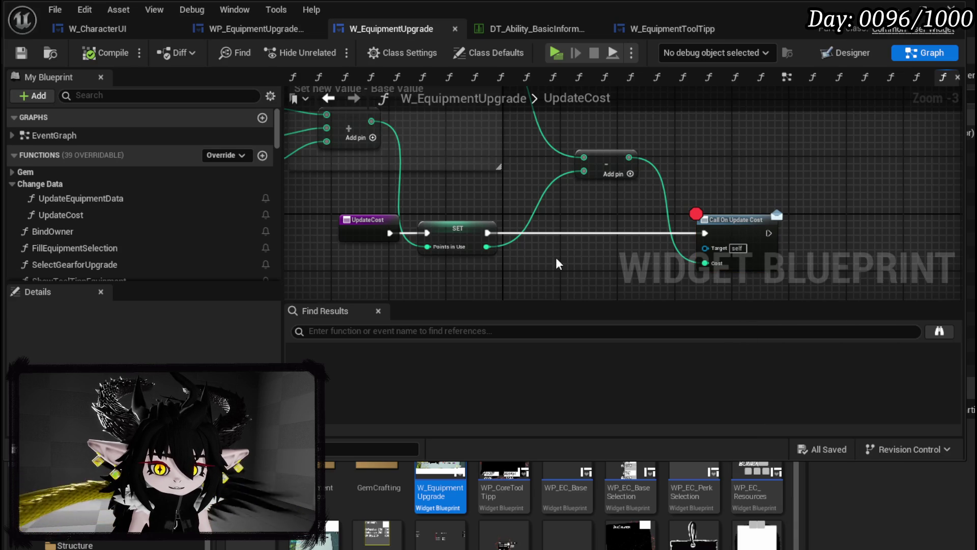
Compare WP_EquipmentUpgradeTree with W_EquipmentUpgrade, ending on the BindOwner graph.
{"action": "mouse_move", "coordinate": [582, 164]}
{"action": "left_mouse_down"}
{"action": "mouse_move", "coordinate": [577, 152]}
{"action": "mouse_move", "coordinate": [529, 270]}
{"action": "mouse_move", "coordinate": [526, 201]}
{"action": "mouse_move", "coordinate": [560, 159]}
{"action": "mouse_move", "coordinate": [597, 206]}
{"action": "left_mouse_up"}
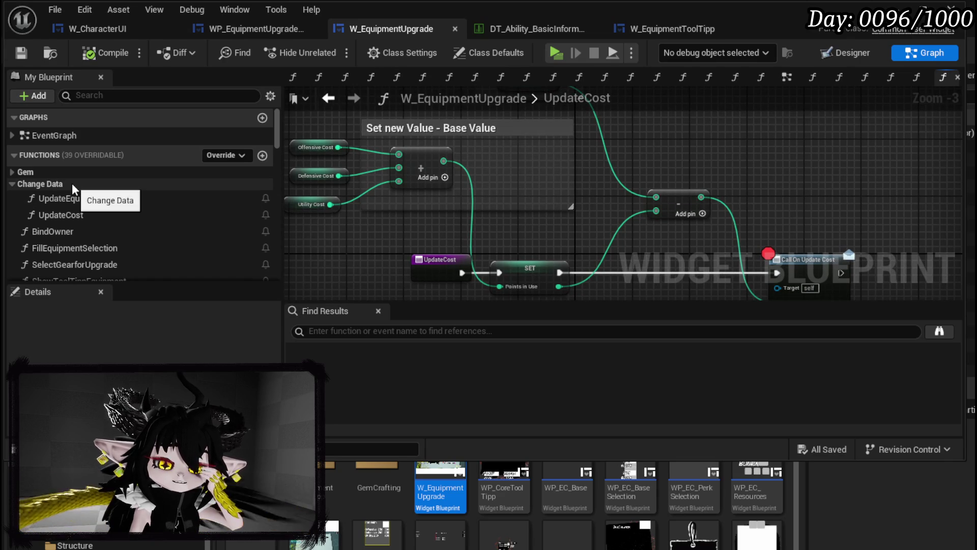
{"action": "left_click", "coordinate": [246, 29]}
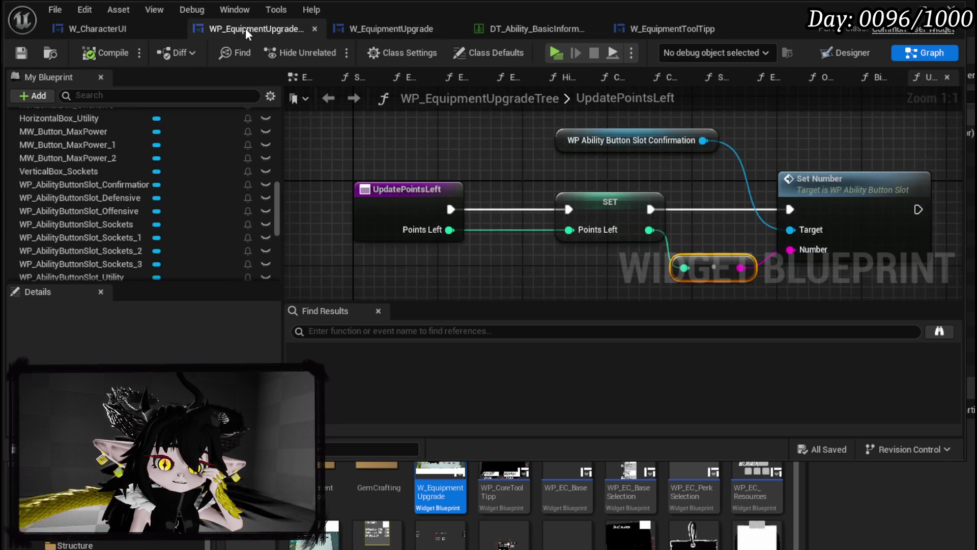
{"action": "scroll", "coordinate": [111, 188], "scroll_direction": "up", "scroll_amount": 10}
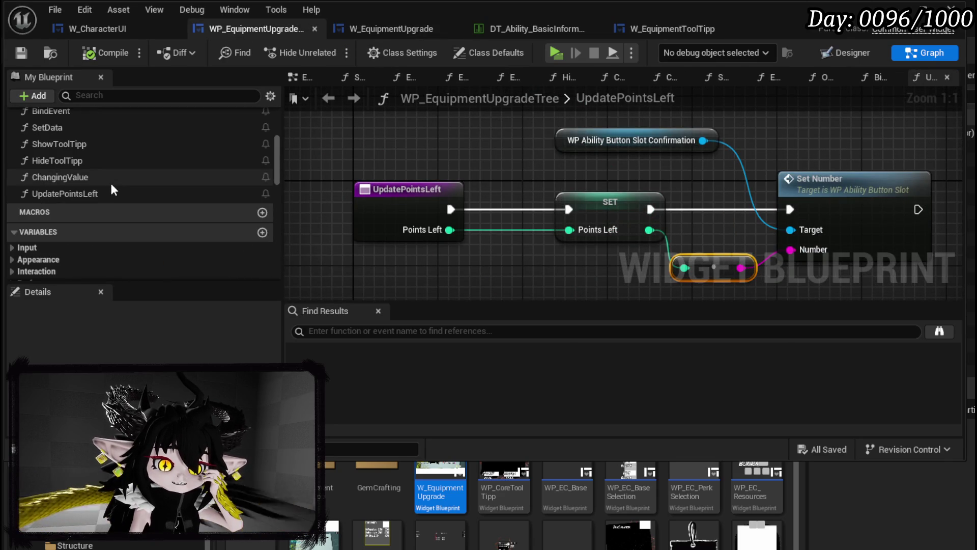
{"action": "left_click", "coordinate": [377, 29]}
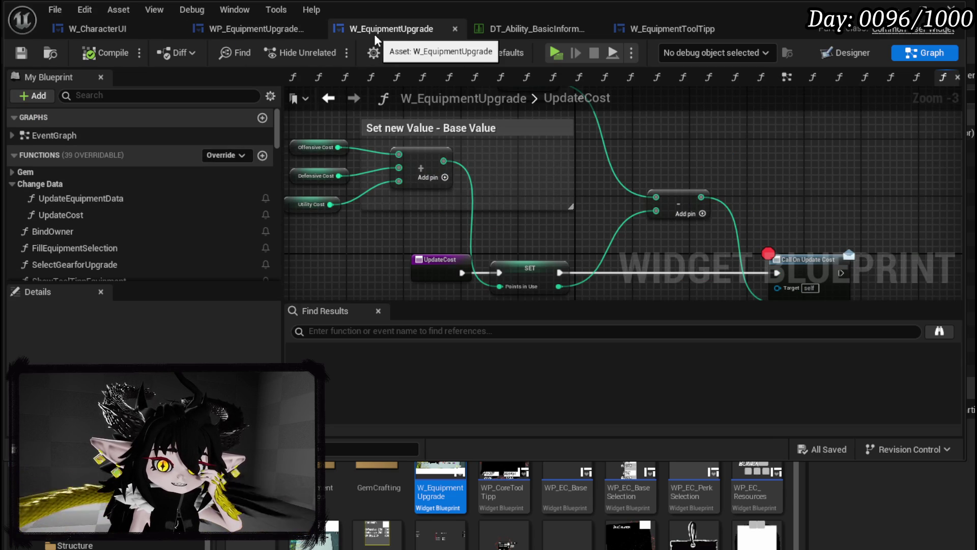
{"action": "left_click", "coordinate": [285, 30]}
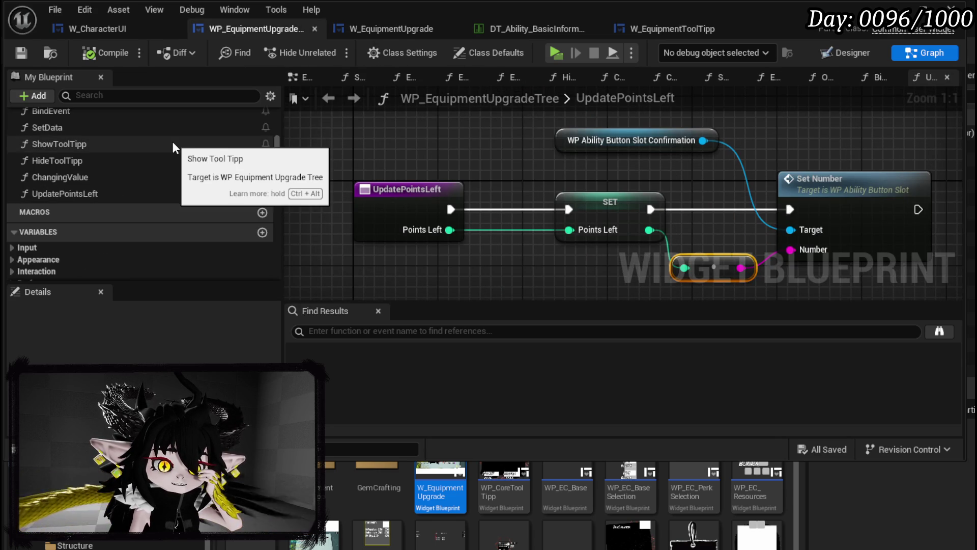
{"action": "left_click", "coordinate": [391, 28]}
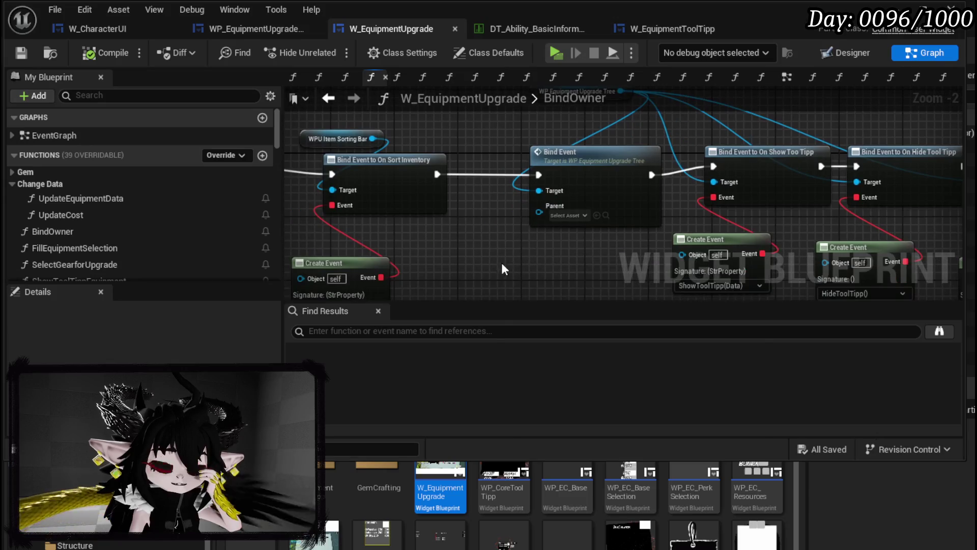
Add a Self reference node and wire it into the Bind Event's Parent input.
{"action": "right_click", "coordinate": [492, 267]}
{"action": "type", "text": "Self"}
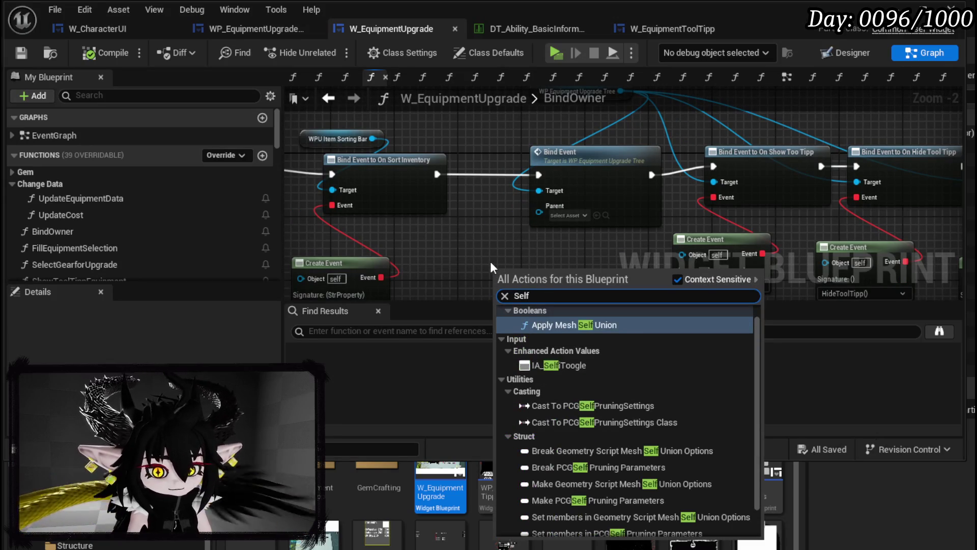
{"action": "scroll", "coordinate": [613, 411], "scroll_direction": "down", "scroll_amount": 2}
{"action": "left_click", "coordinate": [552, 527]}
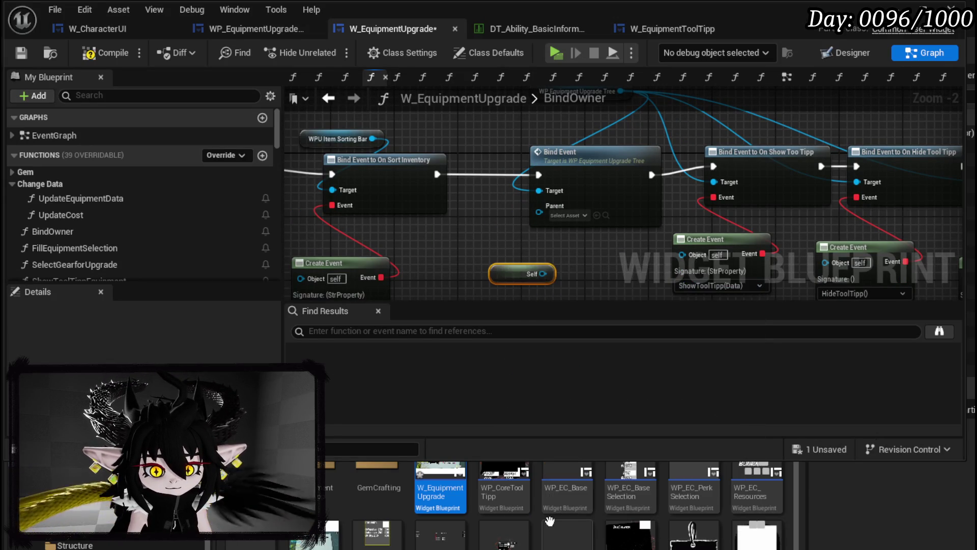
{"action": "mouse_move", "coordinate": [544, 273]}
{"action": "left_mouse_down"}
{"action": "mouse_move", "coordinate": [539, 206]}
{"action": "mouse_move", "coordinate": [556, 252]}
{"action": "left_mouse_up"}
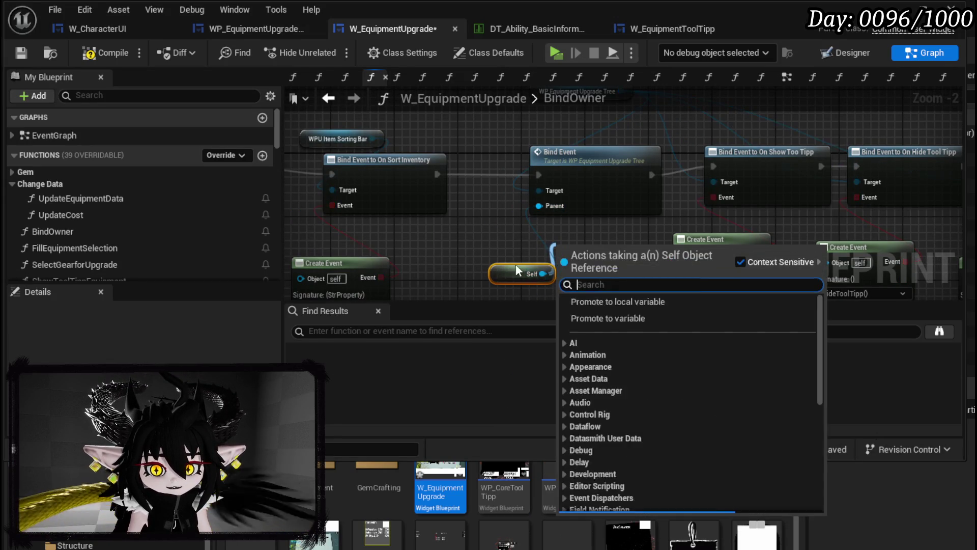
{"action": "left_click_drag", "start_coordinate": [496, 277], "coordinate": [521, 254]}
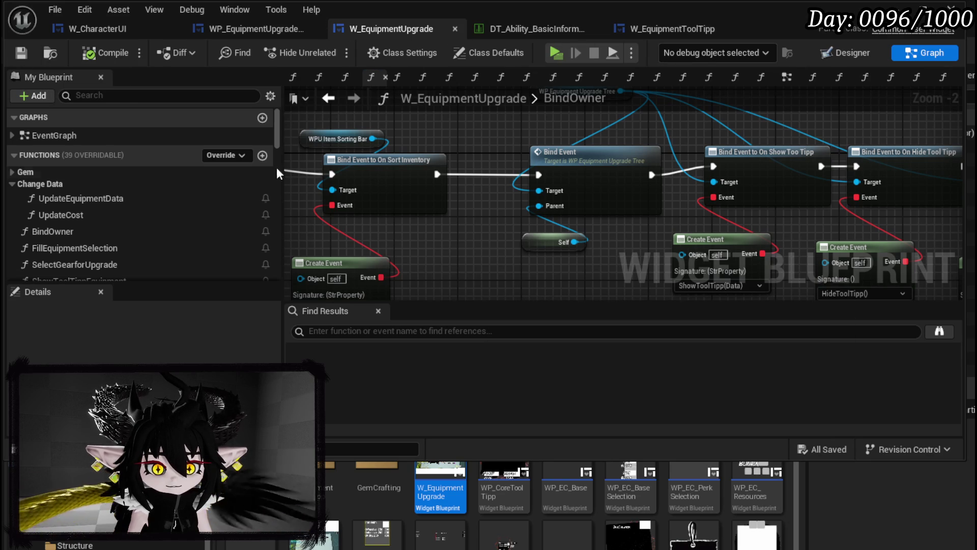
In the UpdateCost graph, remove the Call On Update Cost breakpoint and return to the level editor.
{"action": "double_click", "coordinate": [124, 198]}
{"action": "double_click", "coordinate": [670, 168]}
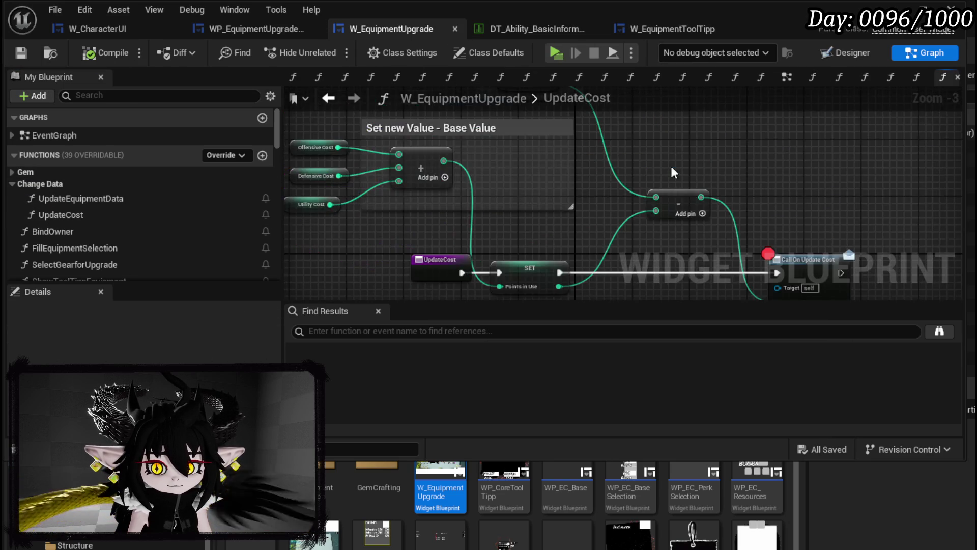
{"action": "right_click", "coordinate": [730, 212]}
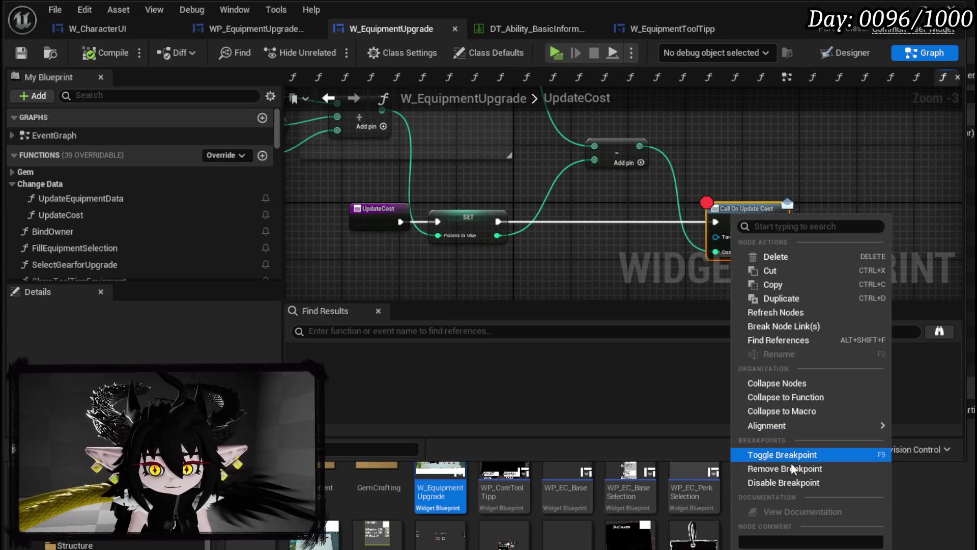
{"action": "left_click", "coordinate": [559, 222]}
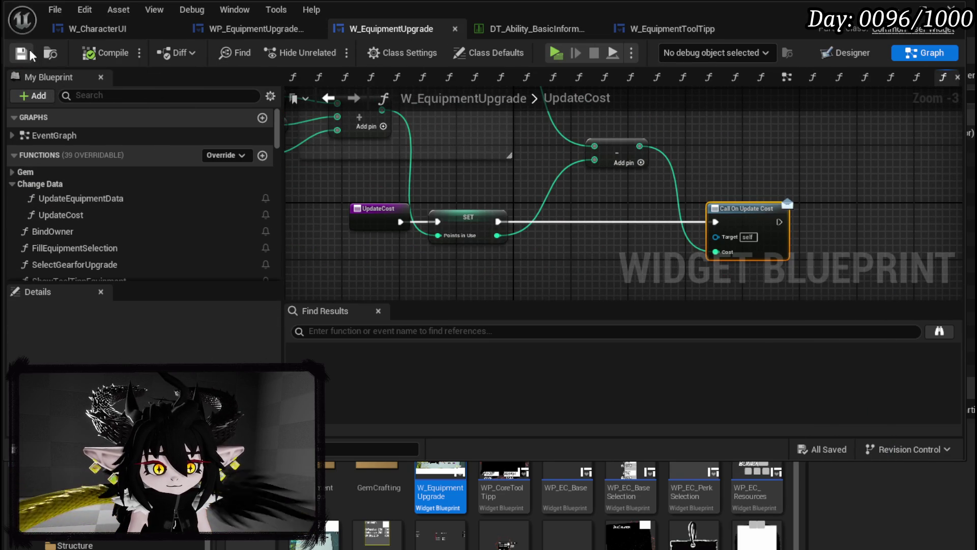
{"action": "left_click", "coordinate": [895, 7]}
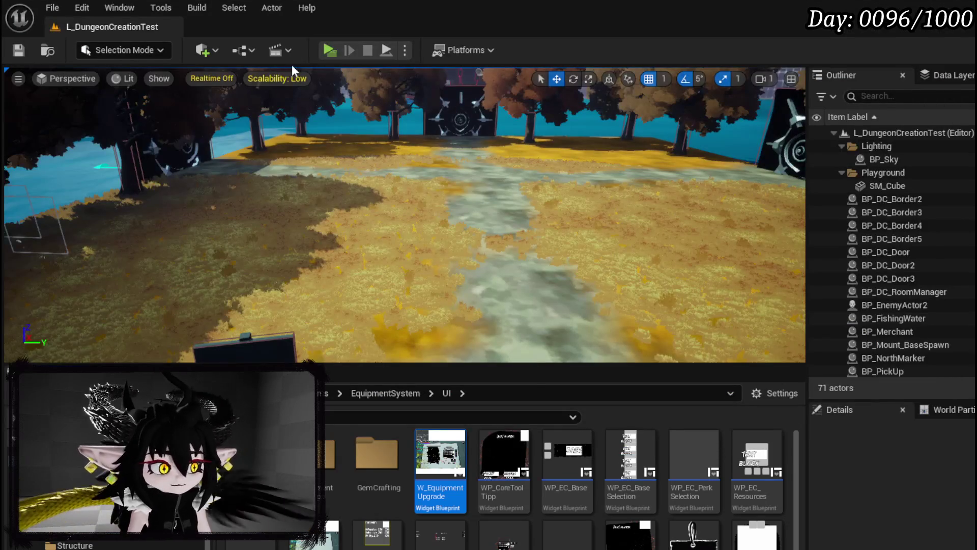
Start a play-test and select the Iron_Head helmet on the gear upgrade page.
{"action": "left_click", "coordinate": [329, 50]}
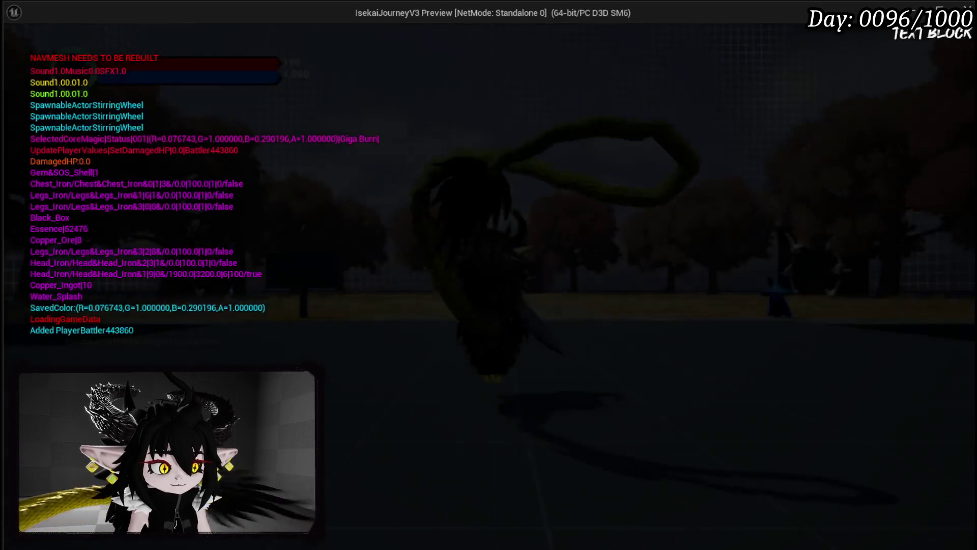
{"action": "key", "text": "Tab"}
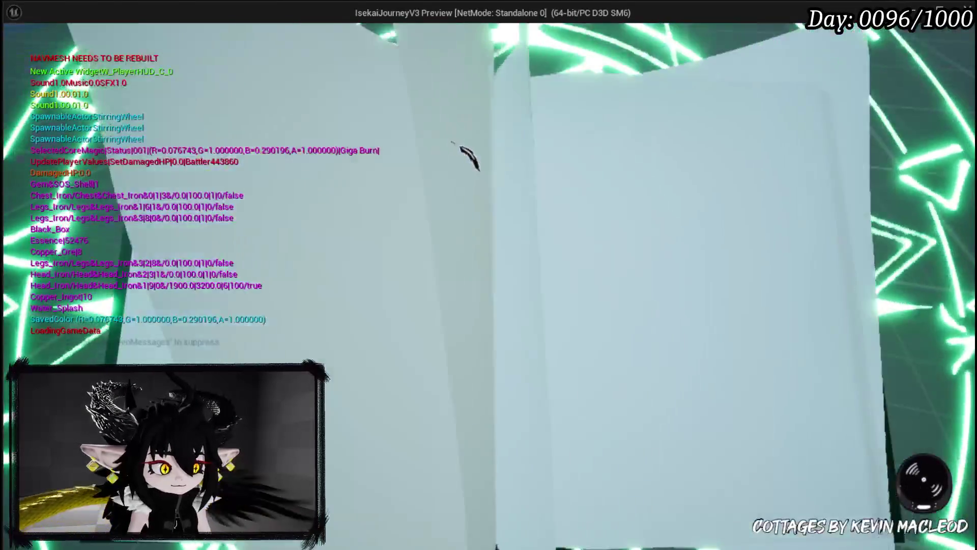
{"action": "left_click", "coordinate": [476, 76]}
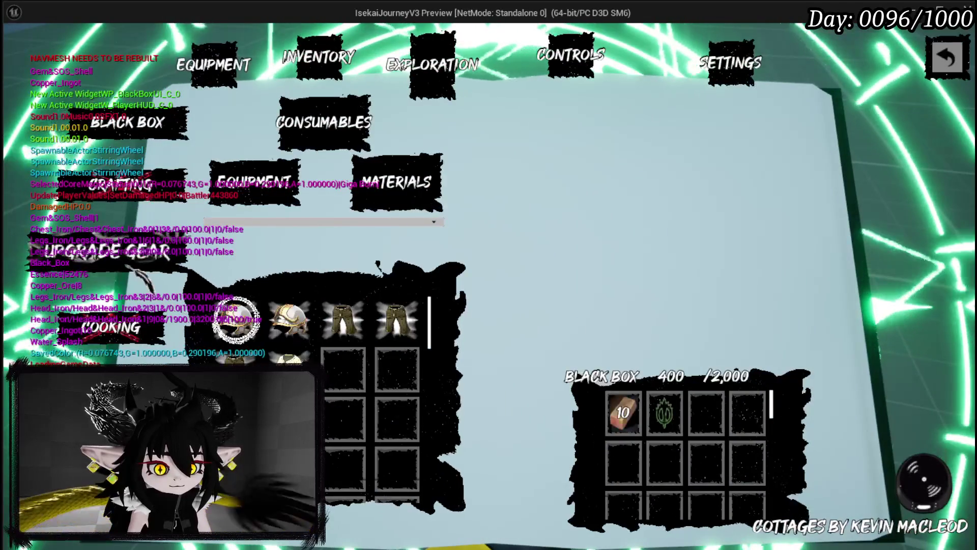
{"action": "left_click", "coordinate": [209, 328]}
{"action": "left_click", "coordinate": [295, 175]}
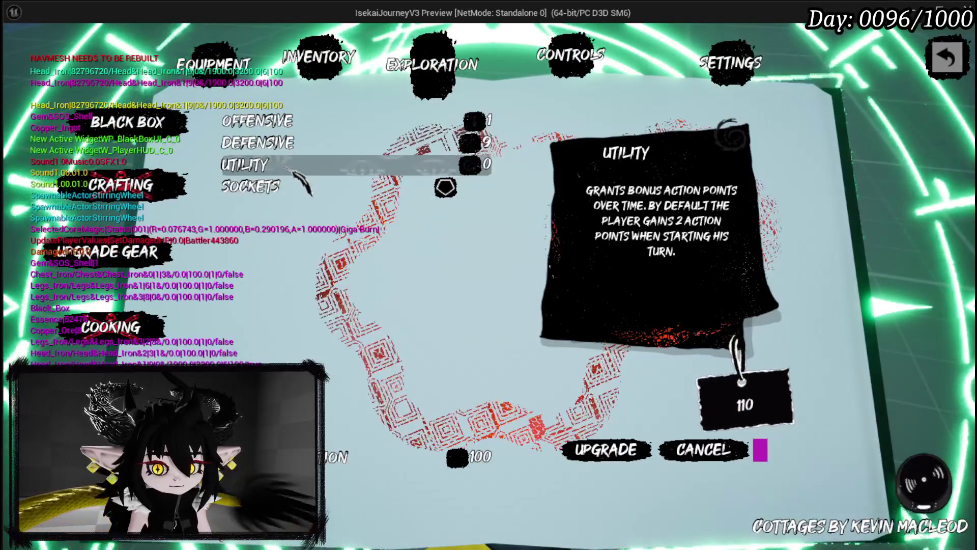
Add 10 points to Offensive and spend 5000 essence on the helmet.
{"action": "left_click", "coordinate": [275, 121]}
{"action": "type", "text": "0"}
{"action": "key", "text": "Return"}
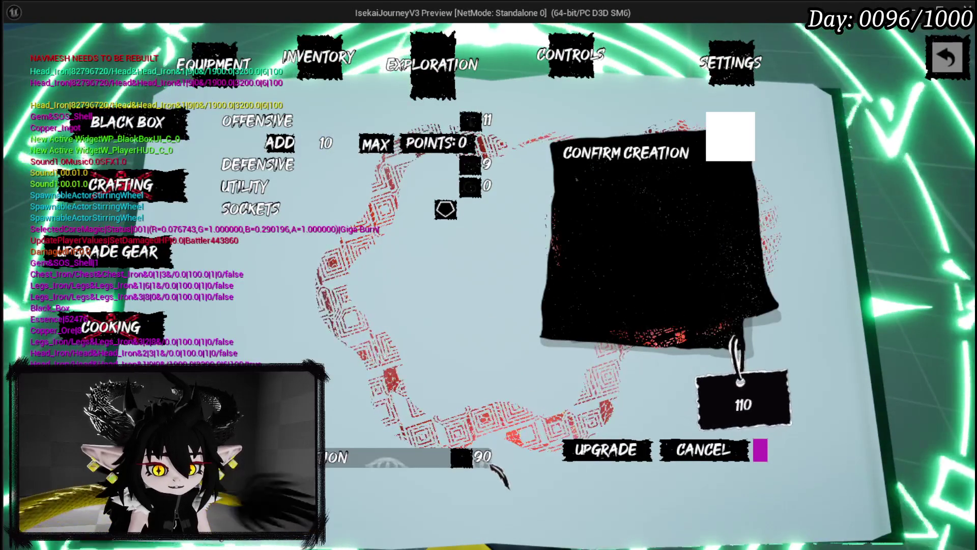
{"action": "left_click", "coordinate": [326, 143]}
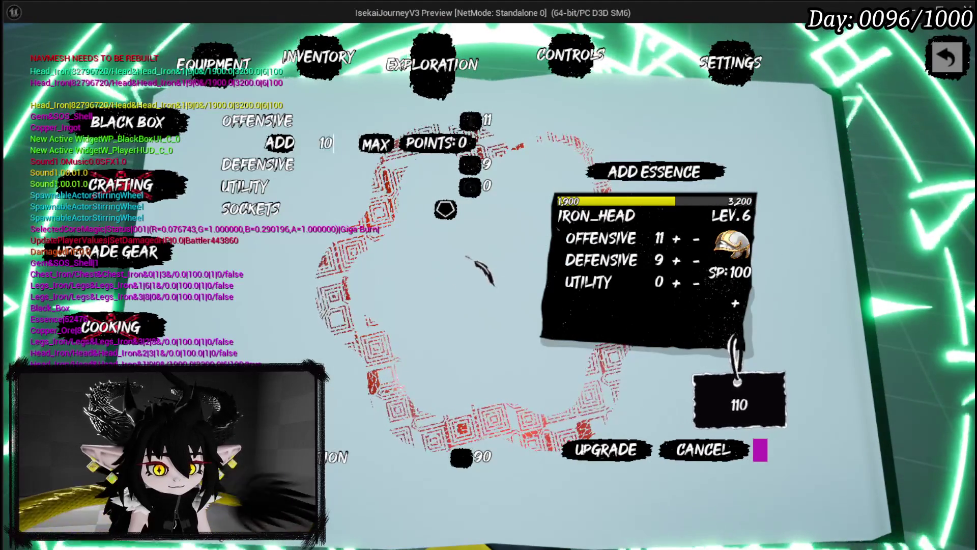
{"action": "type", "text": "0"}
{"action": "left_click", "coordinate": [340, 144]}
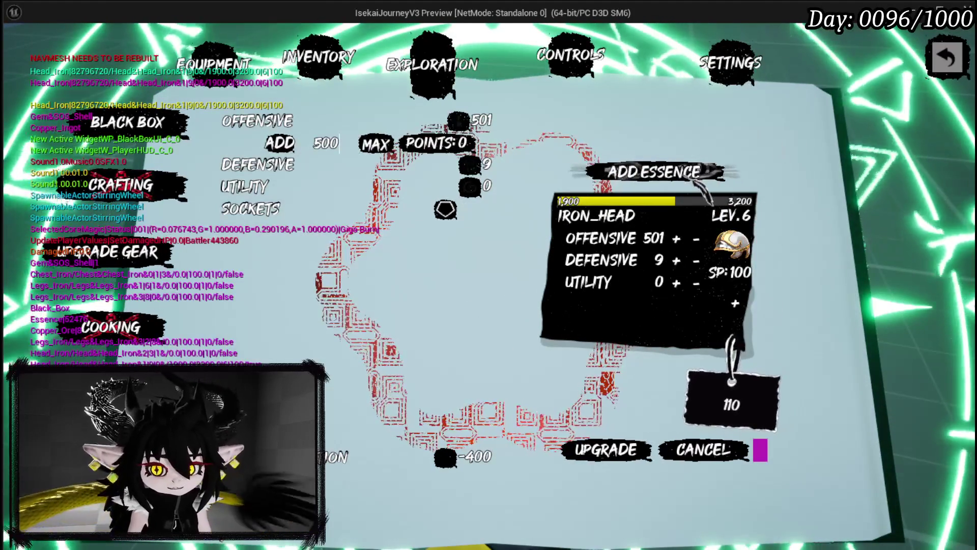
{"action": "type", "text": "5000"}
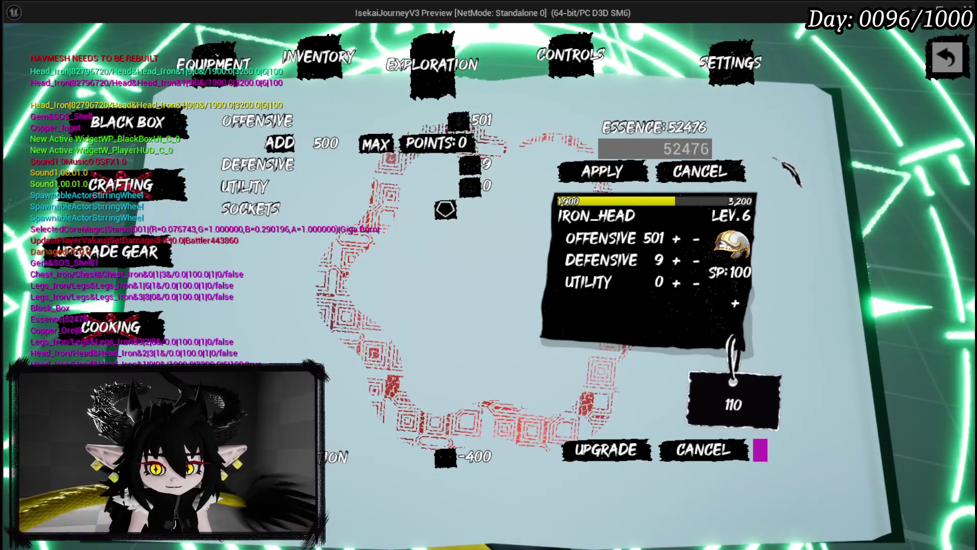
{"action": "key", "text": "Return"}
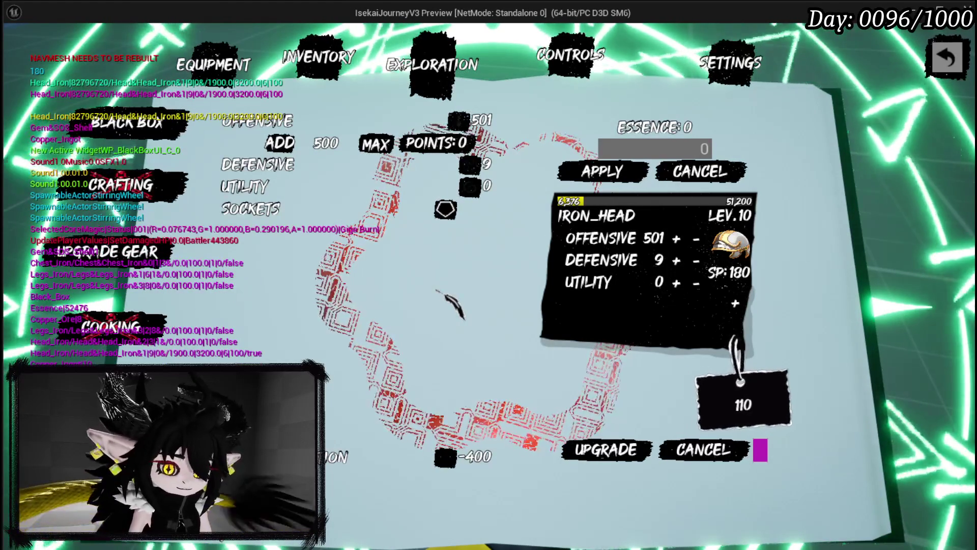
Stop the play session and save the L_DungeonCreationTest level.
{"action": "key", "text": "alt+Tab"}
{"action": "key", "text": "Escape"}
{"action": "left_click", "coordinate": [19, 51]}
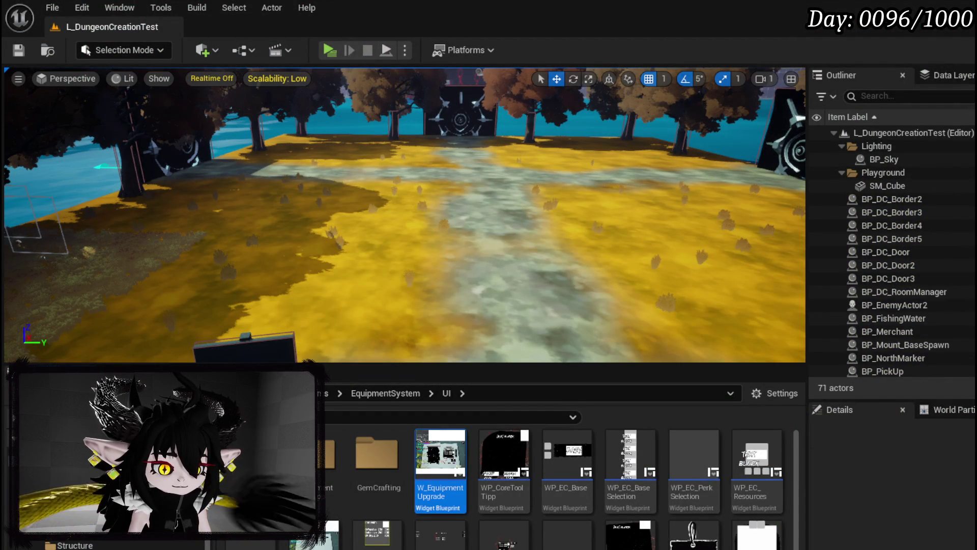
Open W_EquipmentUpgrade's LevelUp graph and add a breakpoint on Get Selected Equipment Object.
{"action": "key", "text": "alt+Tab"}
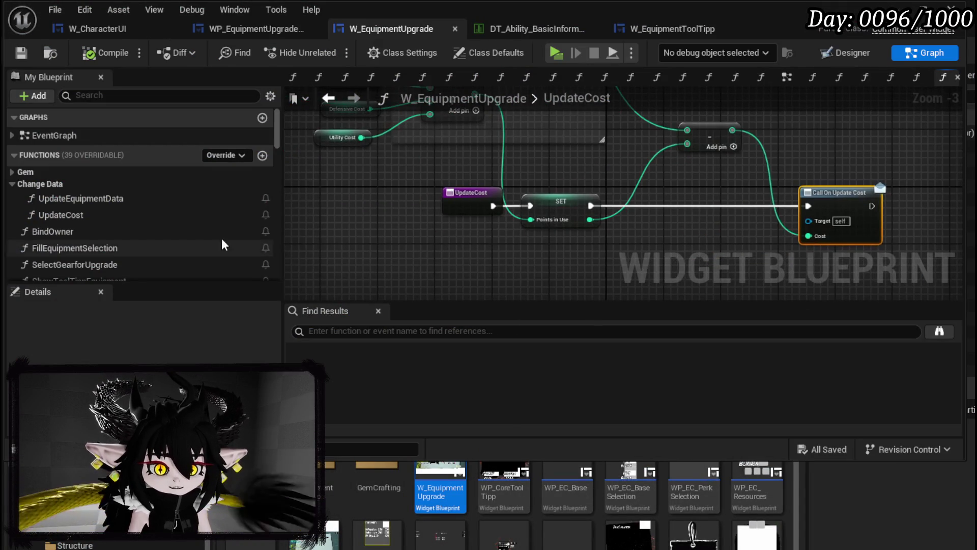
{"action": "scroll", "coordinate": [209, 237], "scroll_direction": "down", "scroll_amount": 3}
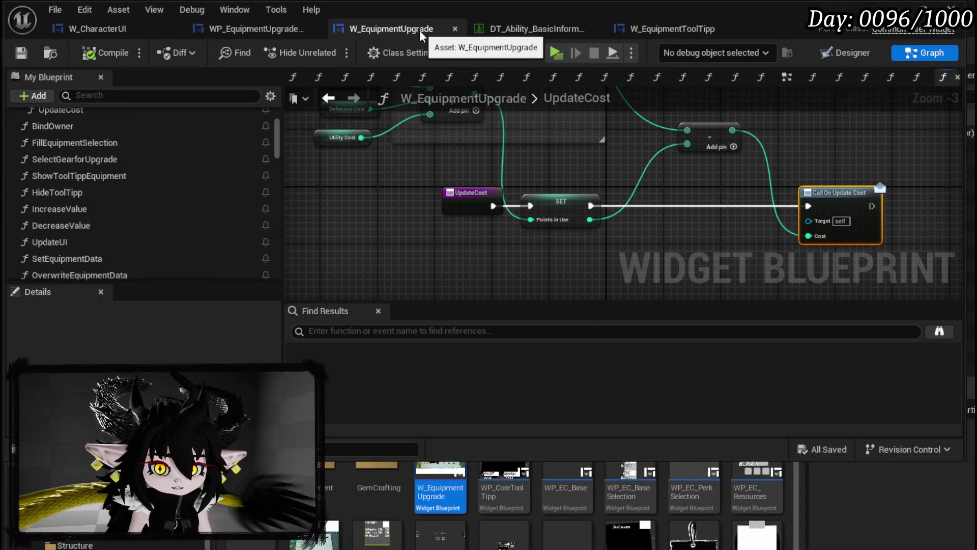
{"action": "scroll", "coordinate": [97, 240], "scroll_direction": "down", "scroll_amount": 3}
{"action": "double_click", "coordinate": [96, 243]}
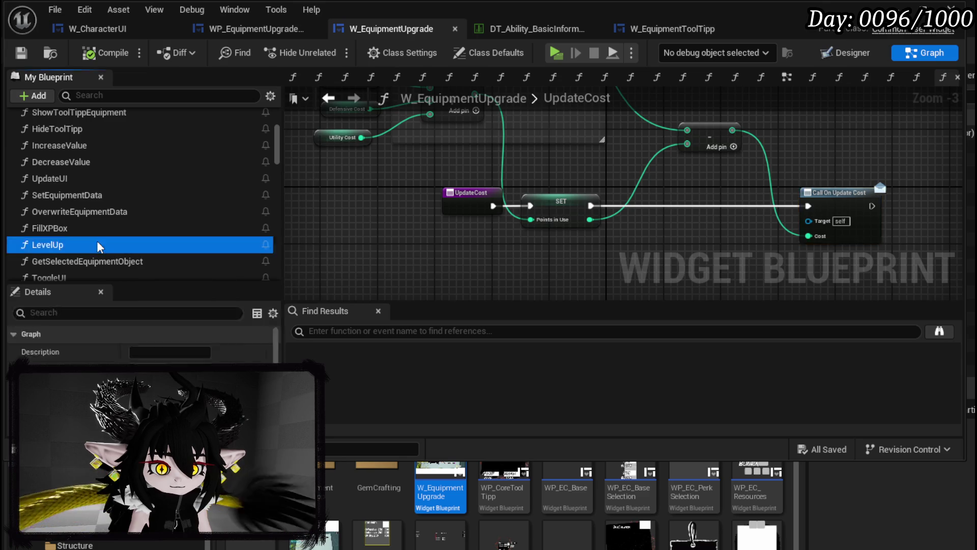
{"action": "mouse_move", "coordinate": [426, 219]}
{"action": "left_mouse_down"}
{"action": "mouse_move", "coordinate": [572, 168]}
{"action": "mouse_move", "coordinate": [510, 111]}
{"action": "mouse_move", "coordinate": [441, 181]}
{"action": "mouse_move", "coordinate": [466, 144]}
{"action": "left_mouse_up"}
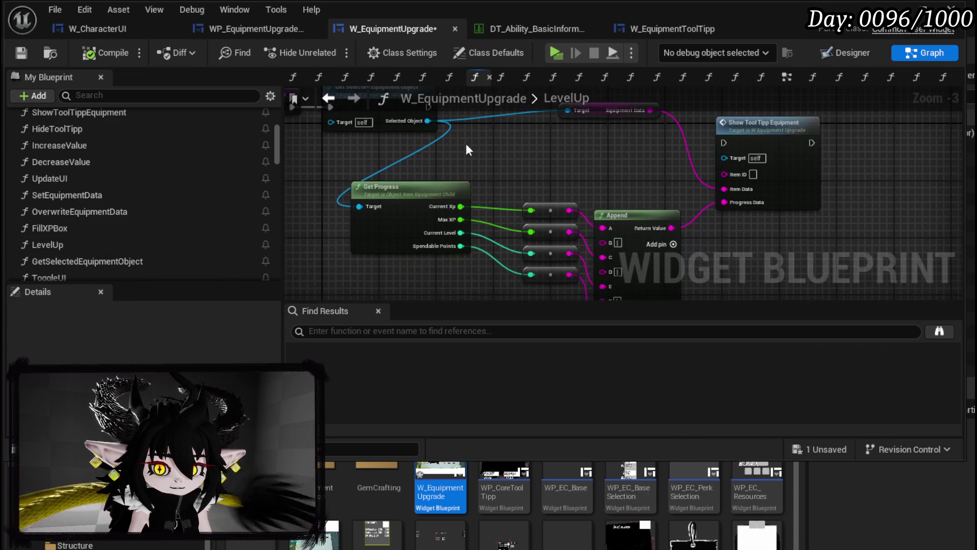
{"action": "mouse_move", "coordinate": [514, 179]}
{"action": "left_mouse_down"}
{"action": "mouse_move", "coordinate": [554, 156]}
{"action": "mouse_move", "coordinate": [527, 162]}
{"action": "mouse_move", "coordinate": [570, 214]}
{"action": "mouse_move", "coordinate": [410, 219]}
{"action": "mouse_move", "coordinate": [389, 164]}
{"action": "left_mouse_up"}
{"action": "right_click", "coordinate": [465, 135]}
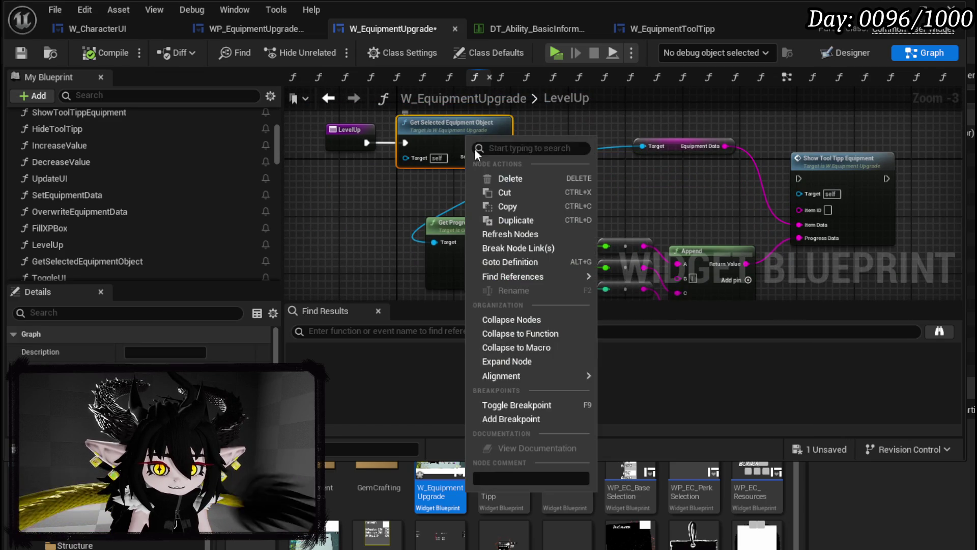
{"action": "left_click", "coordinate": [512, 419]}
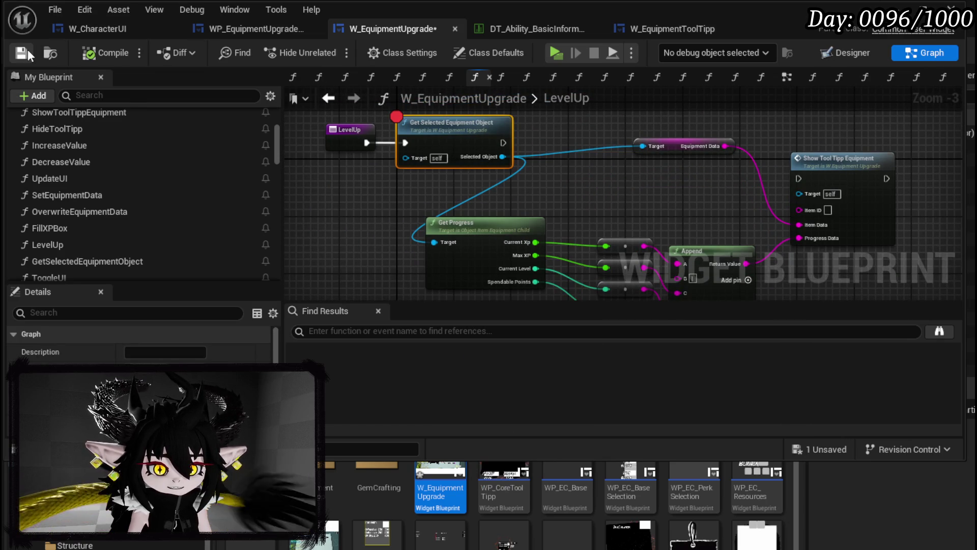
Start a new play-test, select Iron_Head under Upgrade Gear and apply essence to hit the breakpoint.
{"action": "key", "text": "alt+Tab"}
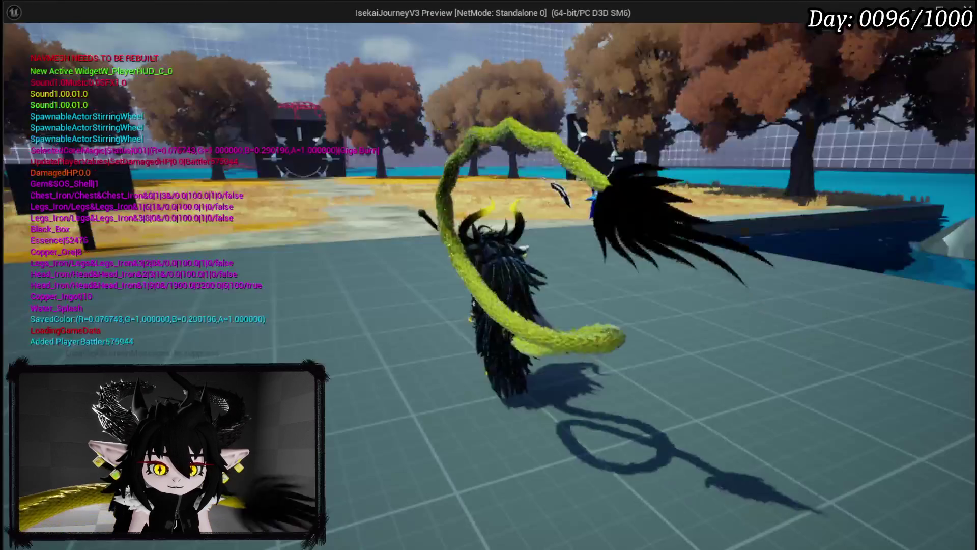
{"action": "key", "text": "Tab"}
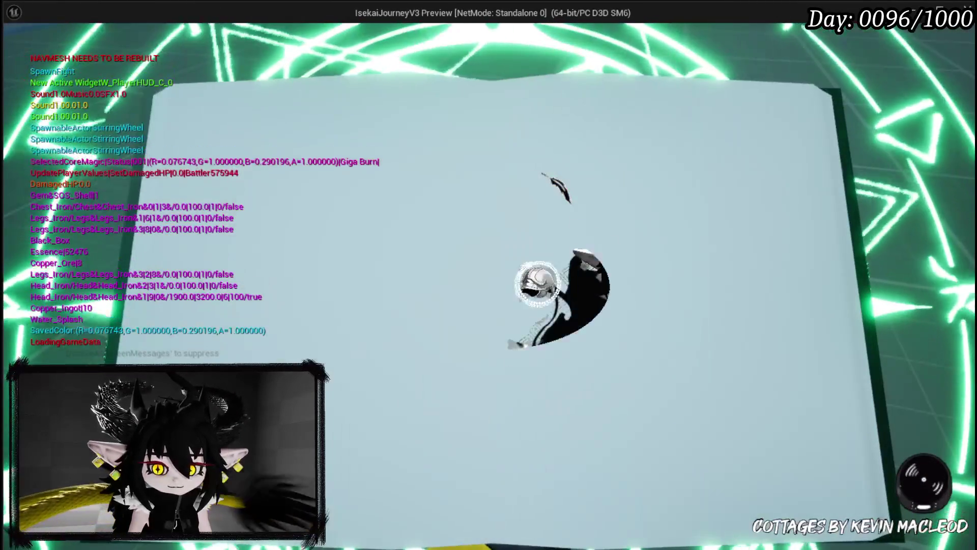
{"action": "left_click", "coordinate": [451, 73]}
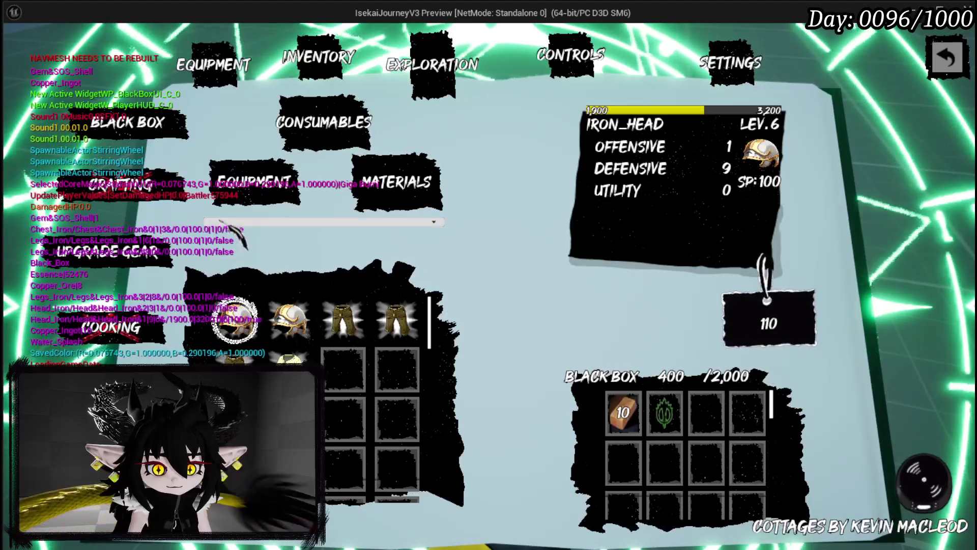
{"action": "left_click", "coordinate": [117, 252]}
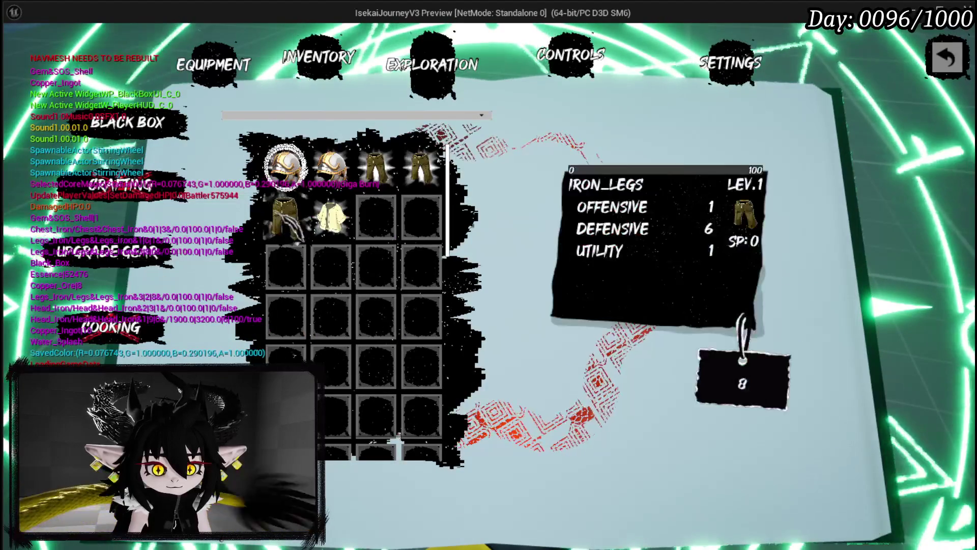
{"action": "left_click", "coordinate": [305, 178]}
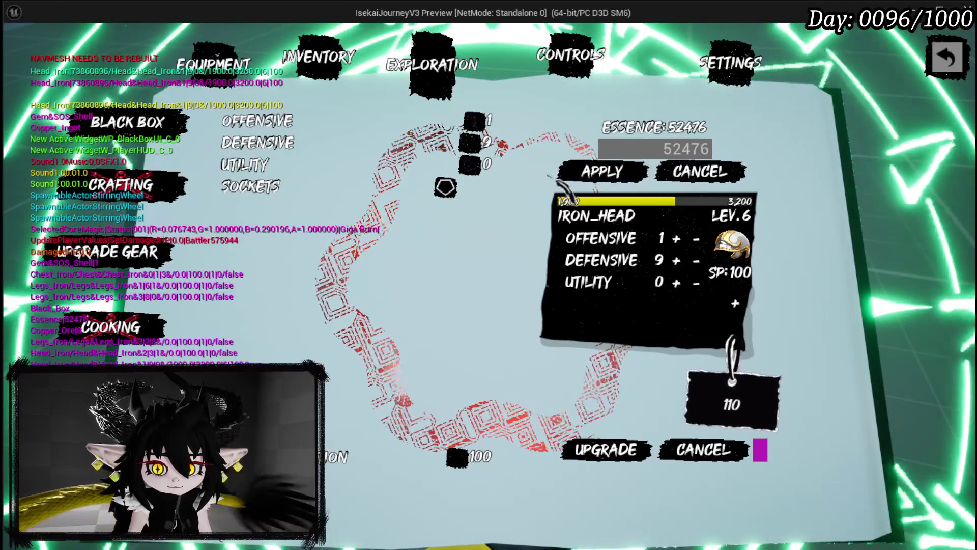
{"action": "left_click", "coordinate": [563, 176]}
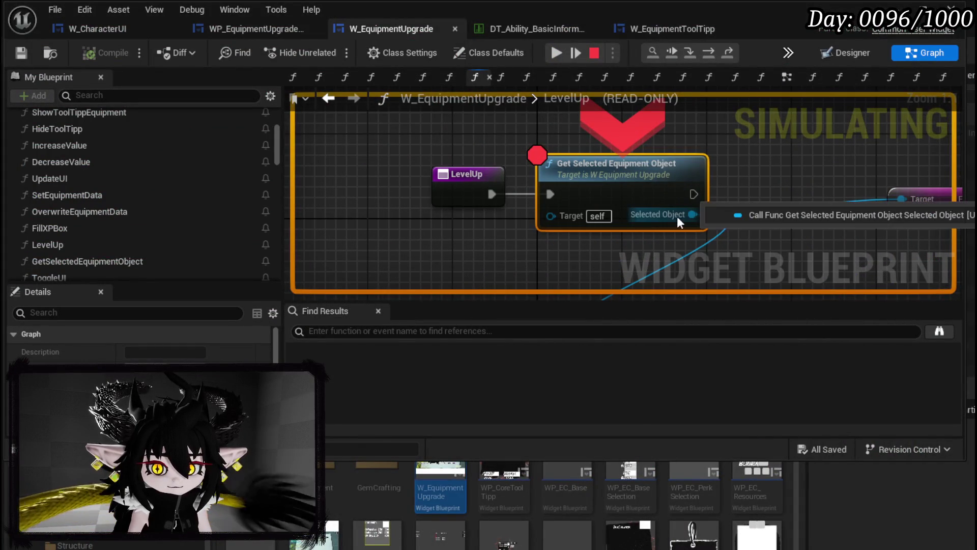
Step from the LevelUp breakpoint past Get Progress into GetSelectedEquipmentObject's Branch node.
{"action": "key", "text": "F11"}
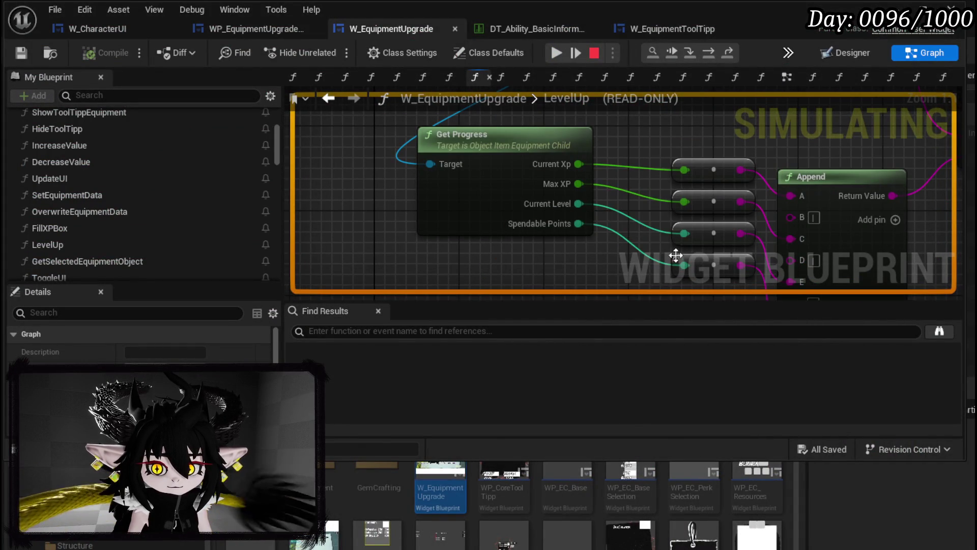
{"action": "scroll", "coordinate": [674, 252], "scroll_direction": "down", "scroll_amount": 3}
{"action": "left_click_drag", "start_coordinate": [607, 230], "coordinate": [581, 212]}
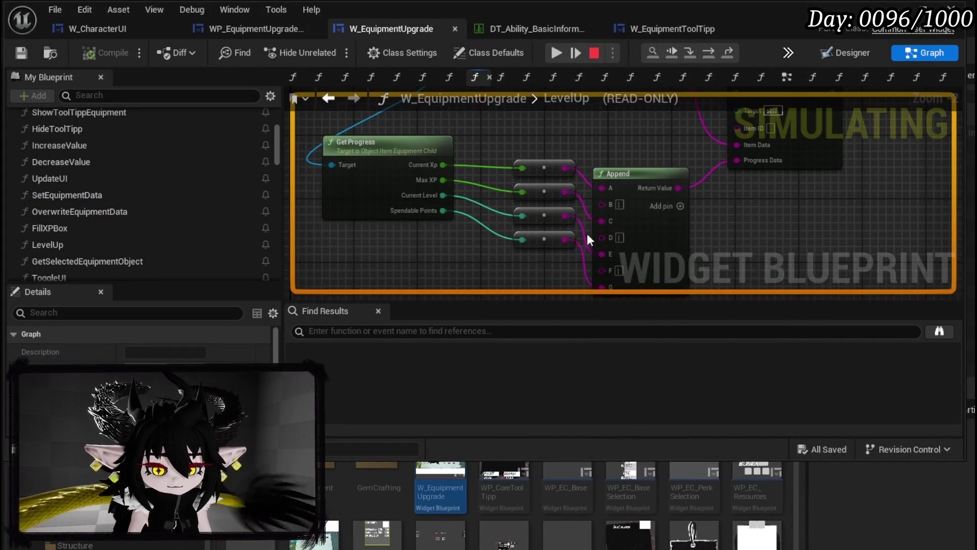
{"action": "key", "text": "F11"}
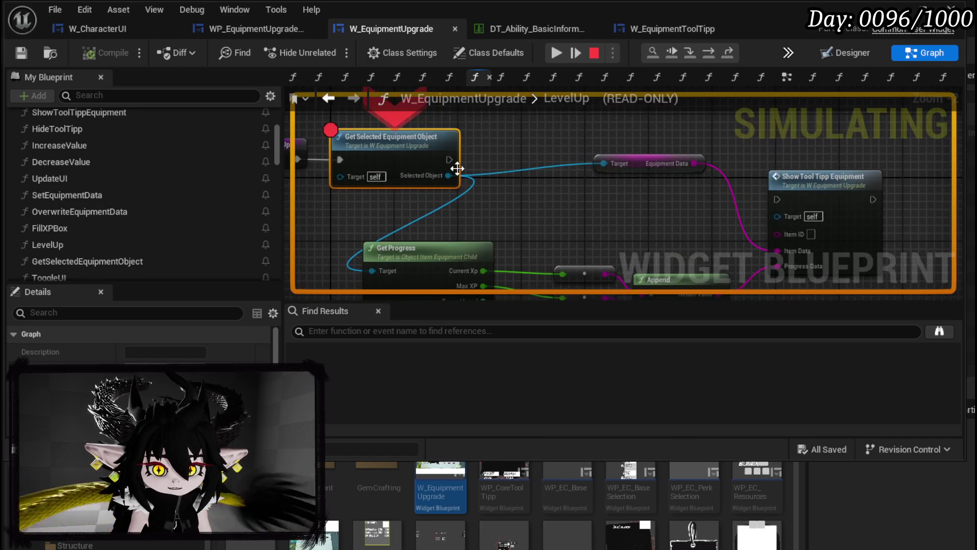
{"action": "left_click_drag", "start_coordinate": [619, 230], "coordinate": [709, 260]}
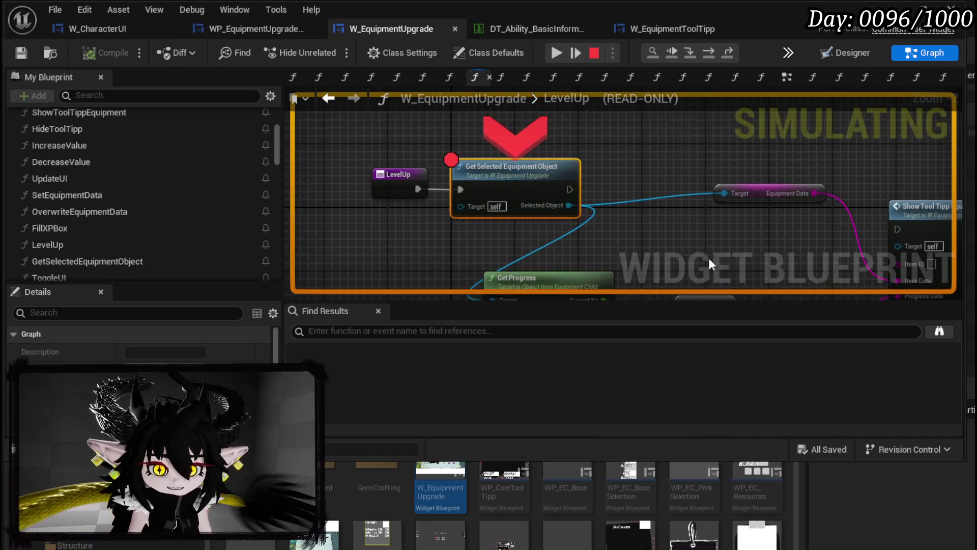
{"action": "left_click", "coordinate": [692, 50]}
{"action": "left_click", "coordinate": [710, 54]}
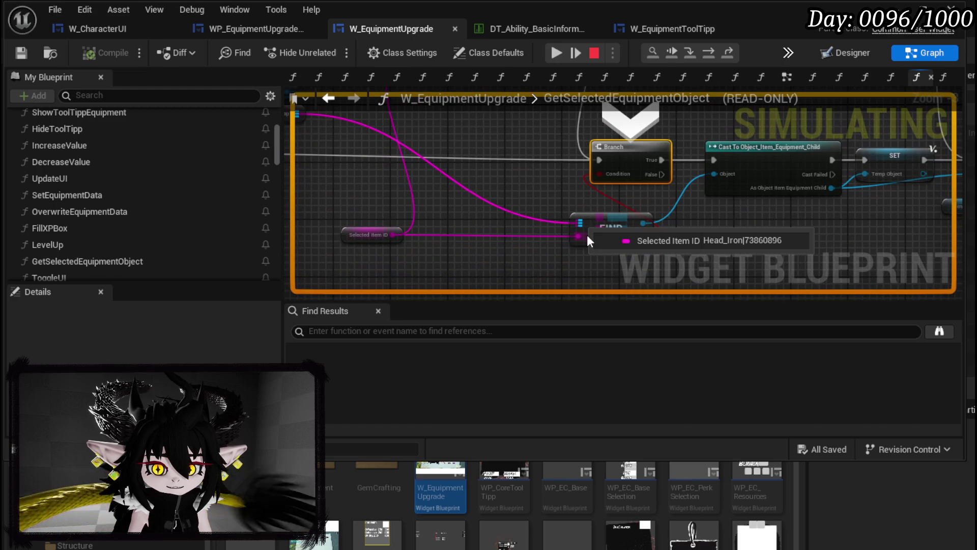
Step through the item lookup nodes to the return and into the tooltip progress bar update.
{"action": "left_click_drag", "start_coordinate": [578, 182], "coordinate": [383, 230]}
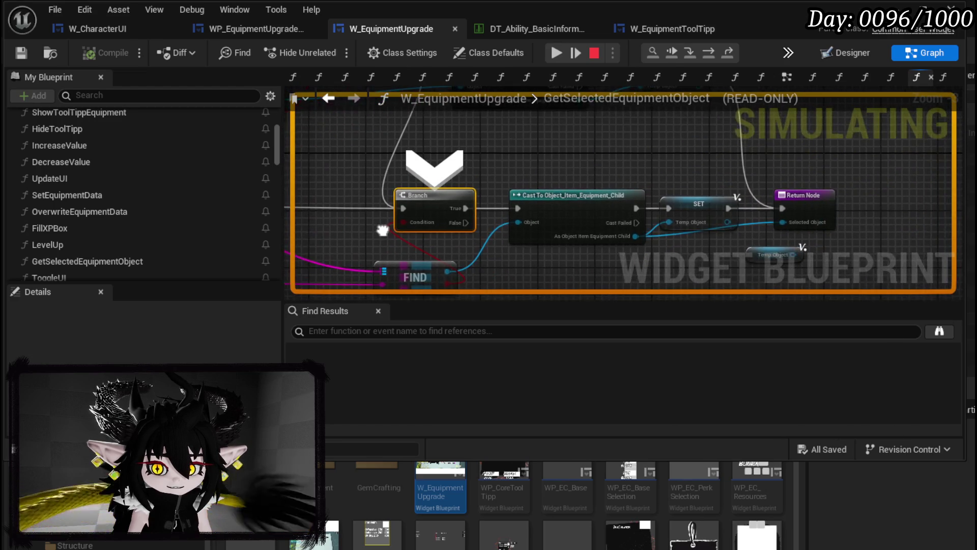
{"action": "left_click", "coordinate": [708, 52]}
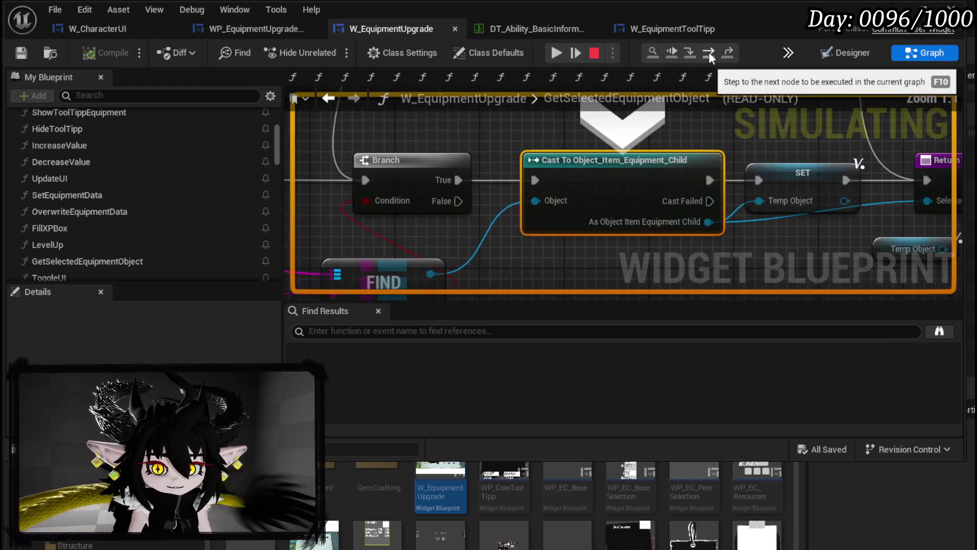
{"action": "left_click", "coordinate": [708, 53]}
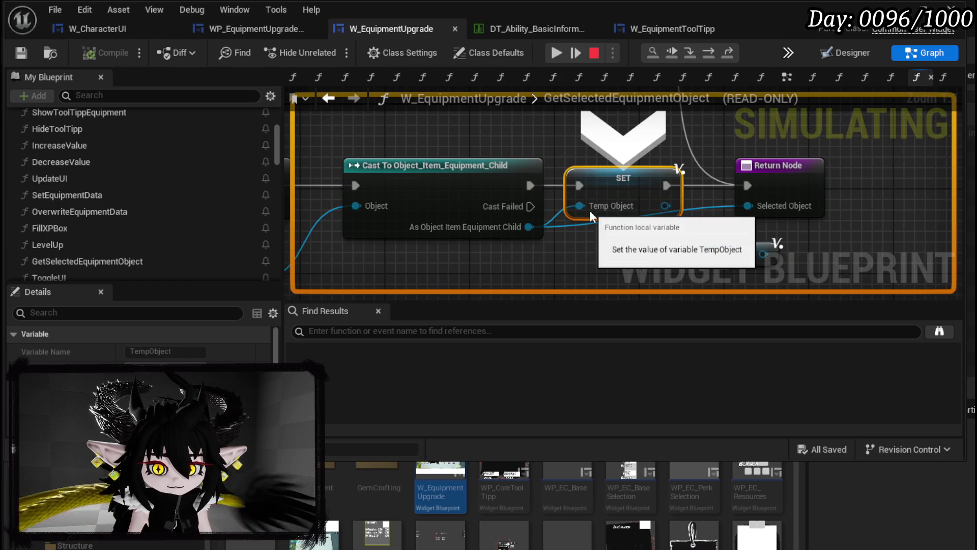
{"action": "left_click", "coordinate": [708, 54]}
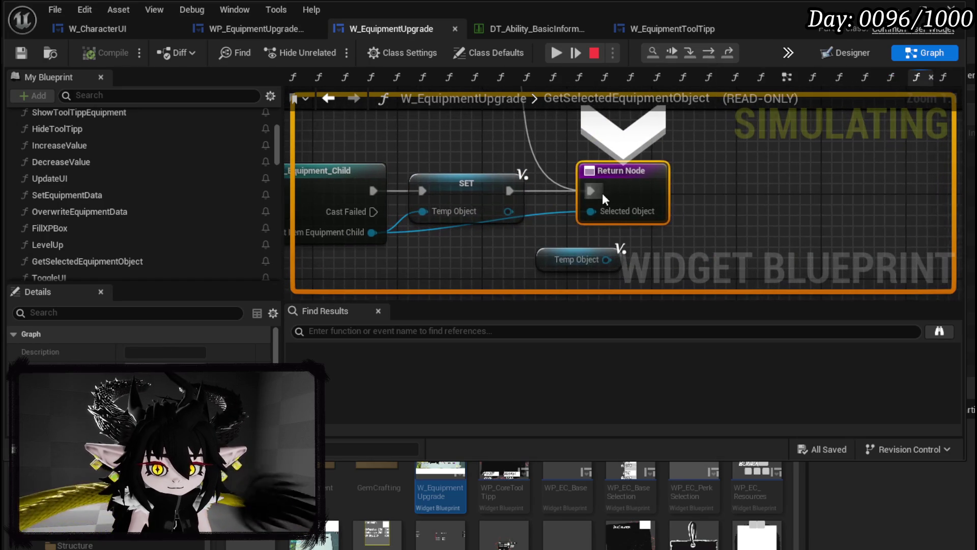
{"action": "mouse_move", "coordinate": [597, 210]}
{"action": "left_click", "coordinate": [712, 52]}
Stop the play session and return to the W_EquipmentUpgrade blueprint.
{"action": "scroll", "coordinate": [561, 118], "scroll_direction": "down", "scroll_amount": 1}
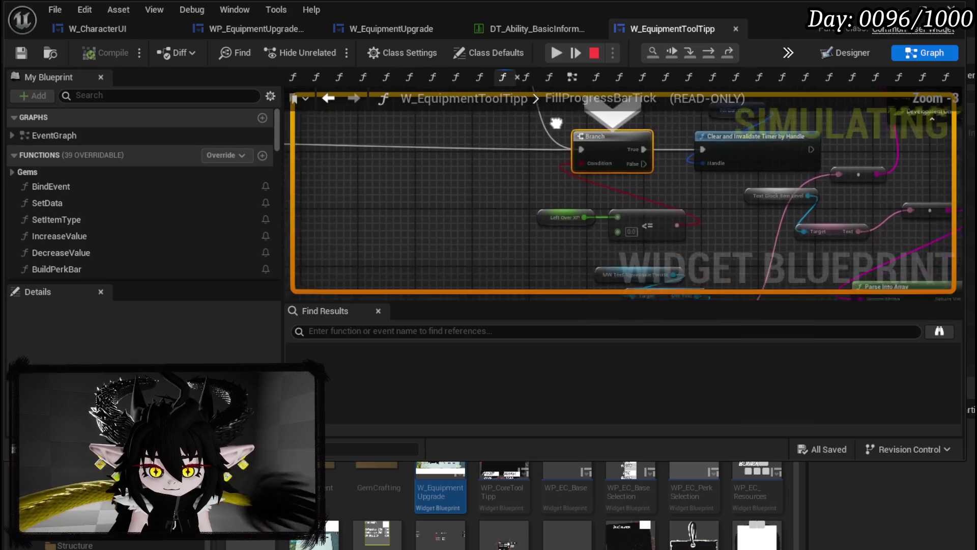
{"action": "scroll", "coordinate": [589, 214], "scroll_direction": "down", "scroll_amount": 3}
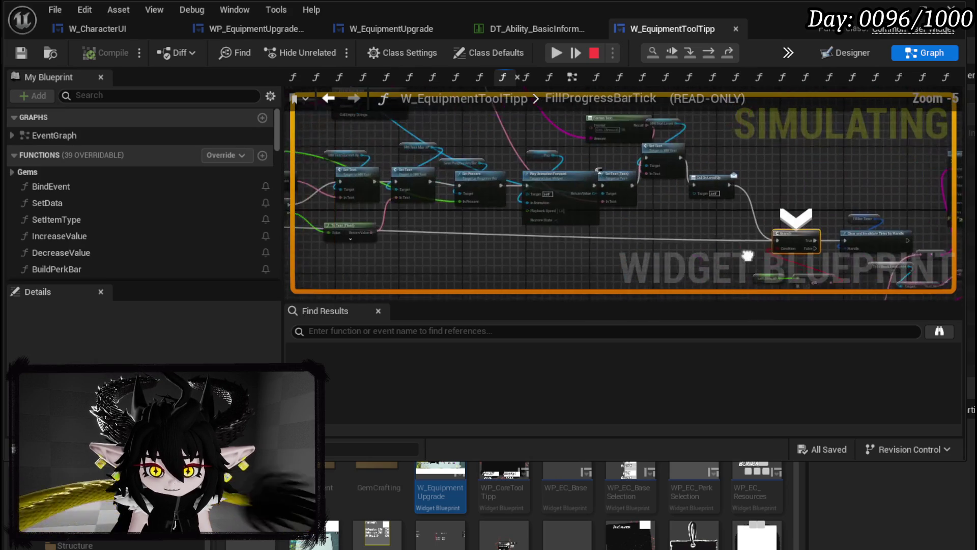
{"action": "left_click", "coordinate": [604, 52]}
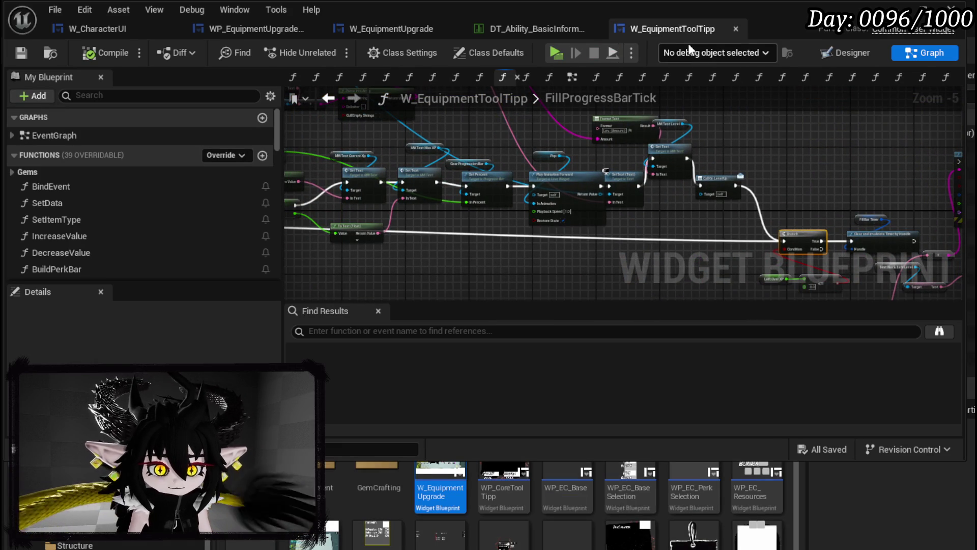
{"action": "left_click", "coordinate": [376, 31]}
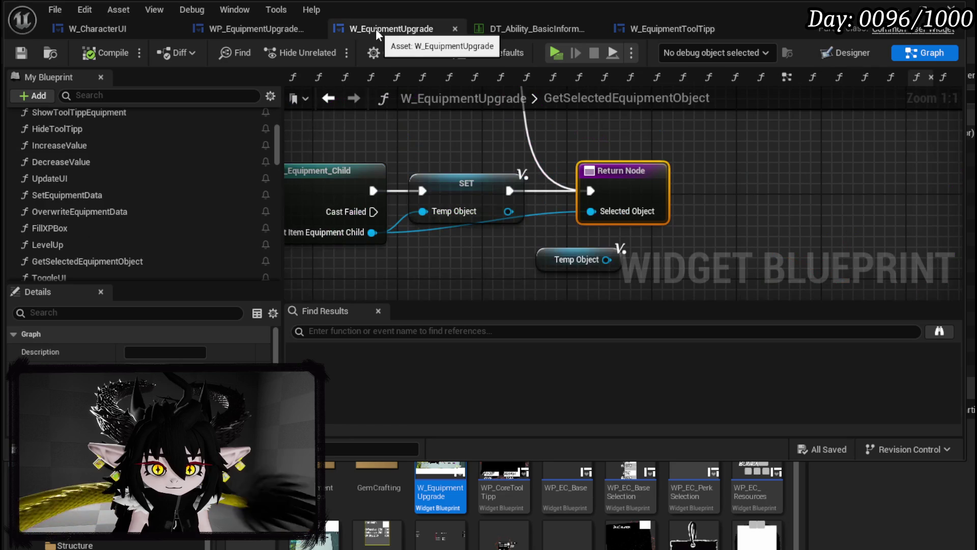
Open W_EquipmentUpgrade's LevelUp graph and rearrange the Get Progress and tooltip nodes.
{"action": "left_click", "coordinate": [270, 28]}
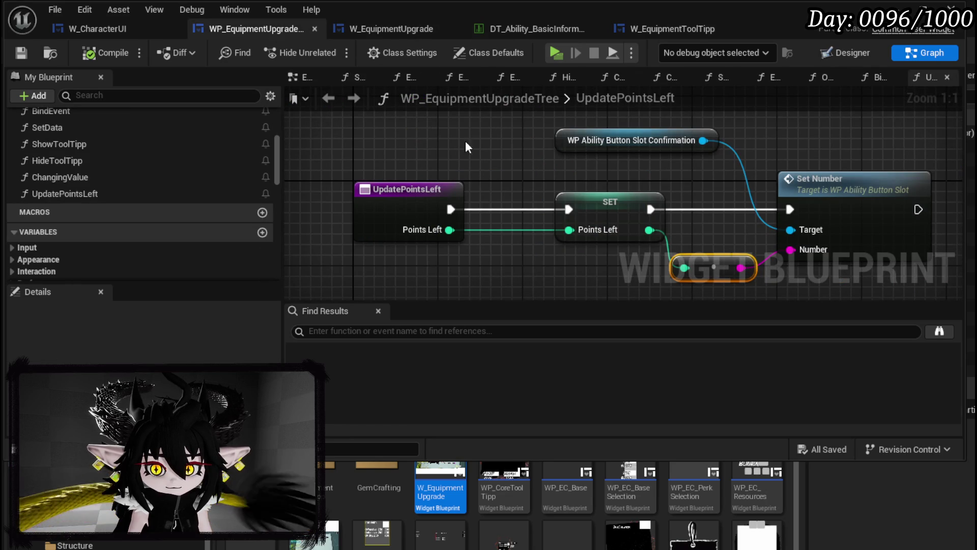
{"action": "left_click", "coordinate": [387, 32]}
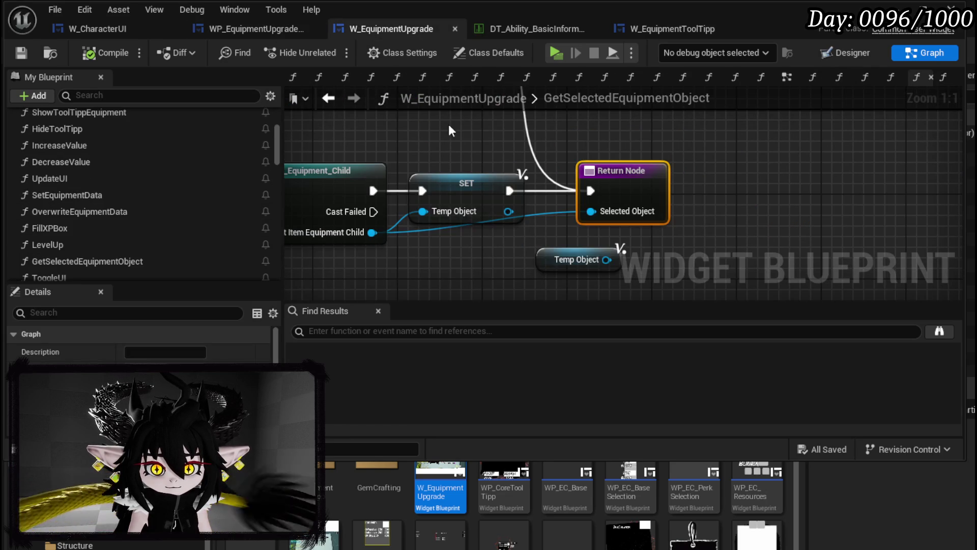
{"action": "scroll", "coordinate": [196, 198], "scroll_direction": "up", "scroll_amount": 3}
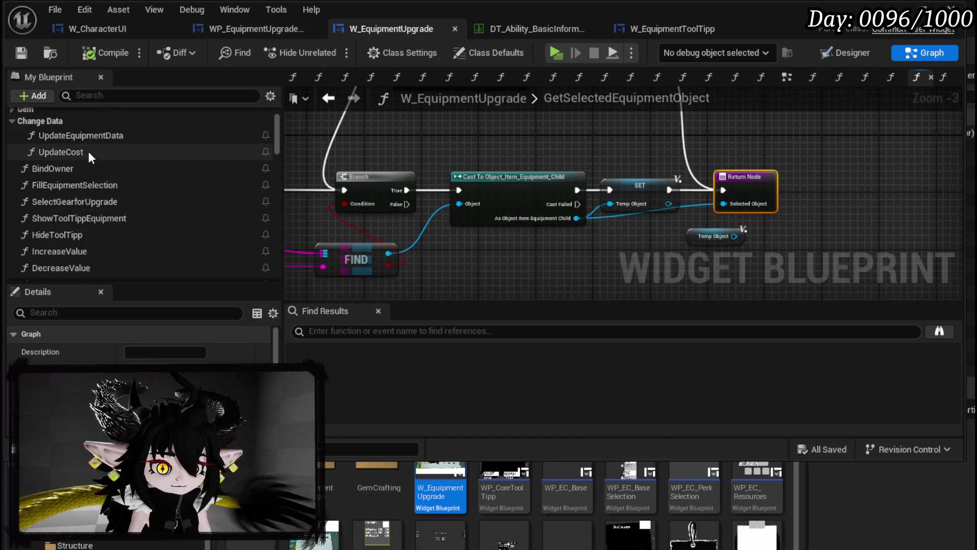
{"action": "scroll", "coordinate": [94, 204], "scroll_direction": "down", "scroll_amount": 5}
{"action": "double_click", "coordinate": [61, 182]}
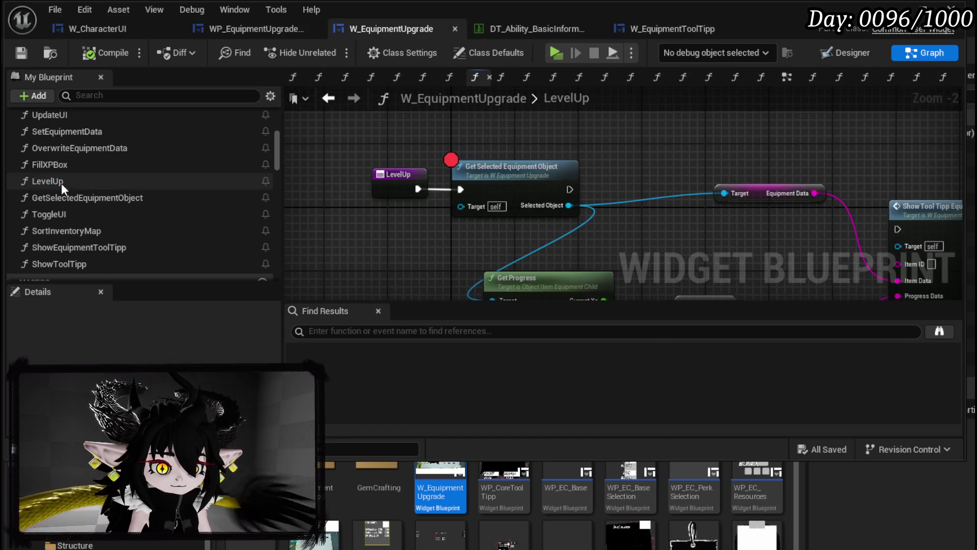
{"action": "mouse_move", "coordinate": [574, 226]}
{"action": "left_mouse_down"}
{"action": "mouse_move", "coordinate": [458, 171]}
{"action": "mouse_move", "coordinate": [436, 126]}
{"action": "left_mouse_up"}
{"action": "mouse_move", "coordinate": [401, 177]}
{"action": "left_mouse_down"}
{"action": "mouse_move", "coordinate": [466, 209]}
{"action": "mouse_move", "coordinate": [384, 176]}
{"action": "left_mouse_up"}
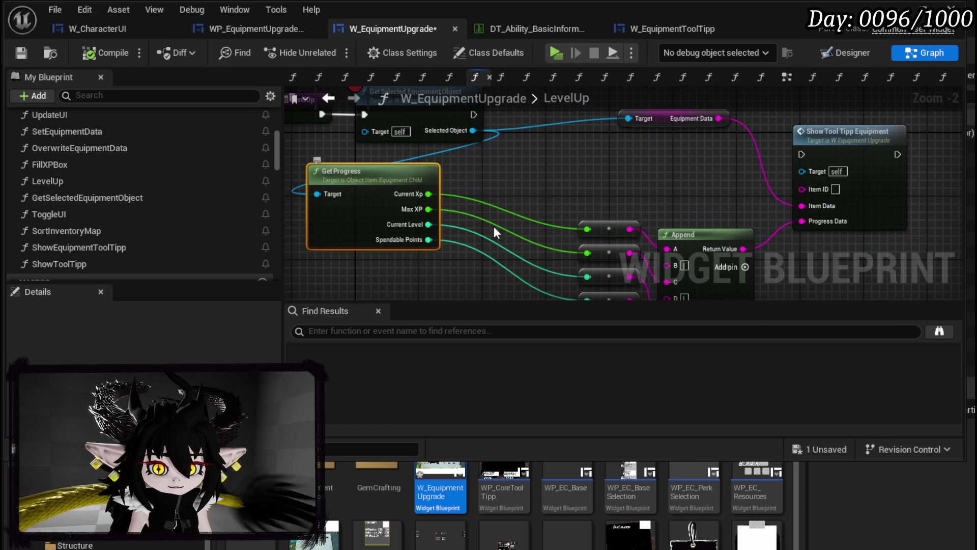
Add an Available Points setter fed by Spendable Points, running after Get Selected Equipment Object.
{"action": "scroll", "coordinate": [120, 208], "scroll_direction": "down", "scroll_amount": 15}
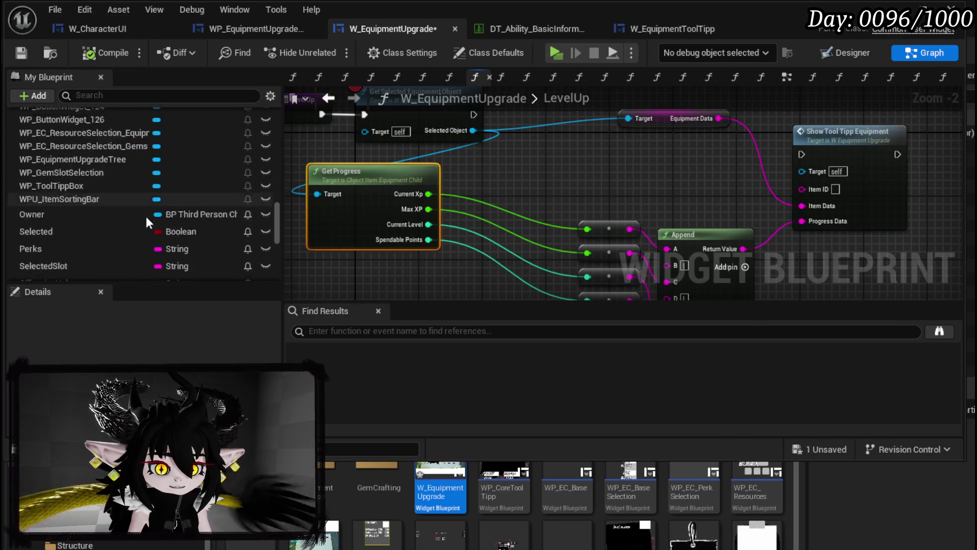
{"action": "scroll", "coordinate": [145, 215], "scroll_direction": "down", "scroll_amount": 5}
{"action": "left_click_drag", "start_coordinate": [106, 167], "coordinate": [551, 149]}
{"action": "left_click", "coordinate": [590, 189]}
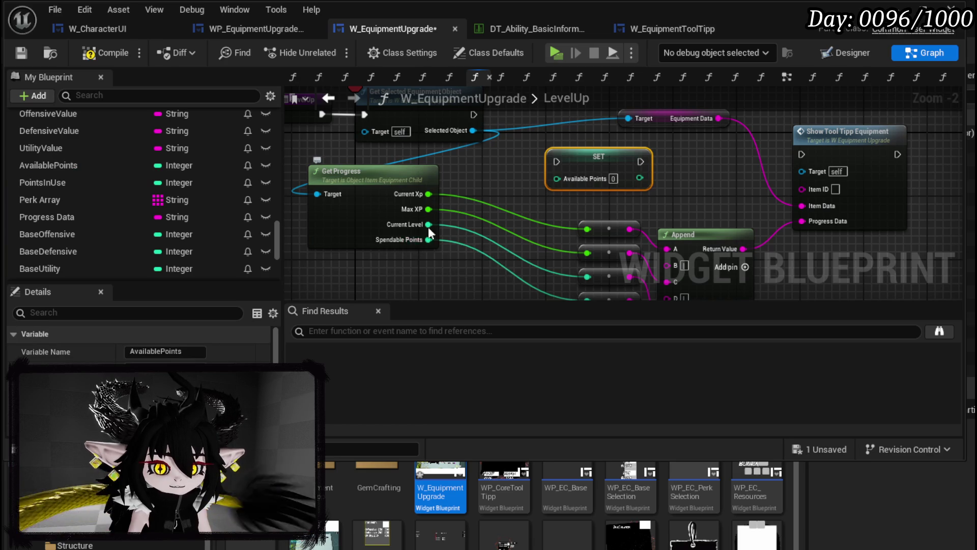
{"action": "left_click_drag", "start_coordinate": [427, 239], "coordinate": [556, 179]}
{"action": "mouse_move", "coordinate": [597, 255]}
{"action": "left_mouse_down"}
{"action": "mouse_move", "coordinate": [566, 207]}
{"action": "mouse_move", "coordinate": [526, 213]}
{"action": "mouse_move", "coordinate": [539, 210]}
{"action": "left_mouse_up"}
{"action": "left_click", "coordinate": [566, 165]}
Add an Update Cost call after the Available Points setter.
{"action": "scroll", "coordinate": [504, 142], "scroll_direction": "down", "scroll_amount": 2}
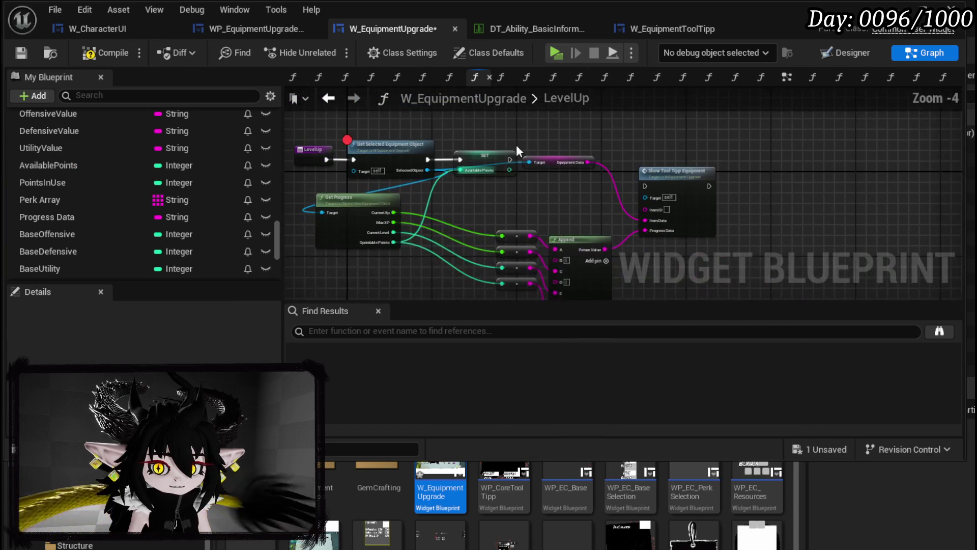
{"action": "left_click_drag", "start_coordinate": [557, 164], "coordinate": [561, 212]}
{"action": "scroll", "coordinate": [98, 171], "scroll_direction": "up", "scroll_amount": 5}
{"action": "scroll", "coordinate": [96, 173], "scroll_direction": "up", "scroll_amount": 10}
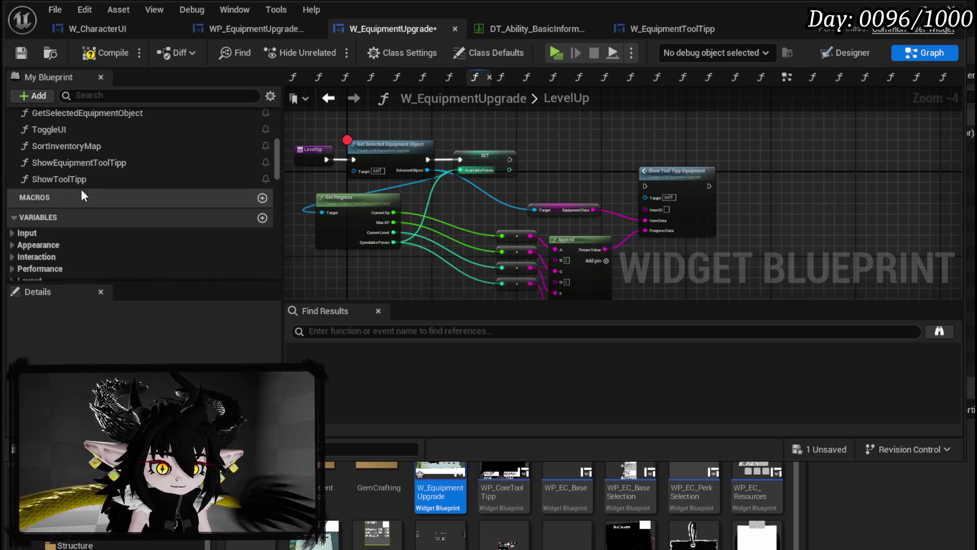
{"action": "scroll", "coordinate": [68, 177], "scroll_direction": "up", "scroll_amount": 3}
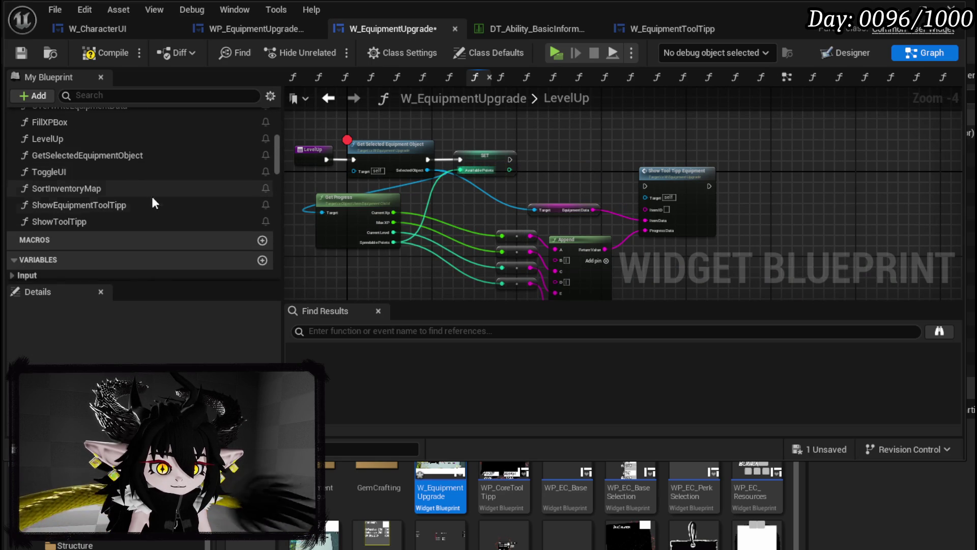
{"action": "scroll", "coordinate": [84, 215], "scroll_direction": "up", "scroll_amount": 15}
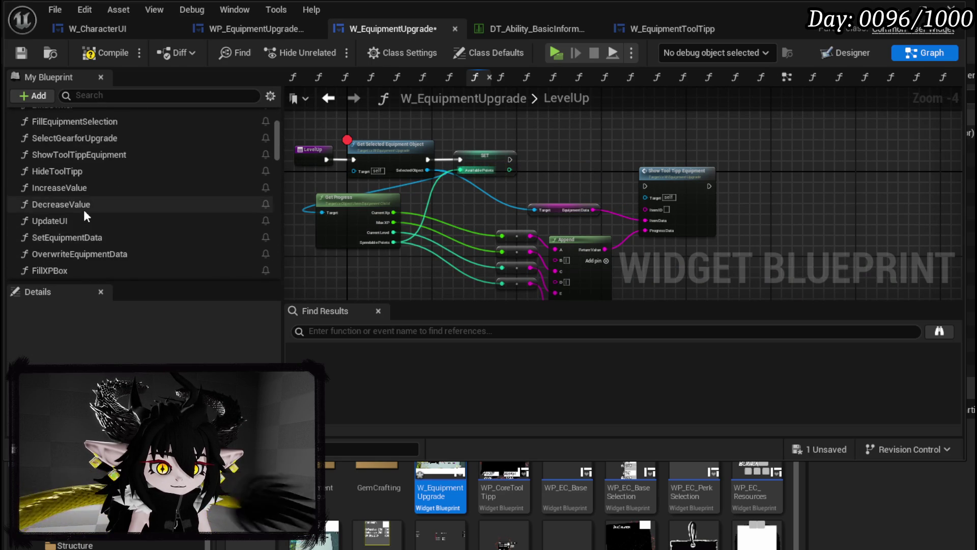
{"action": "mouse_move", "coordinate": [87, 173]}
{"action": "left_mouse_down"}
{"action": "mouse_move", "coordinate": [529, 147]}
{"action": "mouse_move", "coordinate": [545, 172]}
{"action": "mouse_move", "coordinate": [589, 163]}
{"action": "left_mouse_up"}
{"action": "scroll", "coordinate": [516, 159], "scroll_direction": "up", "scroll_amount": 3}
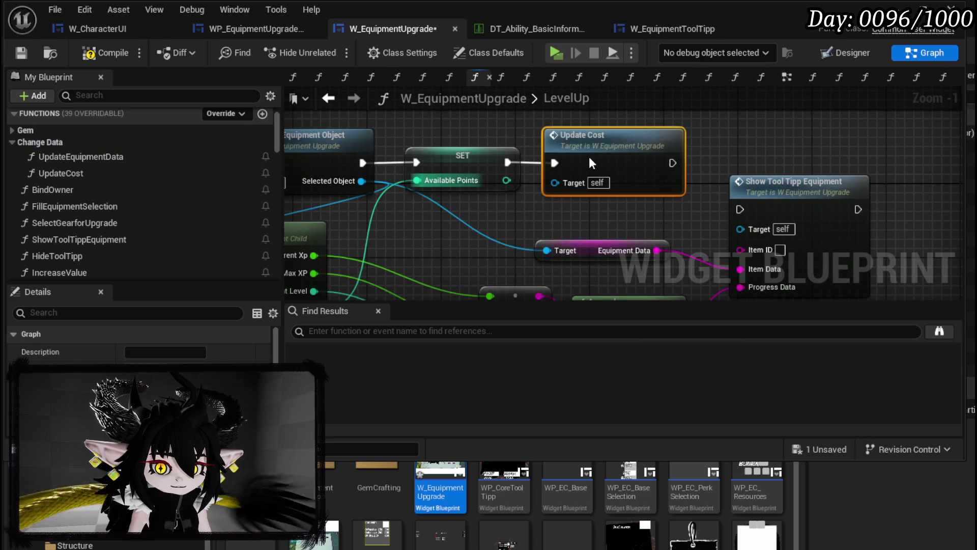
Move LevelUp into the Change Data category, then compile and save the blueprint.
{"action": "left_click", "coordinate": [20, 53]}
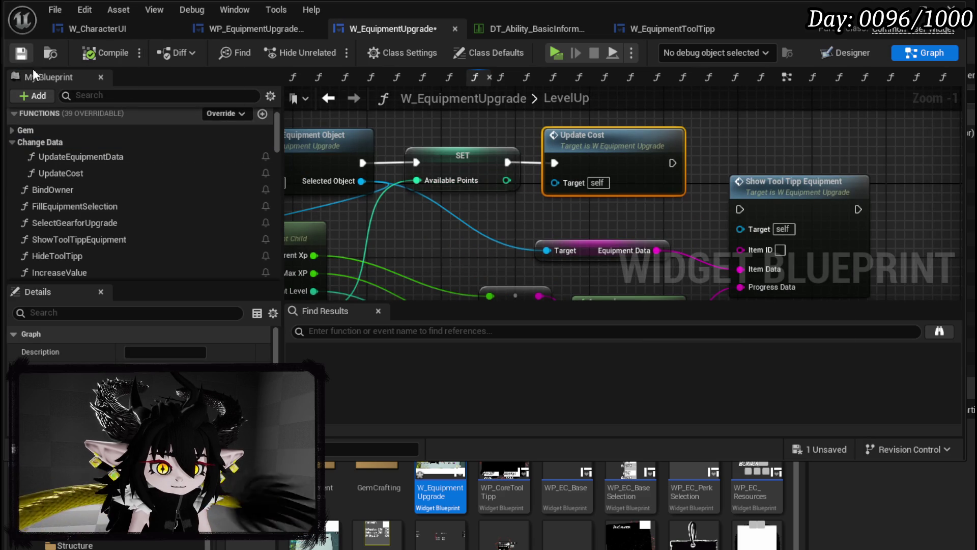
{"action": "scroll", "coordinate": [104, 236], "scroll_direction": "down", "scroll_amount": 3}
{"action": "scroll", "coordinate": [61, 241], "scroll_direction": "down", "scroll_amount": 1}
{"action": "mouse_move", "coordinate": [72, 240]}
{"action": "left_mouse_down"}
{"action": "mouse_move", "coordinate": [117, 215]}
{"action": "mouse_move", "coordinate": [110, 191]}
{"action": "mouse_move", "coordinate": [42, 185]}
{"action": "left_mouse_up"}
{"action": "left_click", "coordinate": [82, 53]}
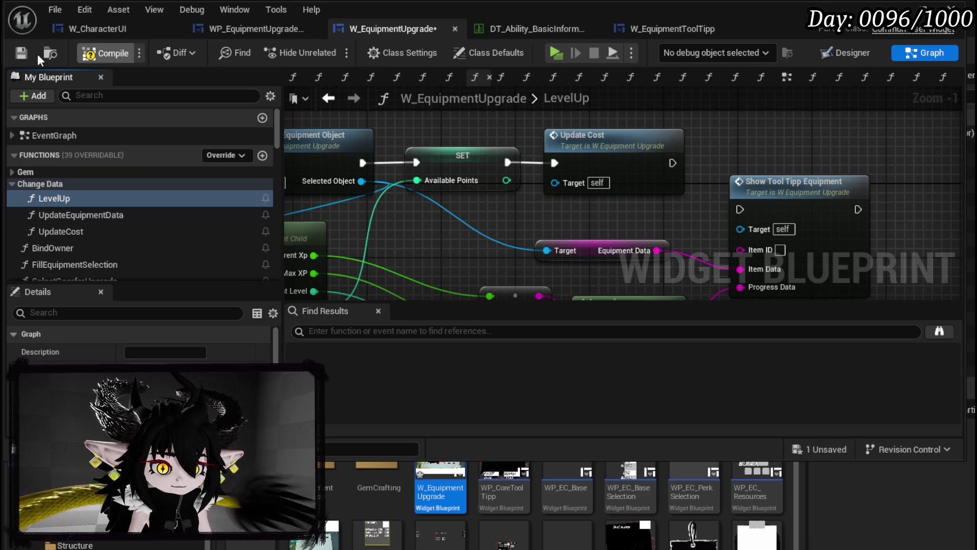
{"action": "left_click", "coordinate": [22, 53]}
Play-test, open the iron helmet's upgrade page and apply 99999 essence.
{"action": "key", "text": "alt+Tab"}
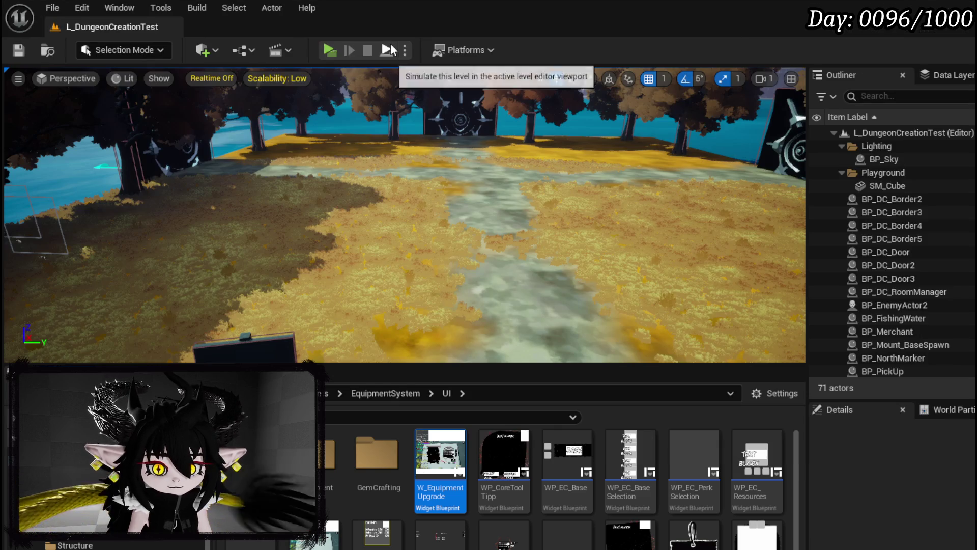
{"action": "key", "text": "alt+p"}
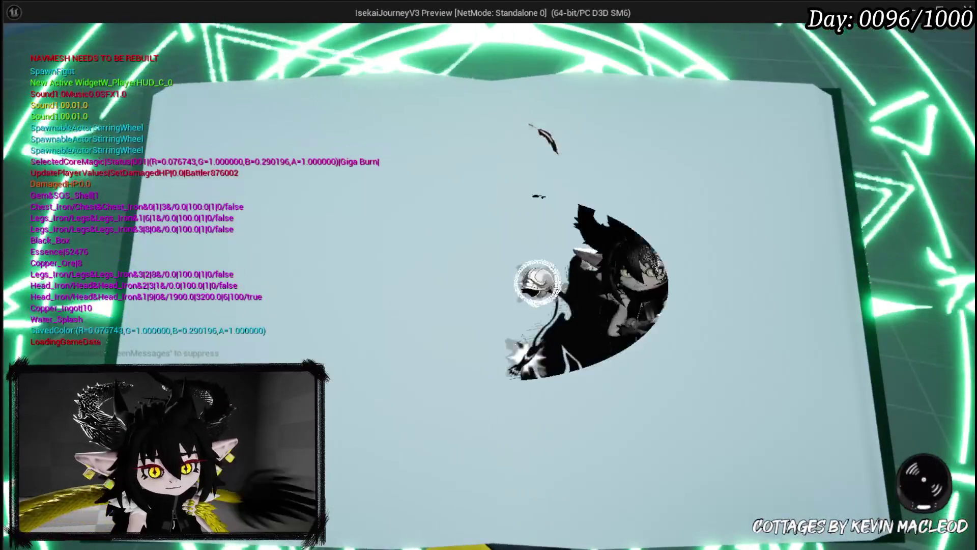
{"action": "key", "text": "i"}
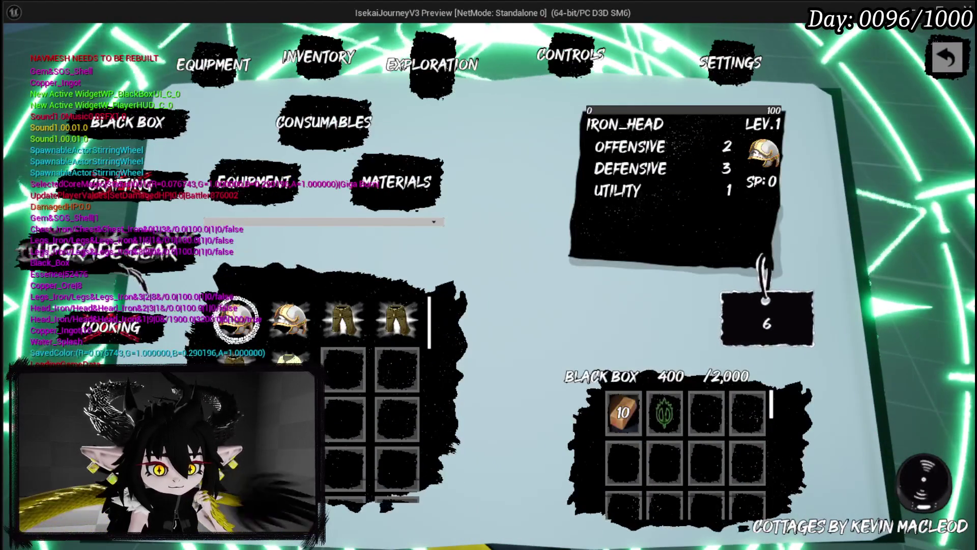
{"action": "left_click", "coordinate": [258, 181]}
{"action": "left_click", "coordinate": [285, 167]}
{"action": "left_click", "coordinate": [654, 168]}
{"action": "type", "text": "99999"}
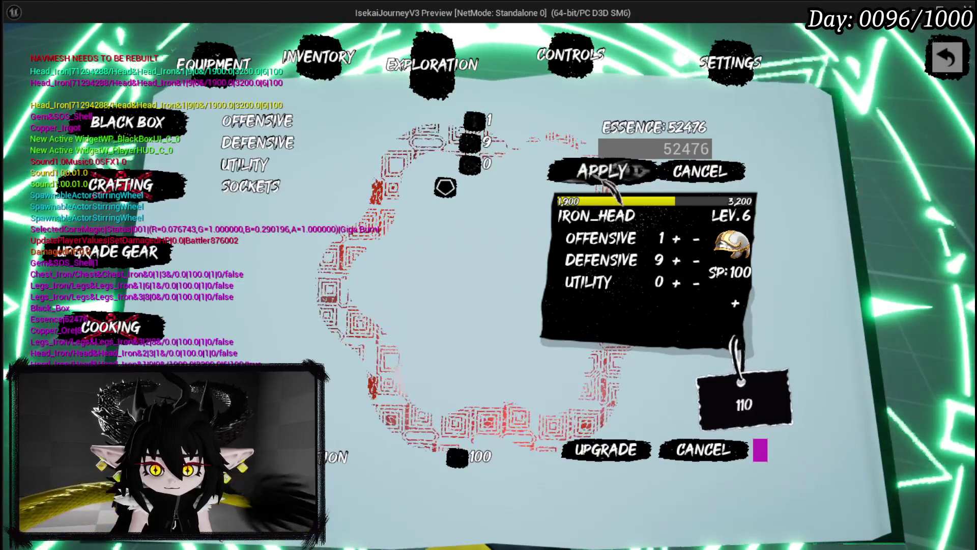
{"action": "left_click", "coordinate": [578, 172]}
Remove the Get Selected Equipment Object breakpoint and resume the game.
{"action": "right_click", "coordinate": [577, 172]}
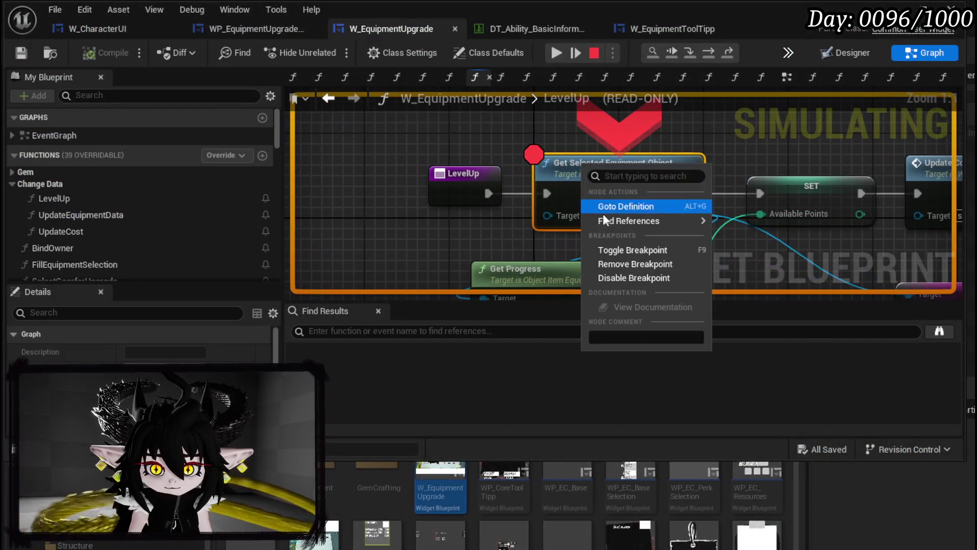
{"action": "left_click", "coordinate": [614, 263]}
{"action": "left_click", "coordinate": [555, 53]}
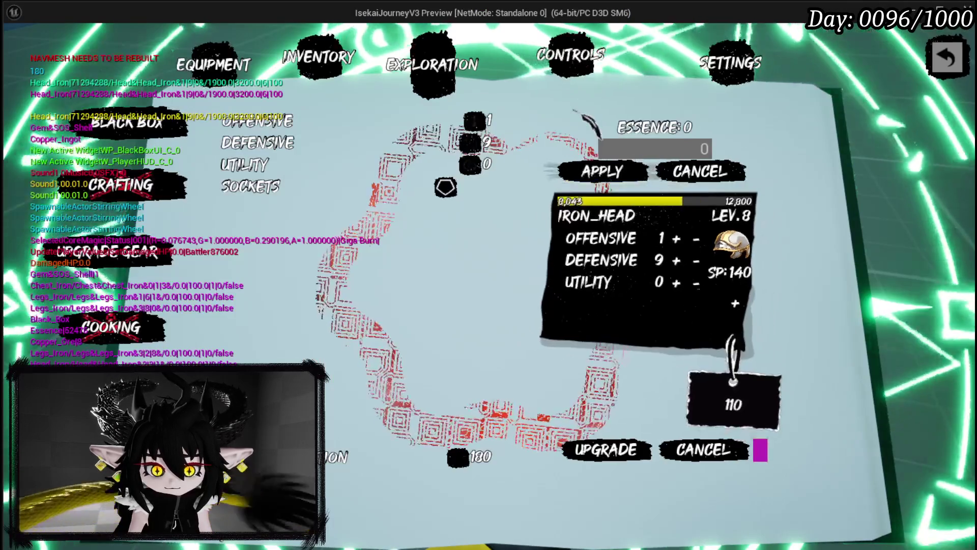
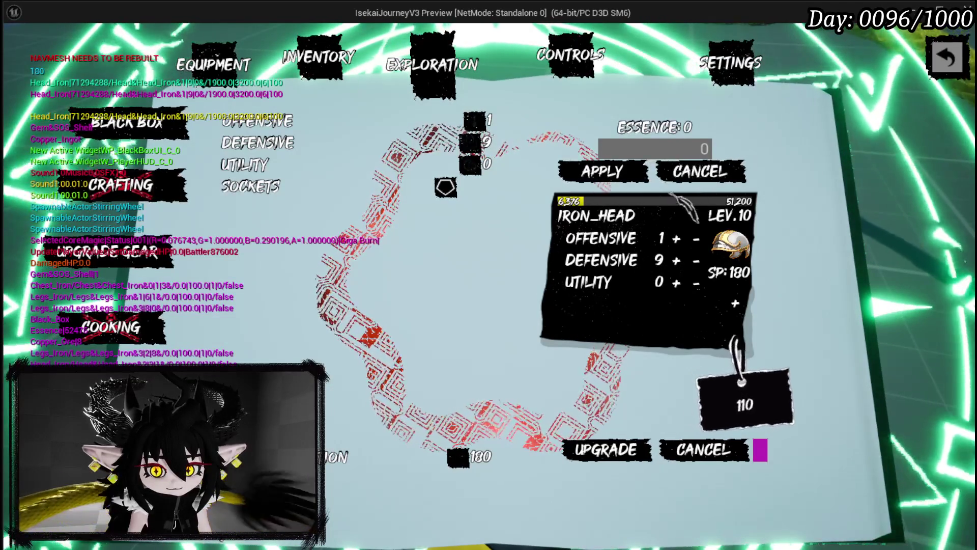
Apply the pending equipment upgrade in the play preview, then stop Play In Editor.
{"action": "left_click", "coordinate": [642, 172]}
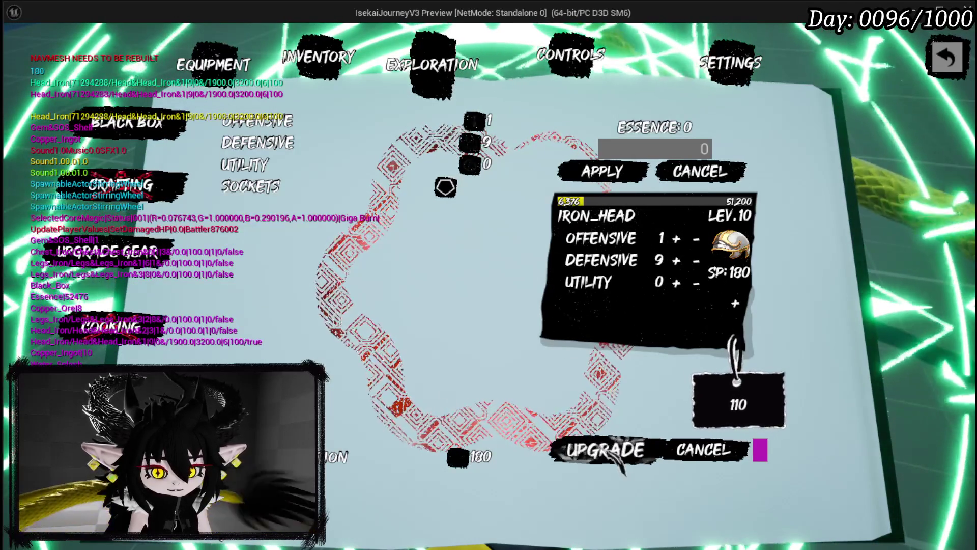
{"action": "key", "text": "Escape"}
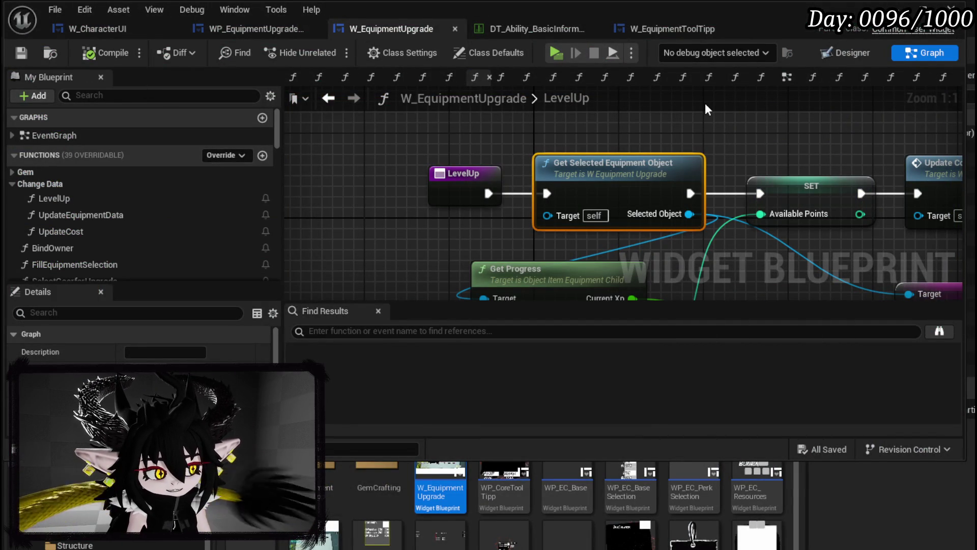
Save W_EquipmentUpgrade and switch from the LevelUp graph to the Designer layout.
{"action": "left_click", "coordinate": [20, 54]}
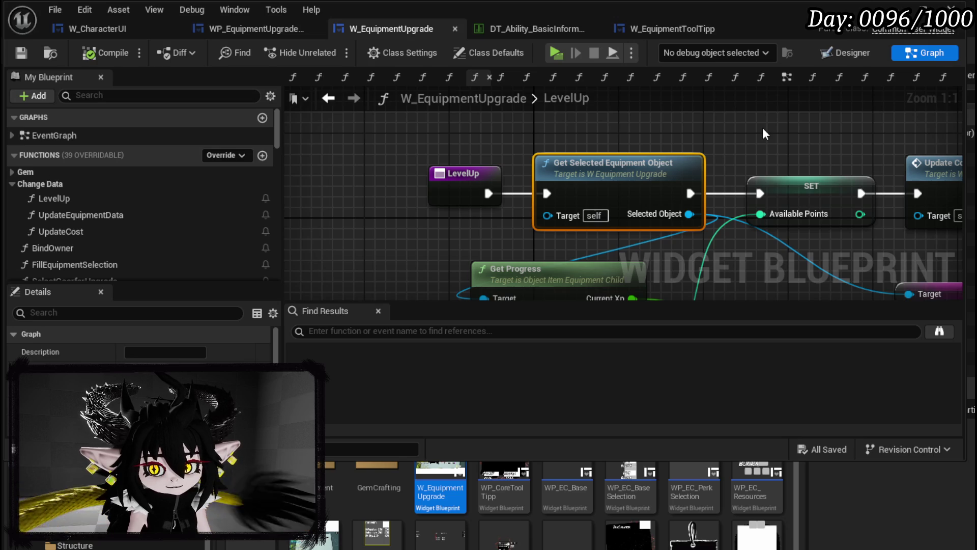
{"action": "scroll", "coordinate": [744, 118], "scroll_direction": "down", "scroll_amount": 2}
{"action": "mouse_move", "coordinate": [744, 121]}
{"action": "left_mouse_down"}
{"action": "mouse_move", "coordinate": [614, 121]}
{"action": "mouse_move", "coordinate": [666, 188]}
{"action": "left_mouse_up"}
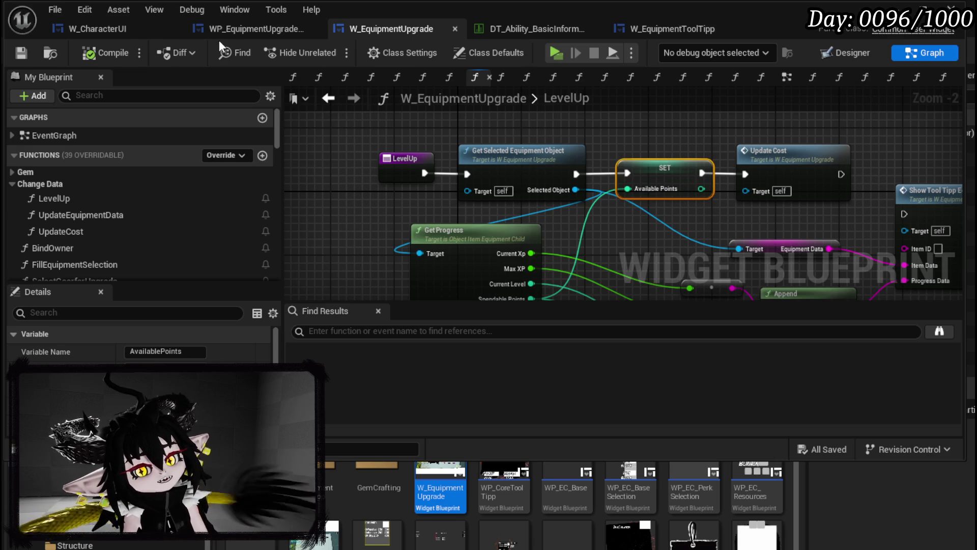
{"action": "left_click", "coordinate": [848, 53]}
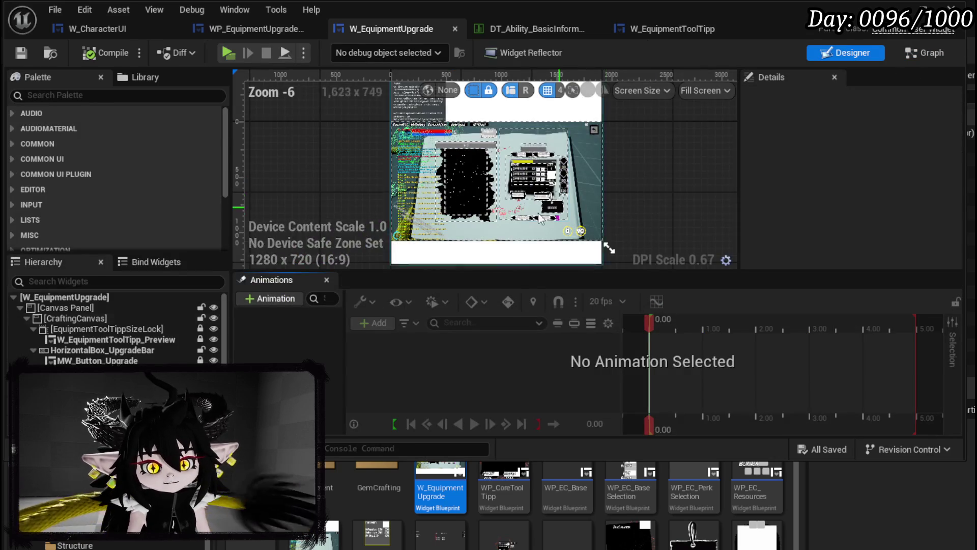
Move the purple Button_1 out of HorizontalBox_UpgradeBar onto the canvas.
{"action": "scroll", "coordinate": [522, 233], "scroll_direction": "up", "scroll_amount": 4}
{"action": "left_click", "coordinate": [616, 221]}
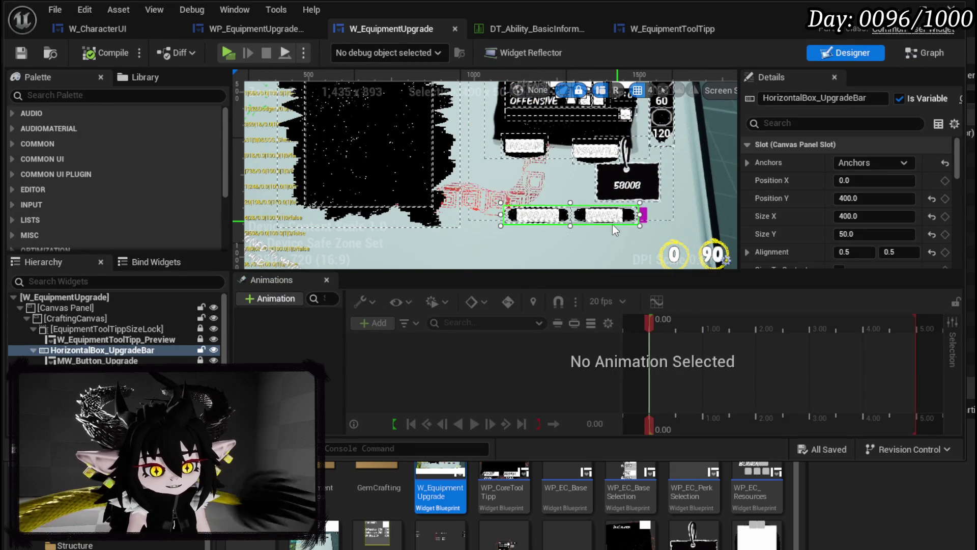
{"action": "left_click", "coordinate": [101, 360], "text": "ctrl"}
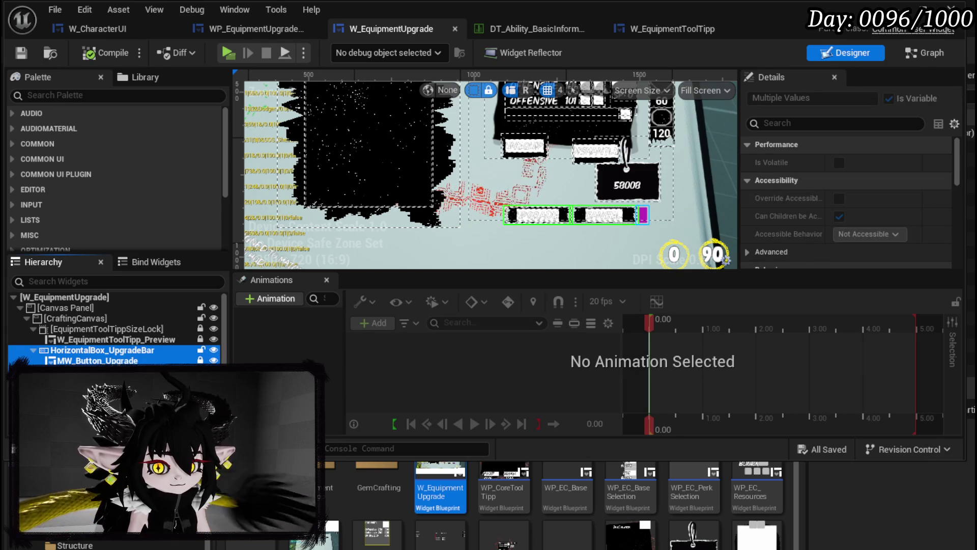
{"action": "left_click", "coordinate": [643, 215]}
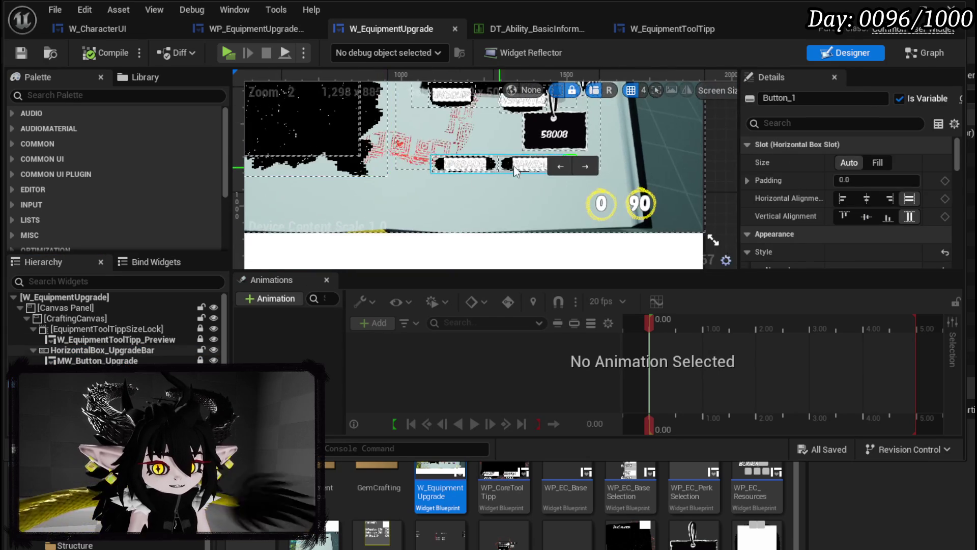
{"action": "scroll", "coordinate": [496, 169], "scroll_direction": "up", "scroll_amount": 3}
{"action": "left_click_drag", "start_coordinate": [571, 160], "coordinate": [568, 194]}
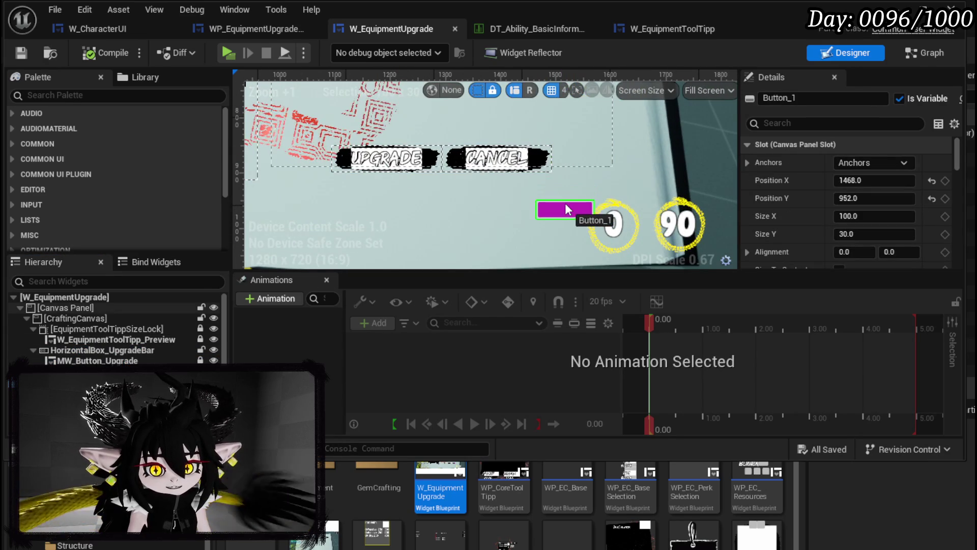
Delete HorizontalBox_UpgradeBar together with MW_Button_Upgrade, removing the UPGRADE and CANCEL buttons.
{"action": "left_click", "coordinate": [97, 350]}
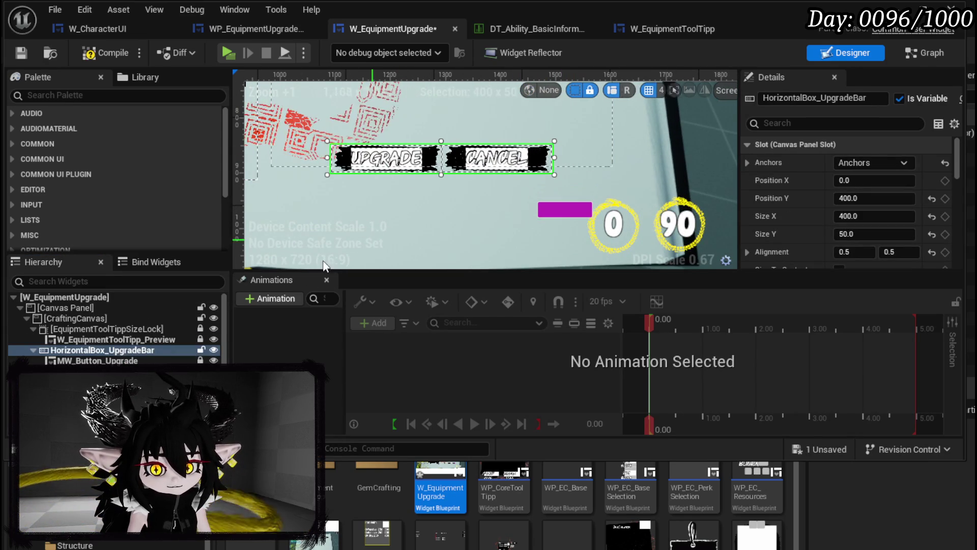
{"action": "left_click", "coordinate": [97, 360], "text": "ctrl"}
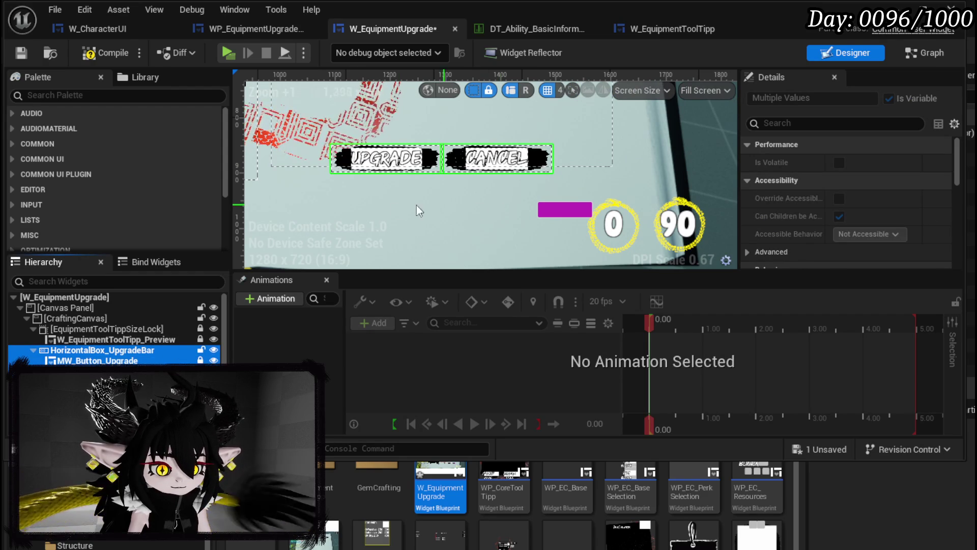
{"action": "left_click_drag", "start_coordinate": [330, 206], "coordinate": [405, 224]}
{"action": "left_click", "coordinate": [76, 351]}
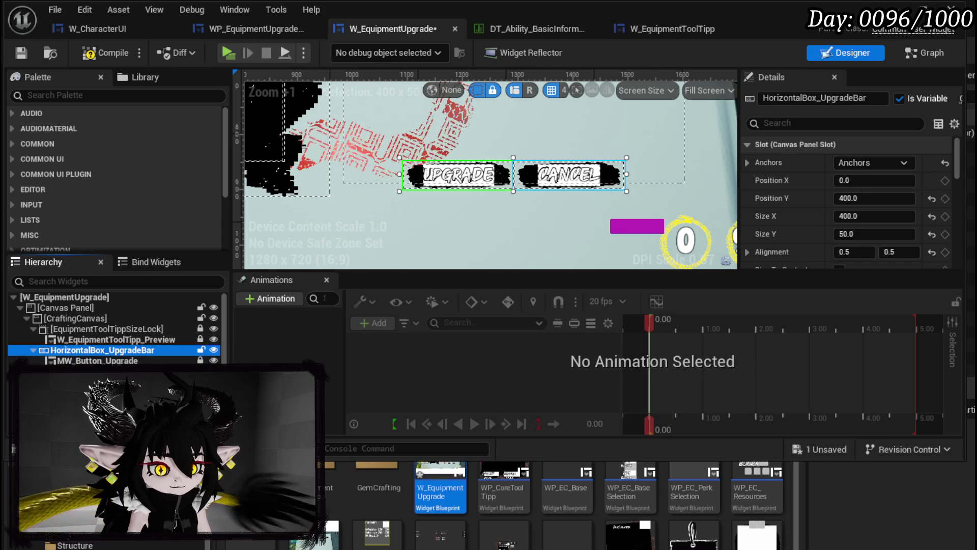
{"action": "left_click", "coordinate": [81, 360], "text": "ctrl"}
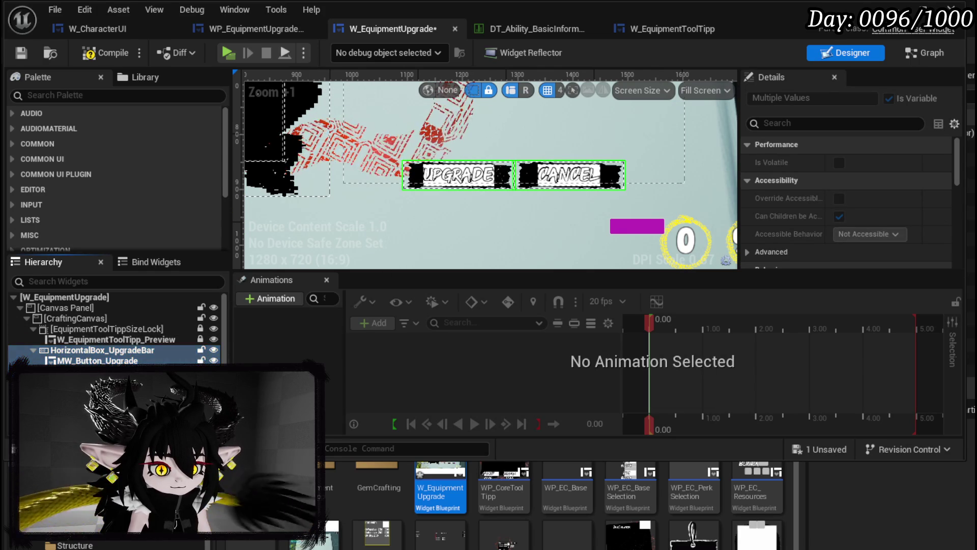
{"action": "key", "text": "Delete"}
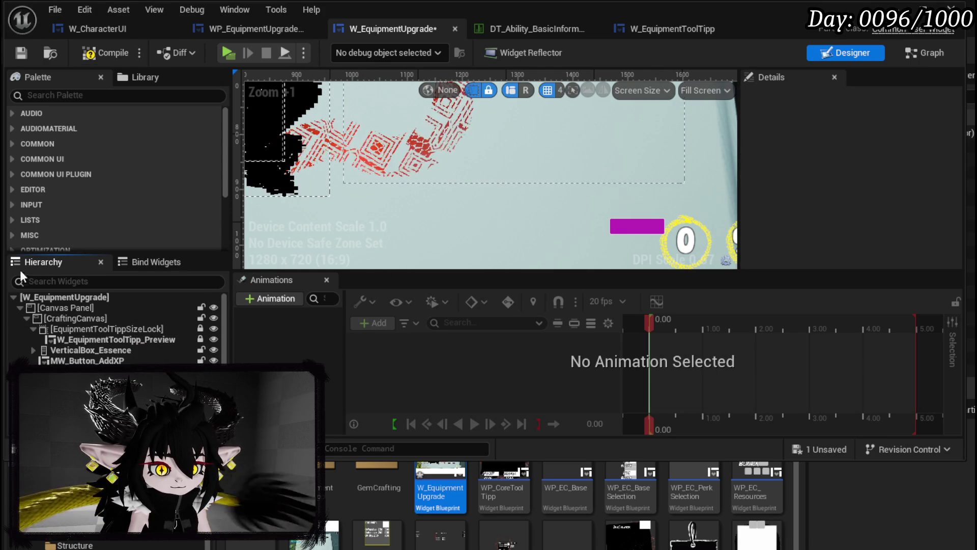
{"action": "left_click", "coordinate": [45, 283]}
Search the Palette for 'Confirm' and drag an MW Confirmation Box into the canvas panel.
{"action": "left_click", "coordinate": [46, 95]}
{"action": "type", "text": "Confirm"}
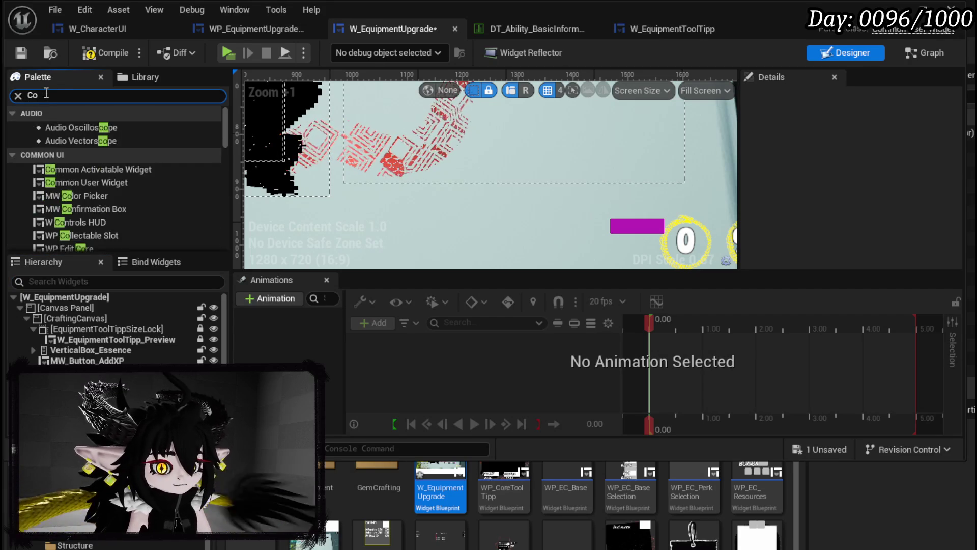
{"action": "mouse_move", "coordinate": [98, 127]}
{"action": "left_mouse_down"}
{"action": "mouse_move", "coordinate": [117, 138]}
{"action": "mouse_move", "coordinate": [63, 308]}
{"action": "mouse_move", "coordinate": [68, 320]}
{"action": "mouse_move", "coordinate": [66, 307]}
{"action": "left_mouse_up"}
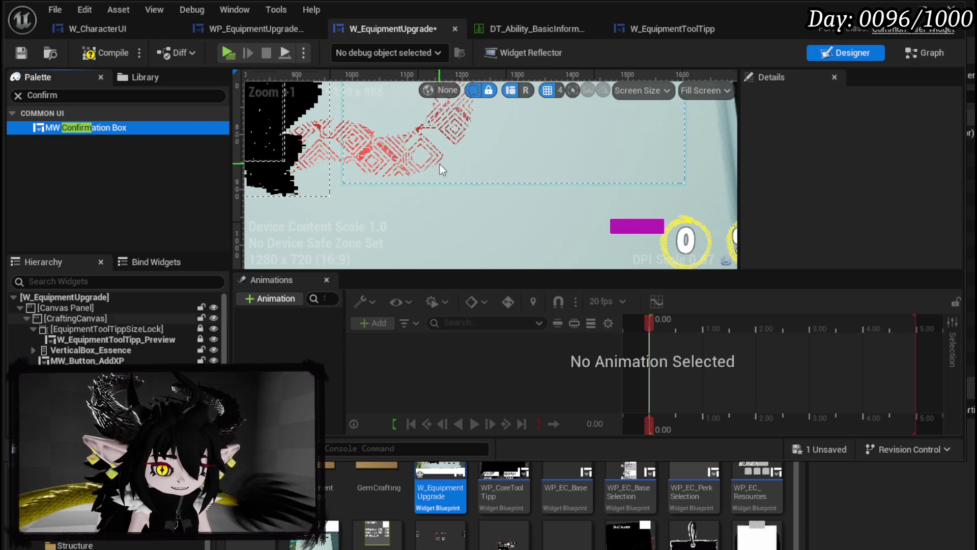
{"action": "scroll", "coordinate": [427, 170], "scroll_direction": "down", "scroll_amount": 5}
Drop the MW Confirmation Box onto the designer canvas and begin setting its anchors.
{"action": "right_click", "coordinate": [382, 228]}
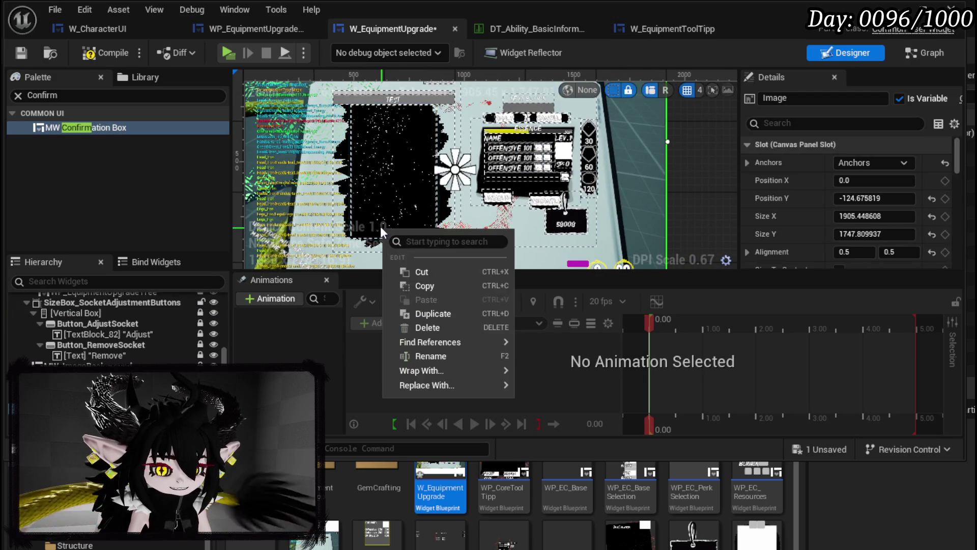
{"action": "right_click", "coordinate": [362, 227]}
{"action": "scroll", "coordinate": [310, 220], "scroll_direction": "down", "scroll_amount": 3}
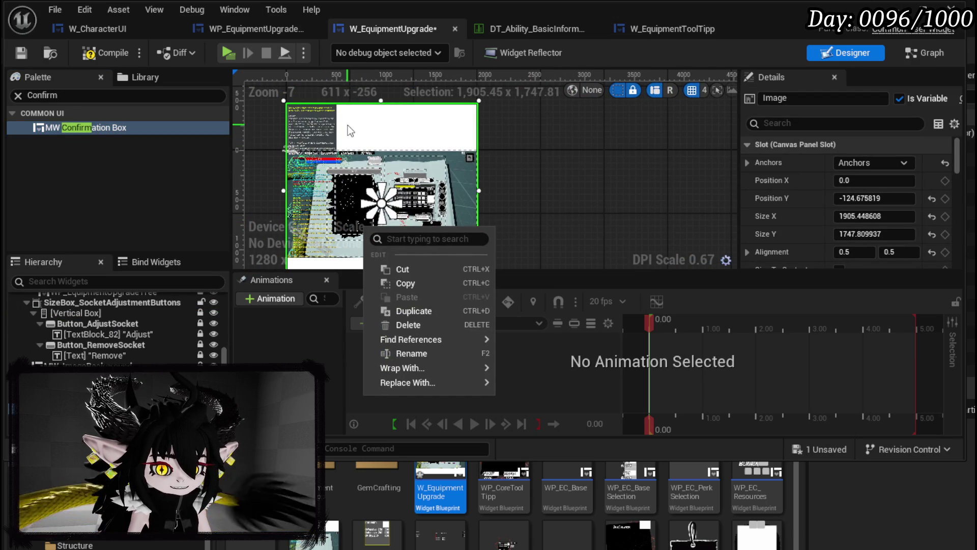
{"action": "left_click", "coordinate": [322, 145]}
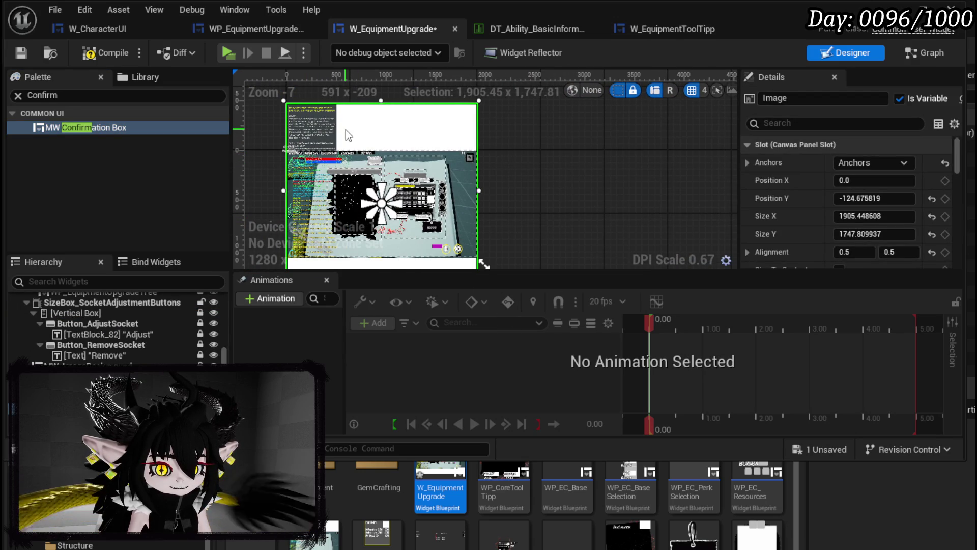
{"action": "scroll", "coordinate": [311, 128], "scroll_direction": "up", "scroll_amount": 5}
{"action": "scroll", "coordinate": [352, 198], "scroll_direction": "up", "scroll_amount": 2}
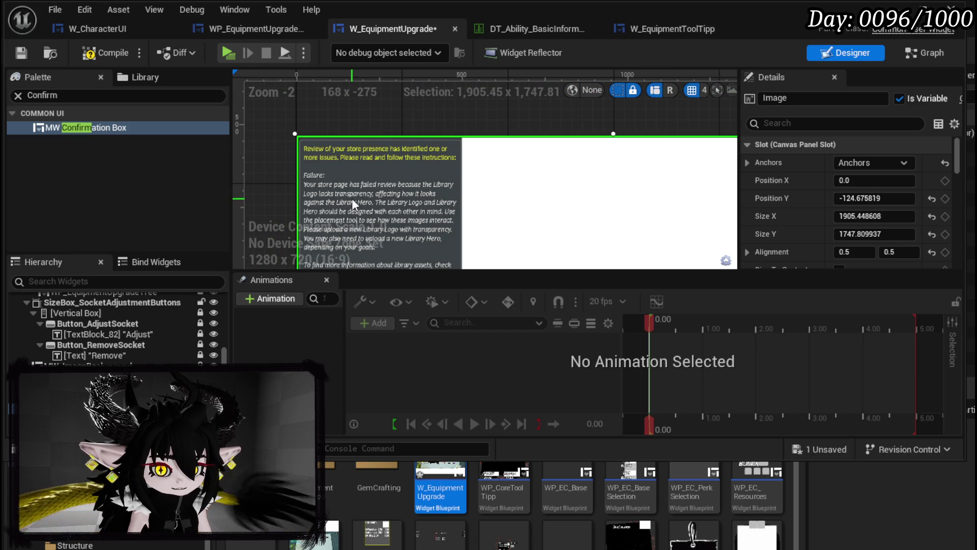
{"action": "scroll", "coordinate": [352, 197], "scroll_direction": "down", "scroll_amount": 1}
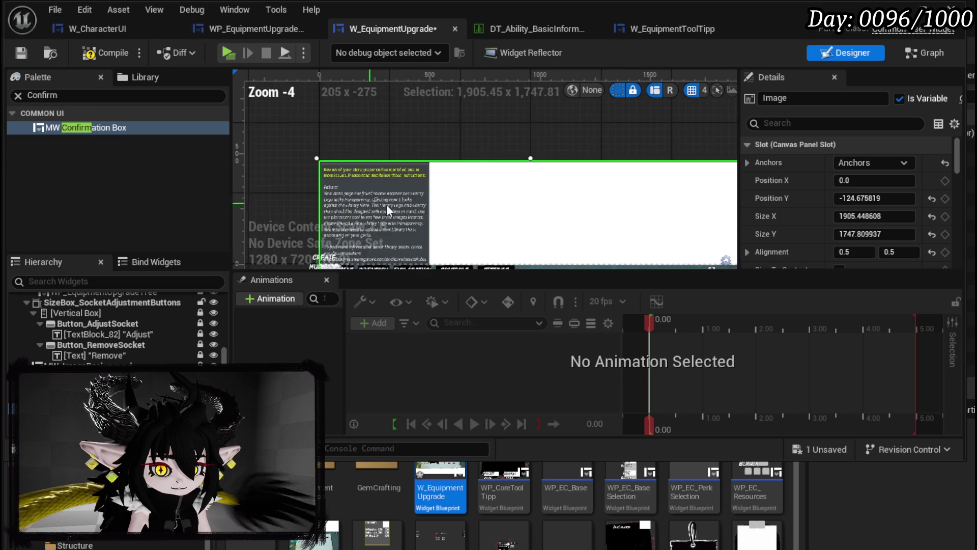
{"action": "scroll", "coordinate": [403, 176], "scroll_direction": "down", "scroll_amount": 4}
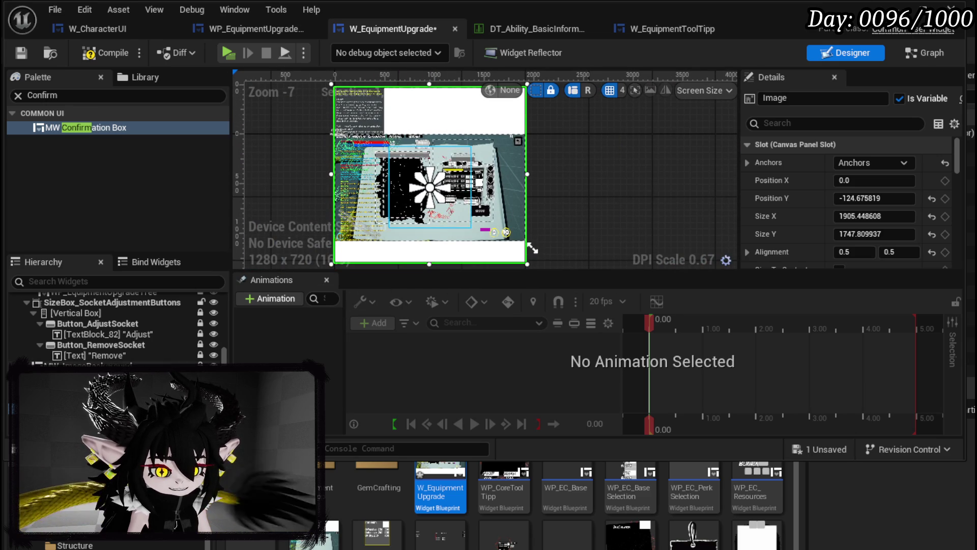
{"action": "left_click_drag", "start_coordinate": [85, 127], "coordinate": [118, 376]}
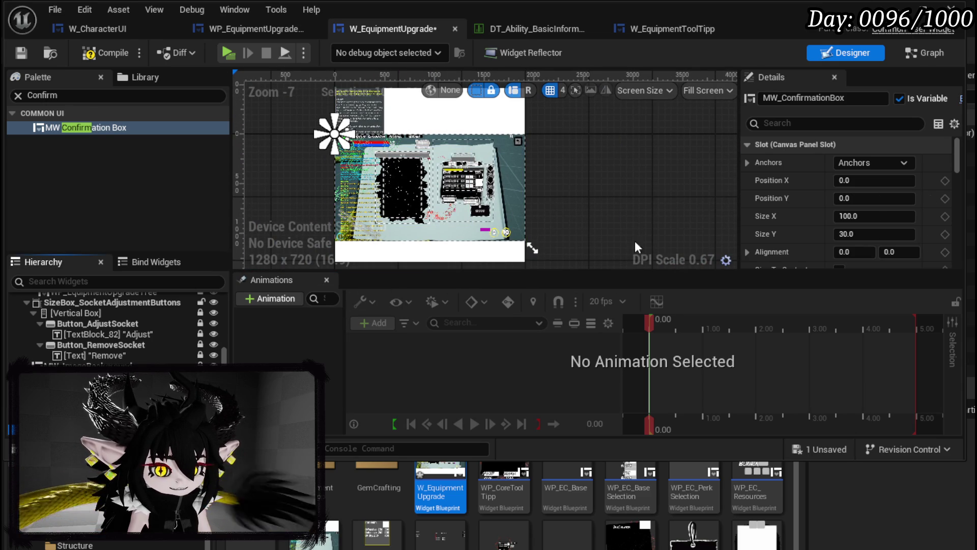
{"action": "left_click", "coordinate": [871, 162]}
Anchor the confirmation box to the canvas centre and compile the widget.
{"action": "left_click", "coordinate": [898, 229], "text": "ctrl+shift"}
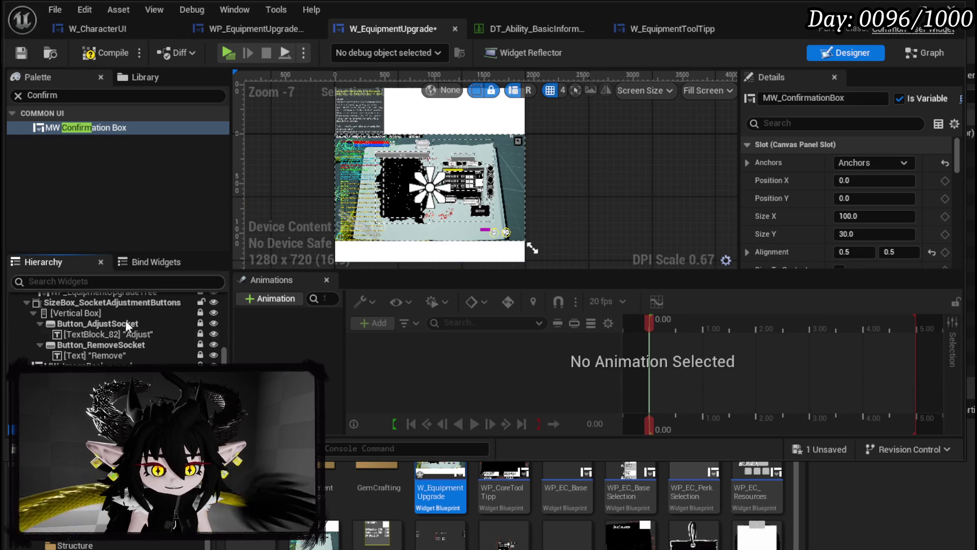
{"action": "left_click", "coordinate": [101, 52]}
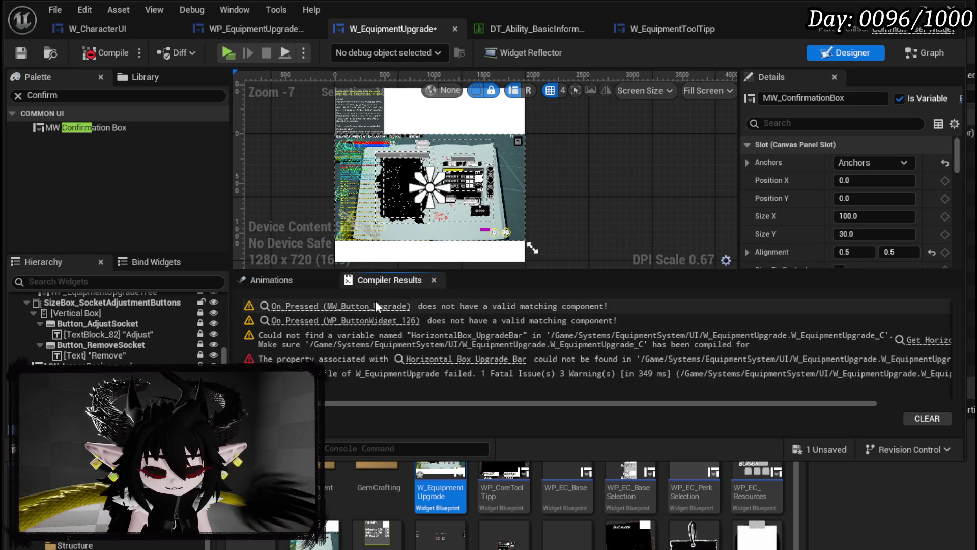
{"action": "scroll", "coordinate": [407, 217], "scroll_direction": "up", "scroll_amount": 4}
{"action": "scroll", "coordinate": [459, 158], "scroll_direction": "up", "scroll_amount": 3}
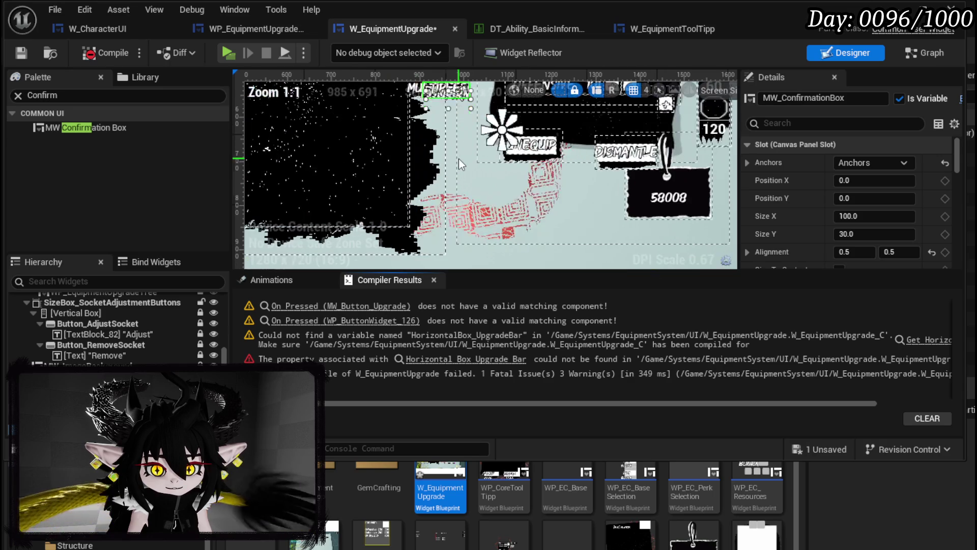
Set the confirmation box size to 800 by 800 and recentre it on the canvas.
{"action": "left_click", "coordinate": [871, 216]}
{"action": "type", "text": "800"}
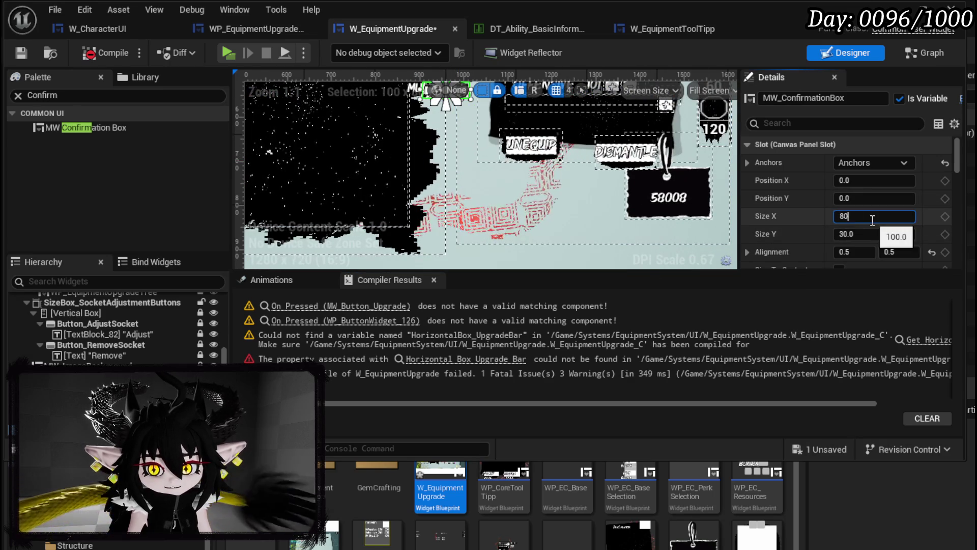
{"action": "key", "text": "Return"}
{"action": "left_click", "coordinate": [873, 234]}
{"action": "type", "text": "800"}
{"action": "key", "text": "Return"}
{"action": "scroll", "coordinate": [514, 184], "scroll_direction": "down", "scroll_amount": 6}
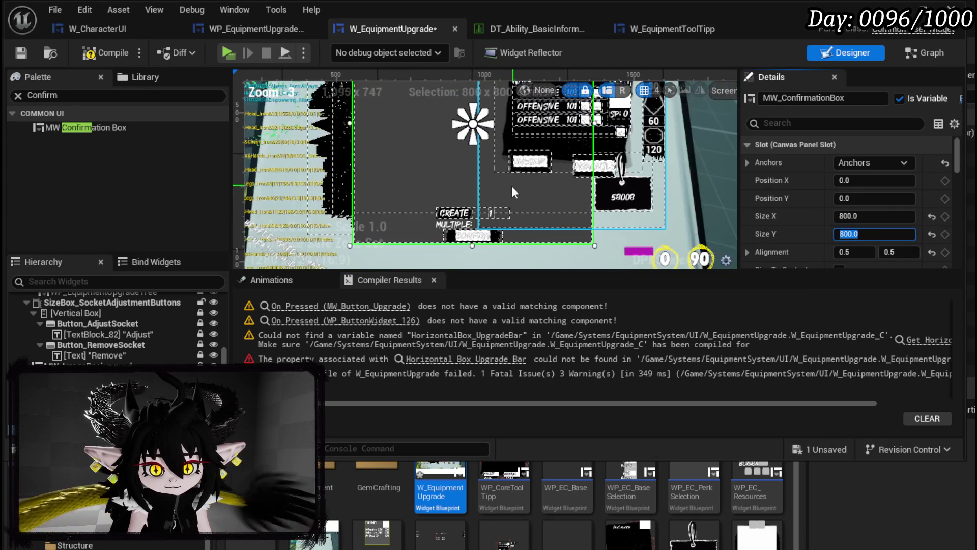
{"action": "left_click_drag", "start_coordinate": [503, 193], "coordinate": [481, 193]}
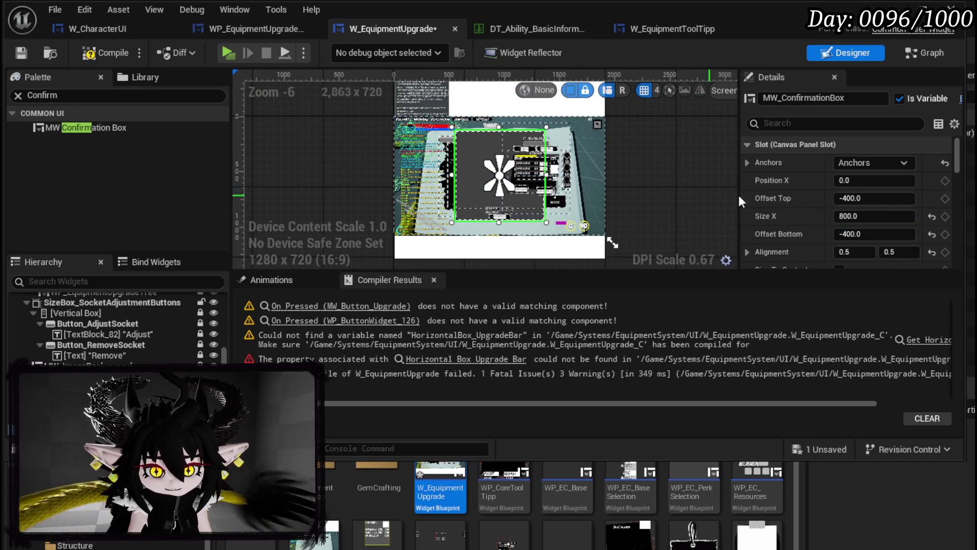
{"action": "left_click", "coordinate": [857, 163]}
{"action": "left_click", "coordinate": [902, 243]}
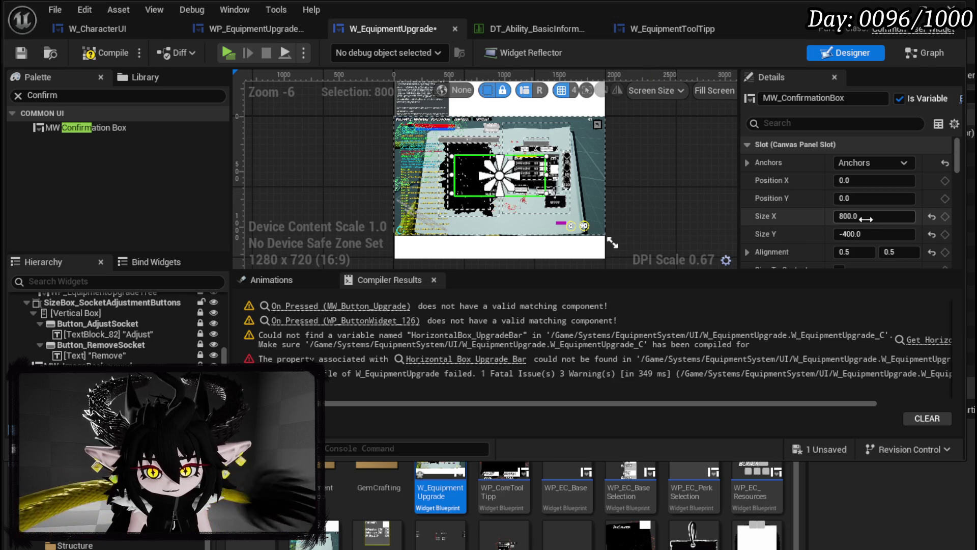
Change the confirmation box height to 400, then compile and save the widget.
{"action": "left_click", "coordinate": [899, 235]}
{"action": "type", "text": "400"}
{"action": "key", "text": "Return"}
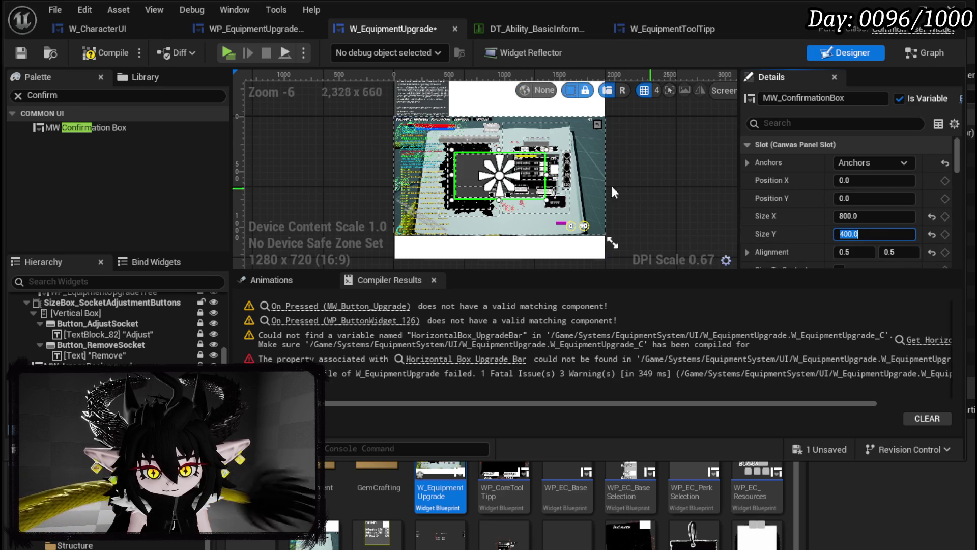
{"action": "scroll", "coordinate": [568, 185], "scroll_direction": "up", "scroll_amount": 3}
{"action": "scroll", "coordinate": [568, 184], "scroll_direction": "down", "scroll_amount": 2}
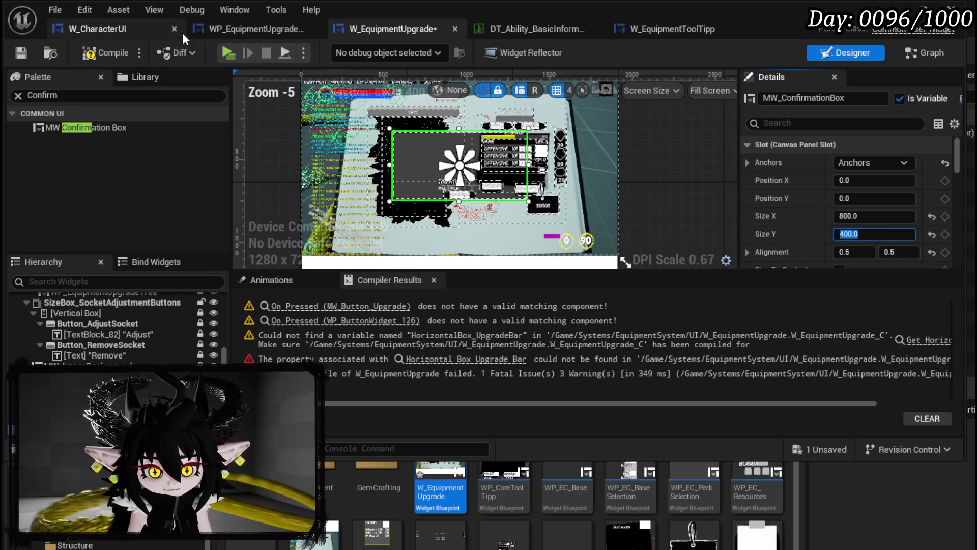
{"action": "left_click", "coordinate": [100, 53]}
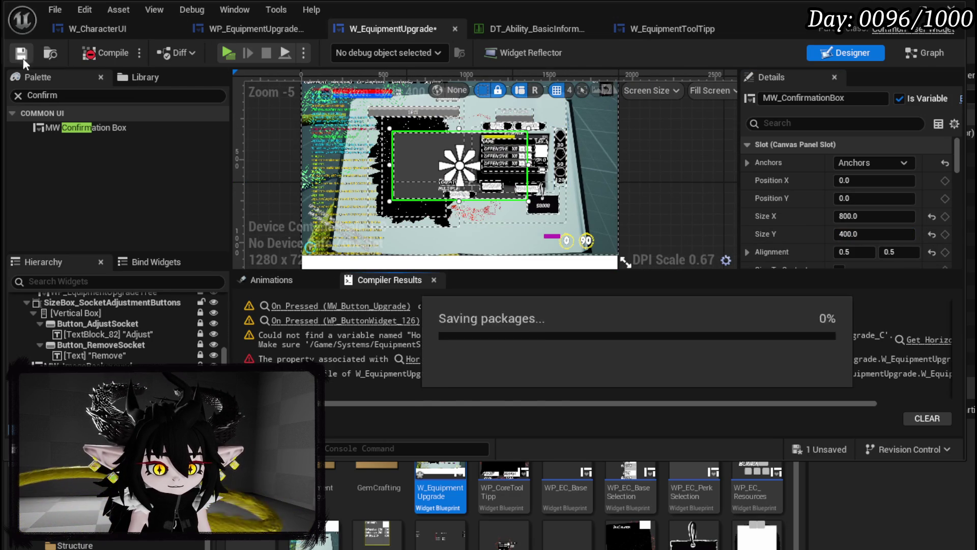
{"action": "left_click", "coordinate": [368, 308]}
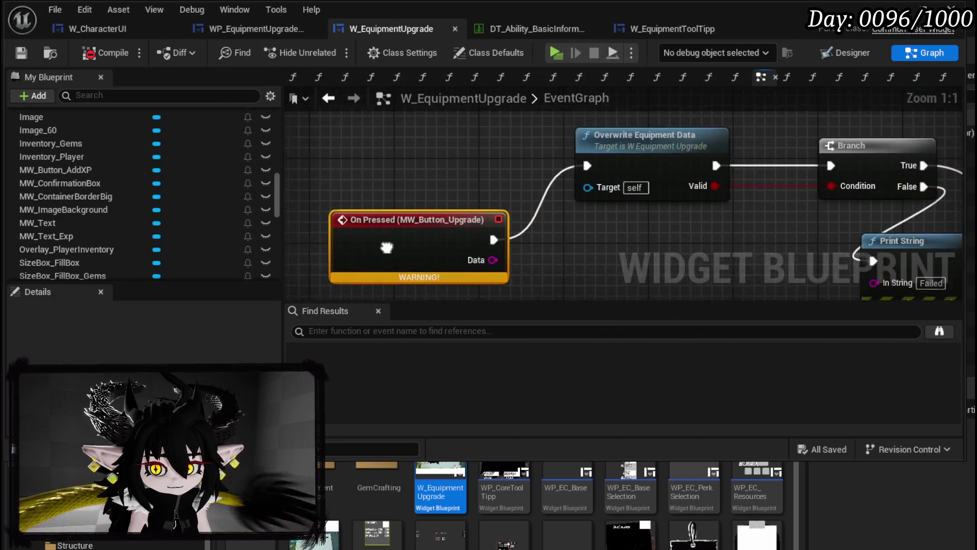
Rearrange the event graph and box-select the upgrade logic nodes.
{"action": "left_click_drag", "start_coordinate": [431, 245], "coordinate": [410, 196]}
{"action": "mouse_move", "coordinate": [542, 252]}
{"action": "left_mouse_down"}
{"action": "mouse_move", "coordinate": [399, 215]}
{"action": "mouse_move", "coordinate": [387, 250]}
{"action": "mouse_move", "coordinate": [503, 255]}
{"action": "mouse_move", "coordinate": [582, 133]}
{"action": "left_mouse_up"}
{"action": "scroll", "coordinate": [433, 227], "scroll_direction": "down", "scroll_amount": 1}
{"action": "left_click_drag", "start_coordinate": [586, 185], "coordinate": [326, 81]}
{"action": "left_click", "coordinate": [572, 224]}
{"action": "scroll", "coordinate": [572, 224], "scroll_direction": "down", "scroll_amount": 1}
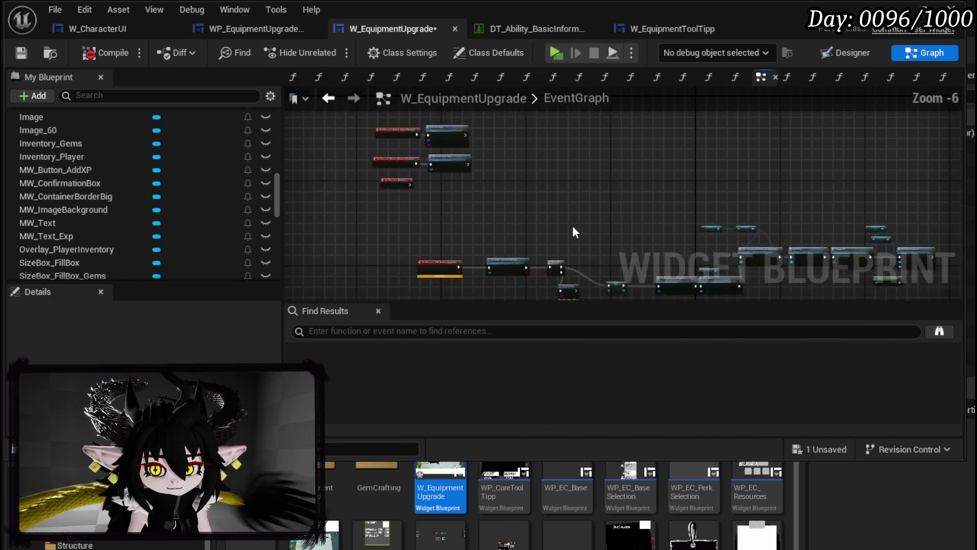
{"action": "scroll", "coordinate": [573, 227], "scroll_direction": "down", "scroll_amount": 1}
{"action": "left_click_drag", "start_coordinate": [413, 149], "coordinate": [875, 242]}
{"action": "scroll", "coordinate": [618, 245], "scroll_direction": "up", "scroll_amount": 3}
Collapse the selection into a BuildNewEquipment function, delete the On Pressed (MW_Button_Upgrade) event, and compile.
{"action": "right_click", "coordinate": [550, 202]}
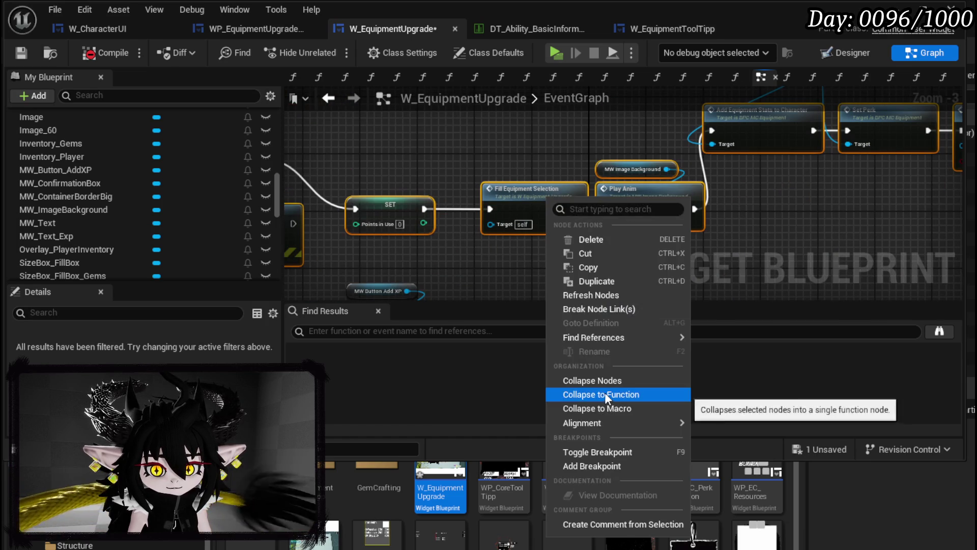
{"action": "left_click", "coordinate": [606, 395]}
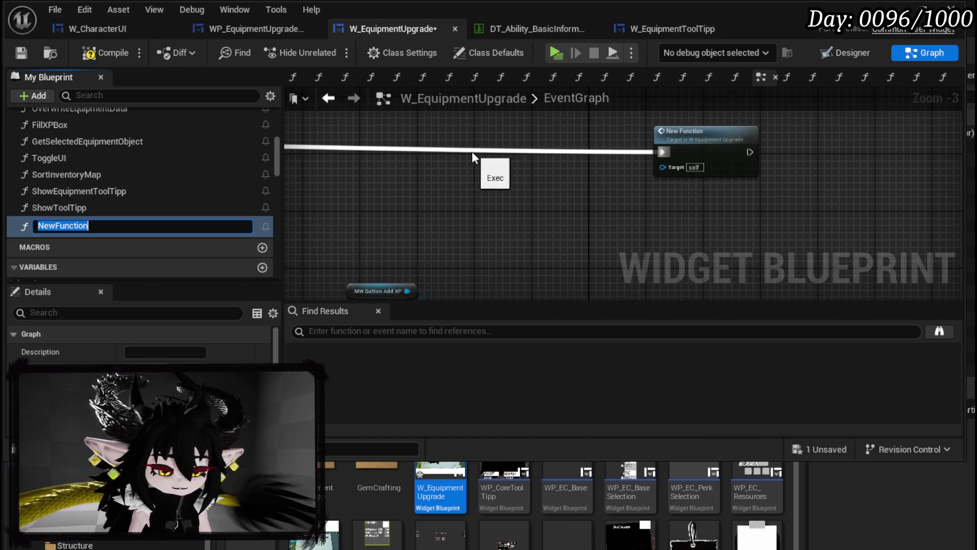
{"action": "type", "text": "BuildNewEquip"}
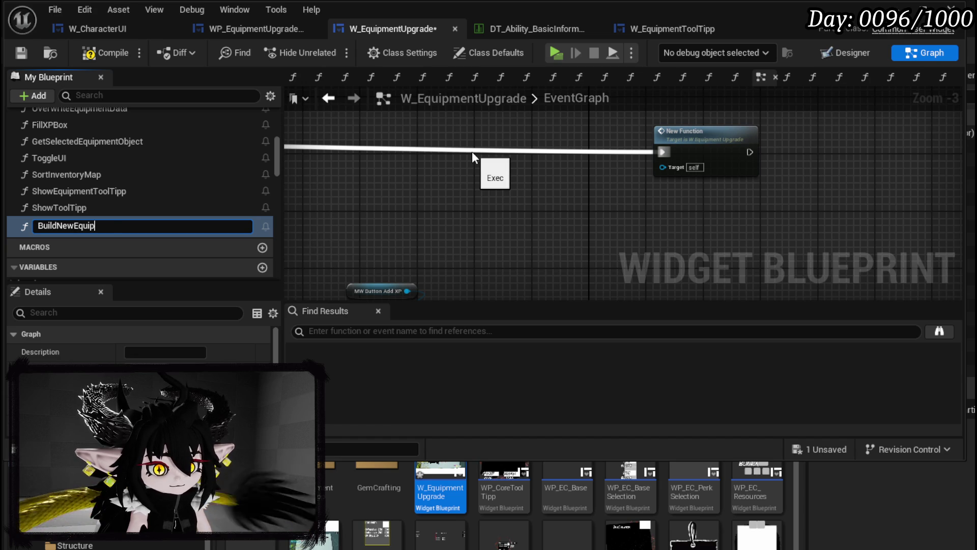
{"action": "type", "text": "ment"}
{"action": "key", "text": "Return"}
{"action": "scroll", "coordinate": [472, 151], "scroll_direction": "down", "scroll_amount": 3}
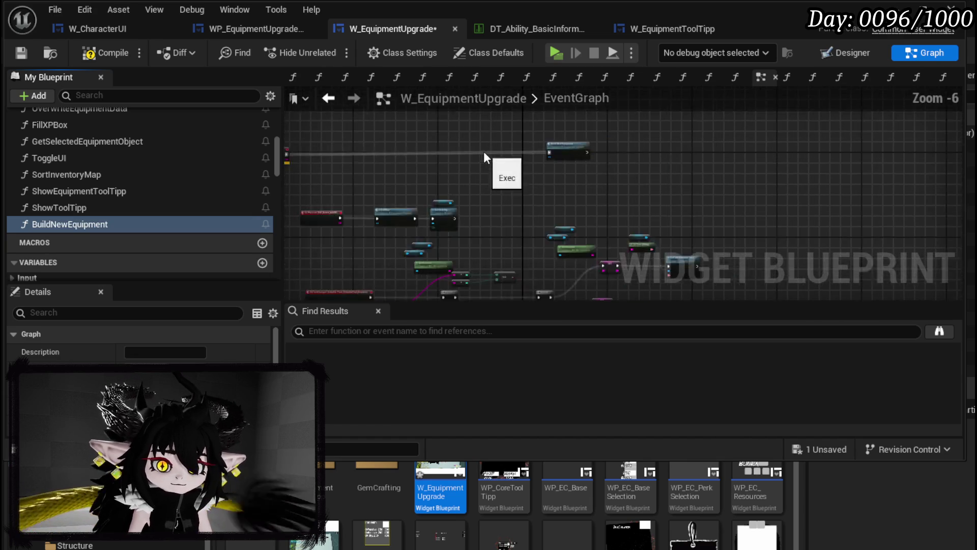
{"action": "mouse_move", "coordinate": [747, 191]}
{"action": "left_mouse_down"}
{"action": "mouse_move", "coordinate": [474, 178]}
{"action": "mouse_move", "coordinate": [534, 175]}
{"action": "left_mouse_up"}
{"action": "scroll", "coordinate": [443, 227], "scroll_direction": "up", "scroll_amount": 3}
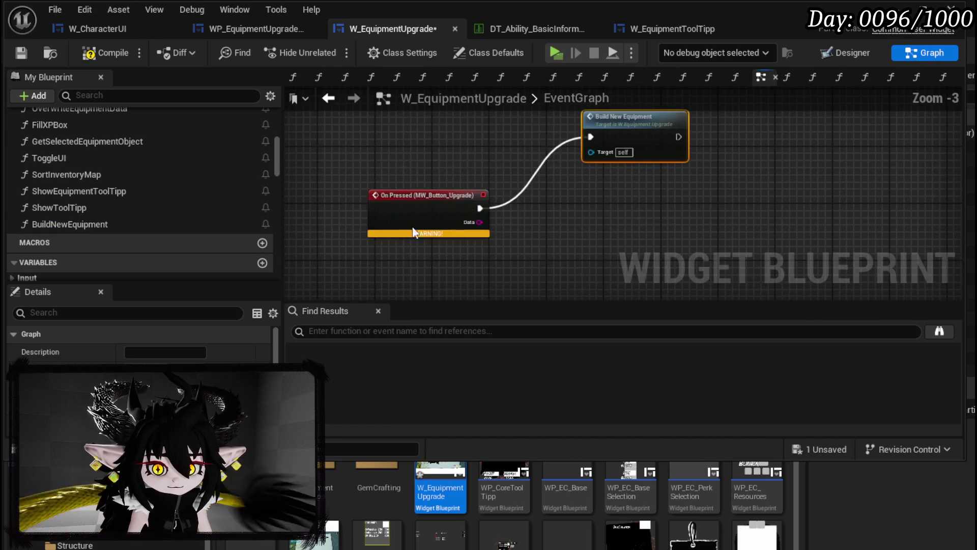
{"action": "key", "text": "Delete"}
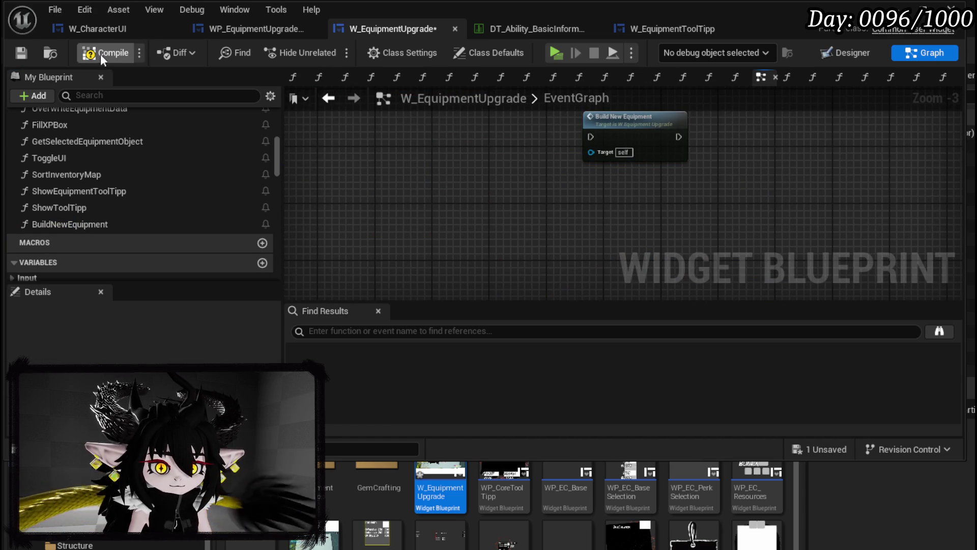
{"action": "key", "text": "F7"}
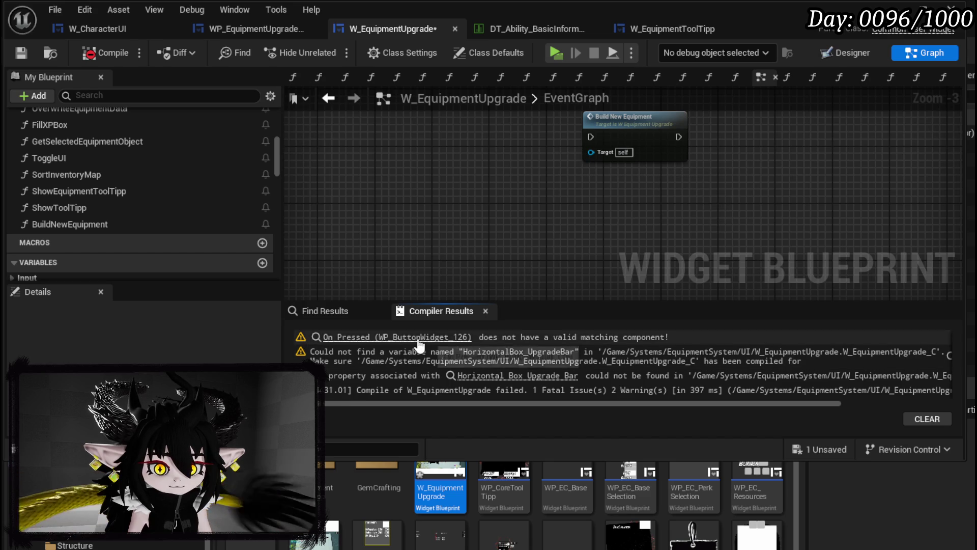
Delete the On Pressed (WP_ButtonWidget_126) handler with its Print String and Toggle UI nodes, then recompile.
{"action": "left_click", "coordinate": [418, 338]}
{"action": "mouse_move", "coordinate": [555, 284]}
{"action": "left_mouse_down"}
{"action": "mouse_move", "coordinate": [546, 241]}
{"action": "mouse_move", "coordinate": [330, 237]}
{"action": "left_mouse_up"}
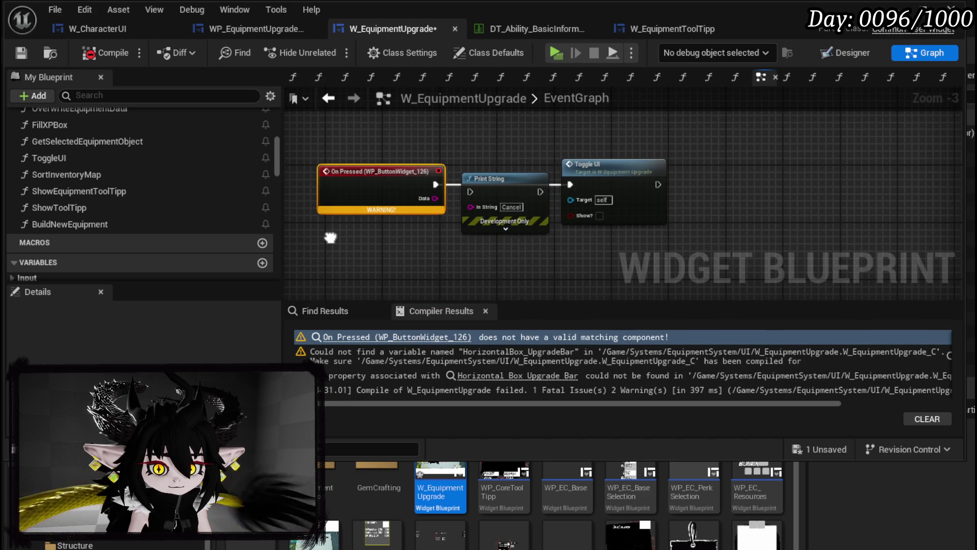
{"action": "left_click_drag", "start_coordinate": [322, 241], "coordinate": [710, 123]}
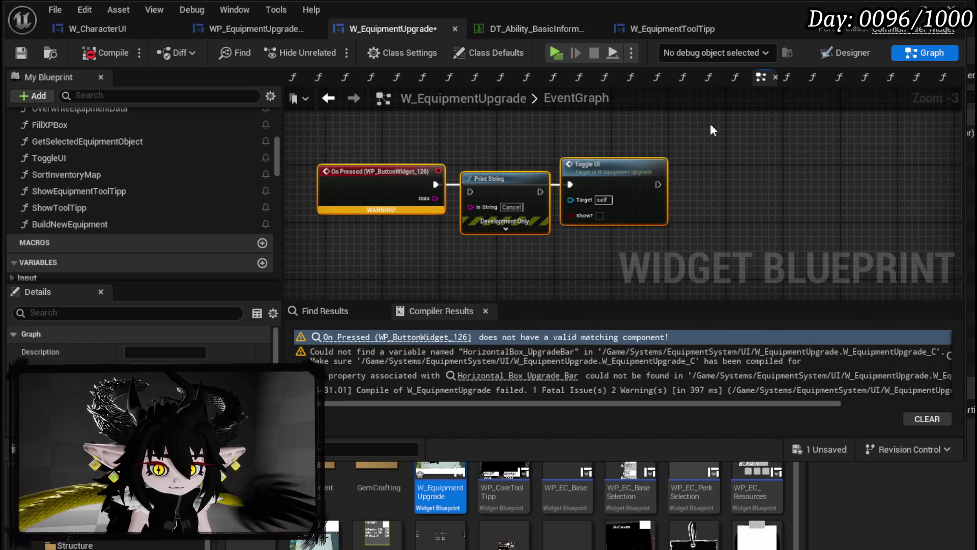
{"action": "key", "text": "Delete"}
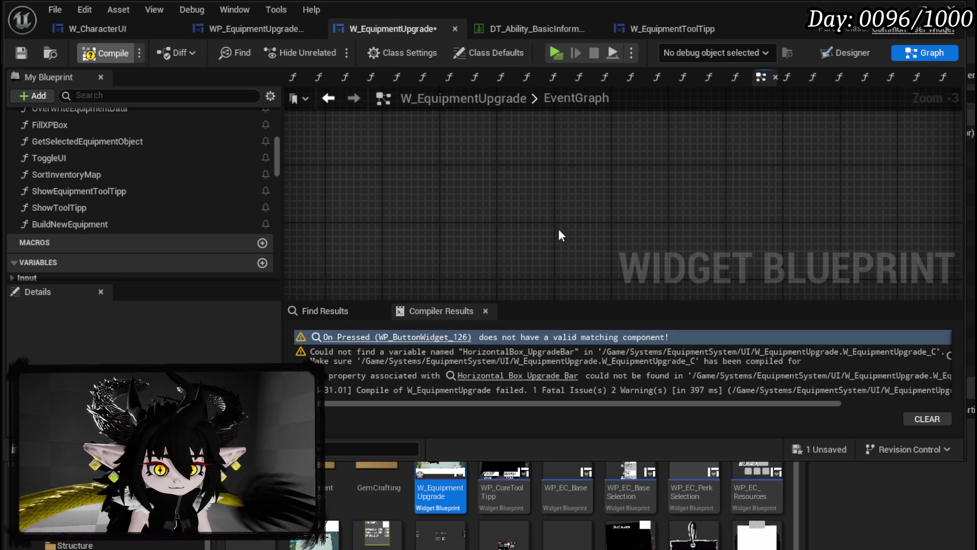
{"action": "key", "text": "F7"}
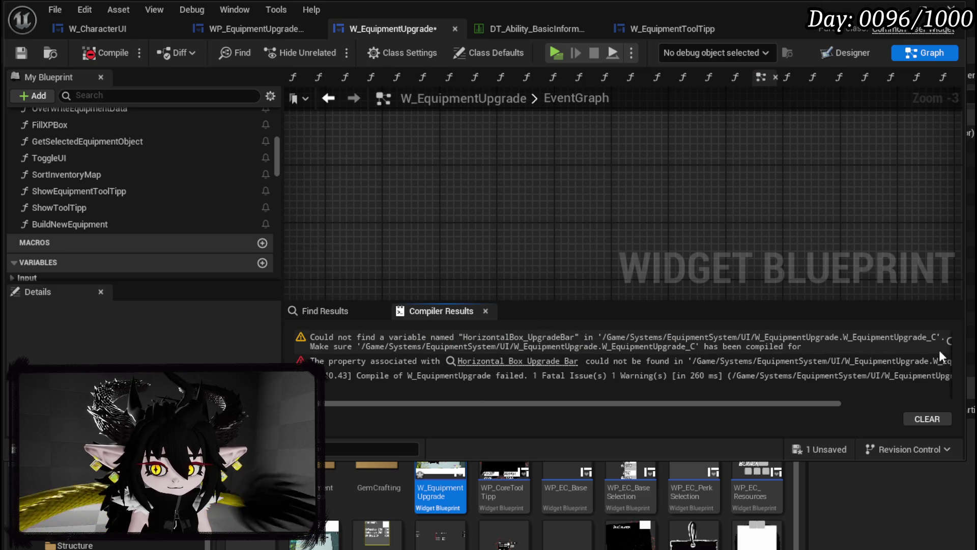
Remove the Horizontal Box Upgrade Bar reference from ToggleUI, then compile and save.
{"action": "left_click_drag", "start_coordinate": [564, 404], "coordinate": [799, 403]}
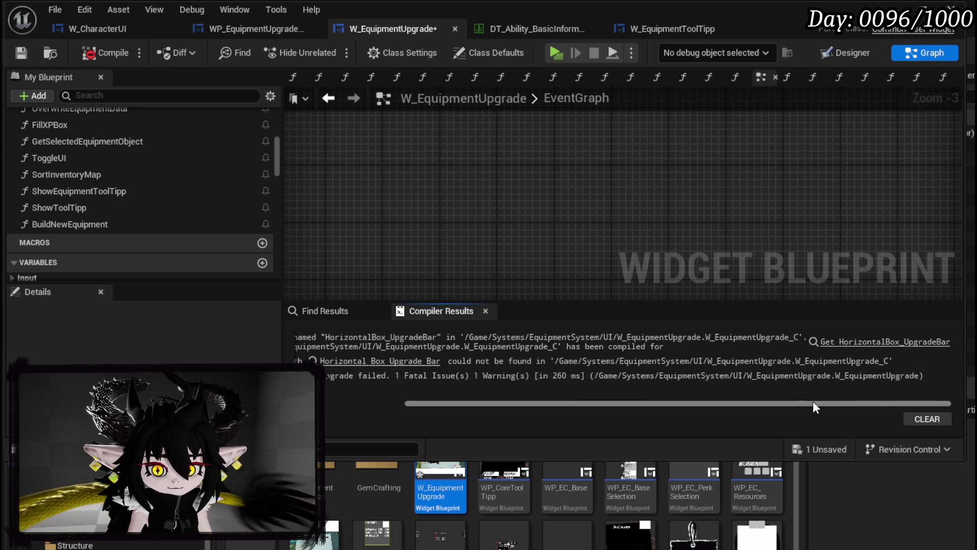
{"action": "left_click", "coordinate": [830, 342]}
{"action": "left_click_drag", "start_coordinate": [630, 198], "coordinate": [386, 121]}
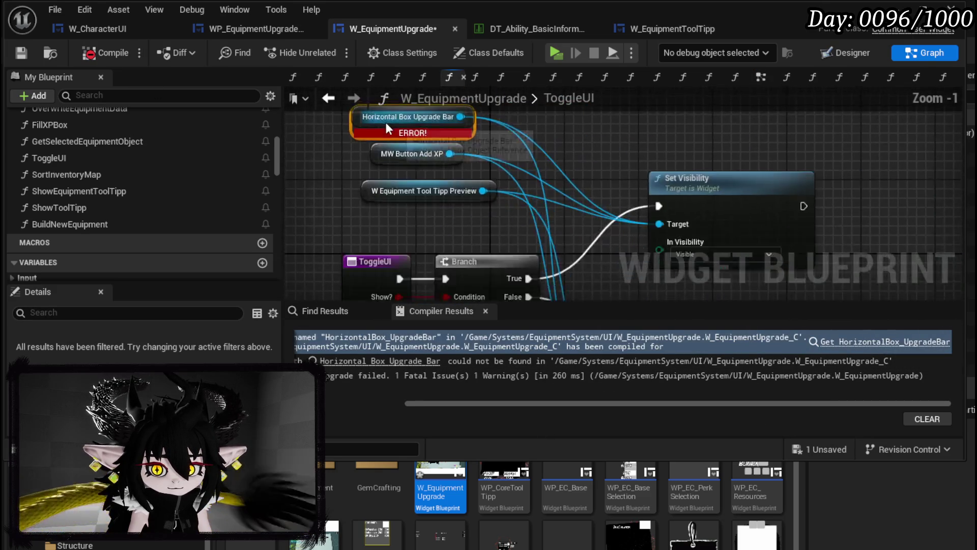
{"action": "scroll", "coordinate": [408, 154], "scroll_direction": "down", "scroll_amount": 2}
{"action": "mouse_move", "coordinate": [429, 184]}
{"action": "left_mouse_down"}
{"action": "mouse_move", "coordinate": [817, 190]}
{"action": "mouse_move", "coordinate": [512, 231]}
{"action": "mouse_move", "coordinate": [301, 154]}
{"action": "left_mouse_up"}
{"action": "key", "text": "Delete"}
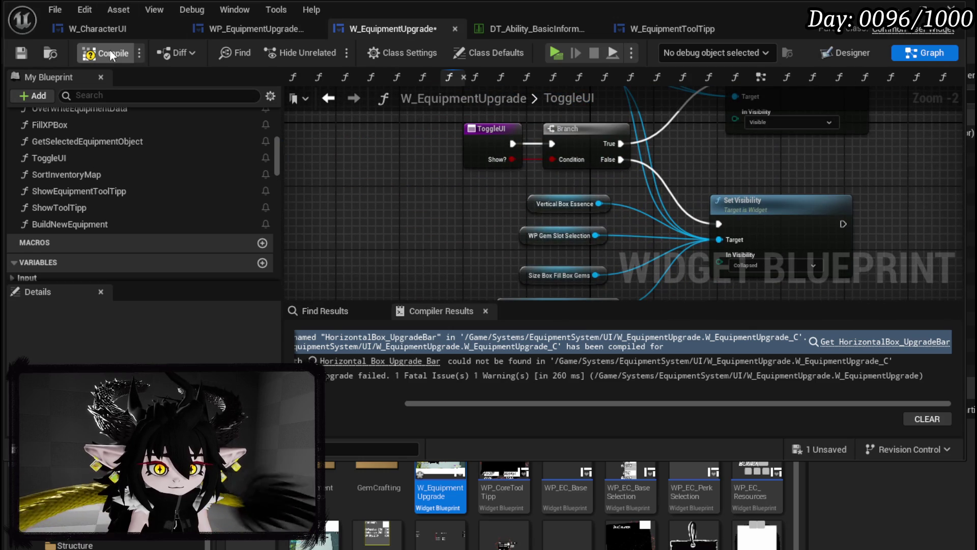
{"action": "left_click", "coordinate": [27, 52]}
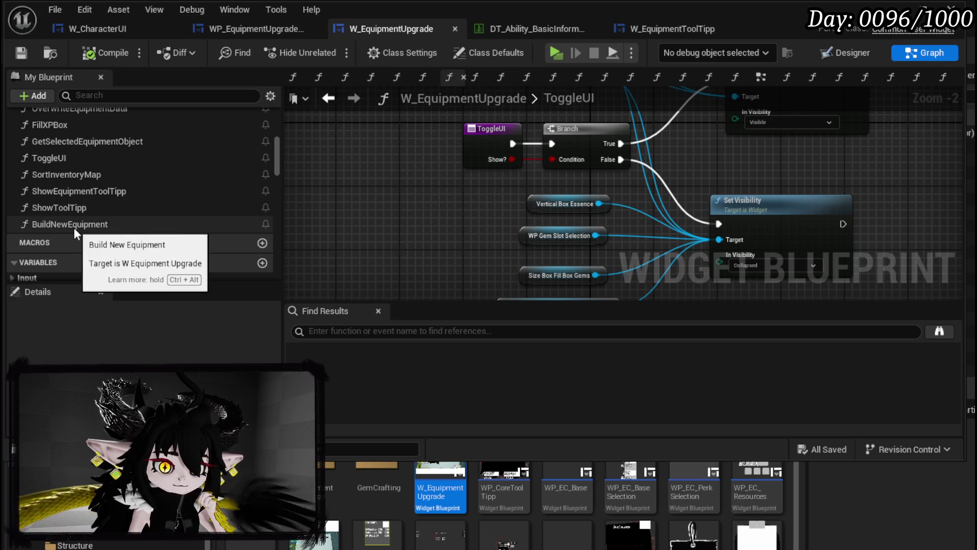
Assign BuildNewEquipment to a new Confirmation category, then compile and save the widget.
{"action": "scroll", "coordinate": [74, 228], "scroll_direction": "up", "scroll_amount": 3}
{"action": "scroll", "coordinate": [83, 203], "scroll_direction": "up", "scroll_amount": 2}
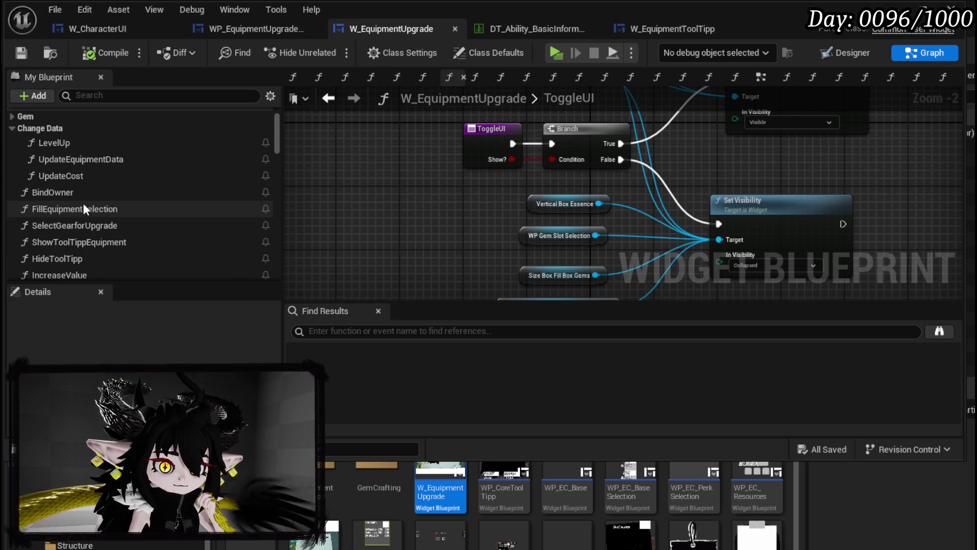
{"action": "scroll", "coordinate": [83, 203], "scroll_direction": "down", "scroll_amount": 5}
{"action": "left_click", "coordinate": [86, 182]}
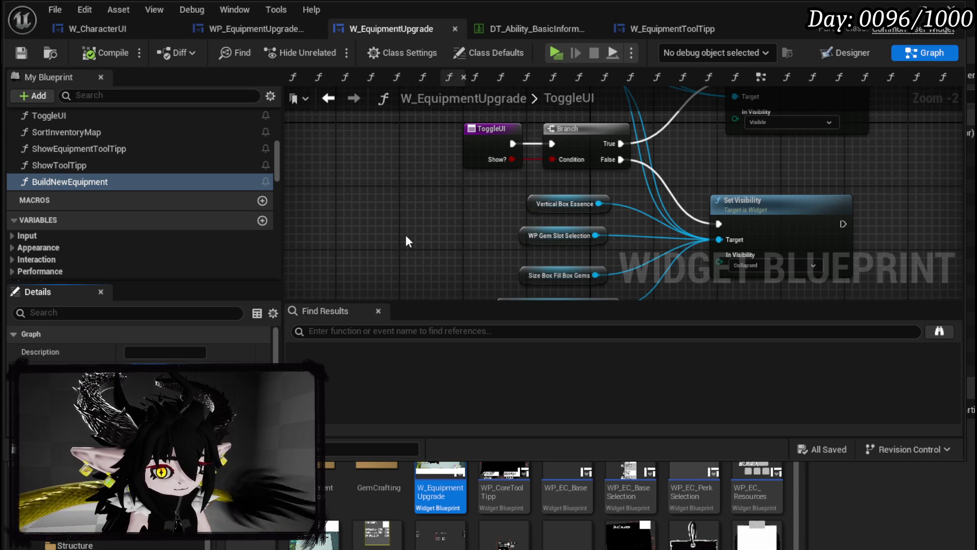
{"action": "key", "text": "Return"}
{"action": "left_click", "coordinate": [107, 53]}
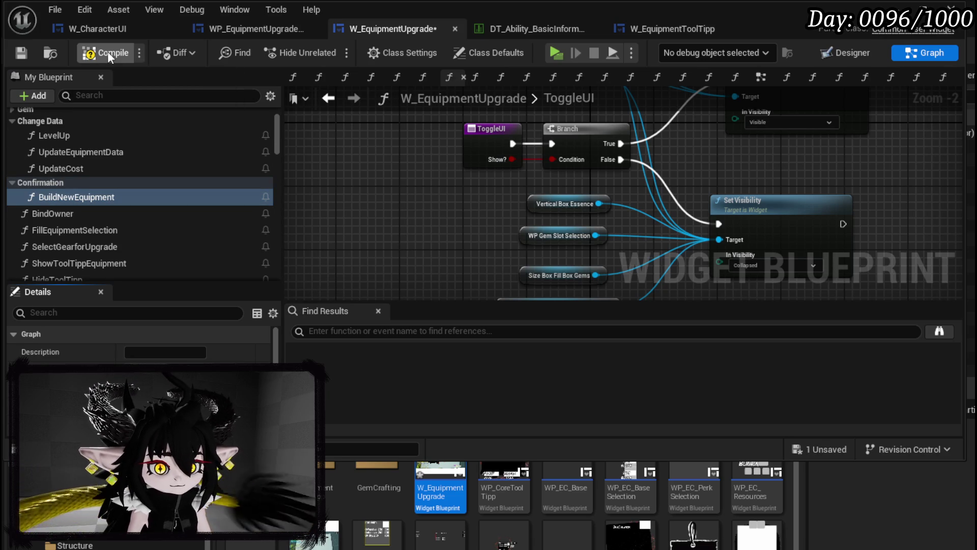
{"action": "left_click", "coordinate": [21, 52]}
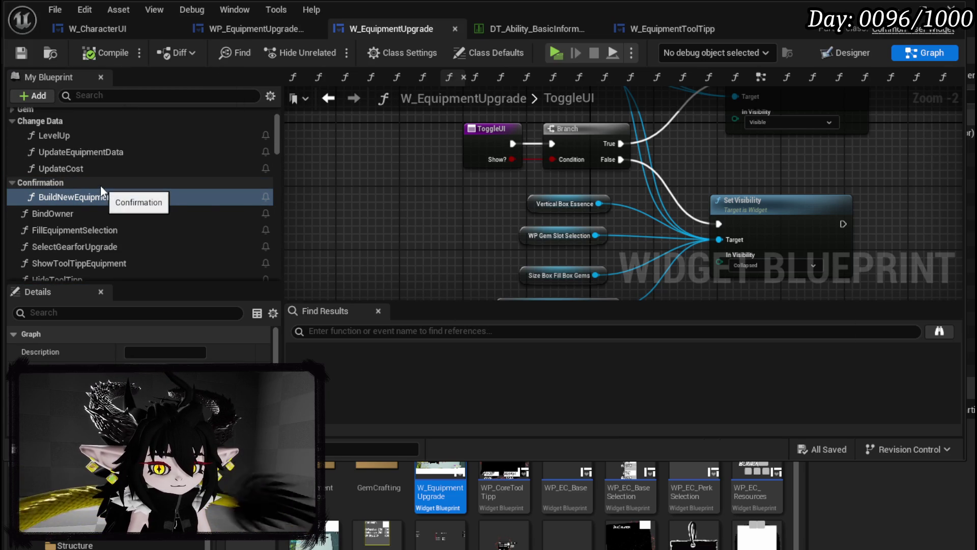
{"action": "double_click", "coordinate": [81, 196]}
Tidy the BuildNewEquipment graph, shifting the entry, Branch, Fill Equipment Selection and Play Anim nodes left.
{"action": "left_click_drag", "start_coordinate": [493, 206], "coordinate": [724, 222]}
{"action": "left_click", "coordinate": [344, 162]}
{"action": "left_click_drag", "start_coordinate": [345, 164], "coordinate": [302, 164]}
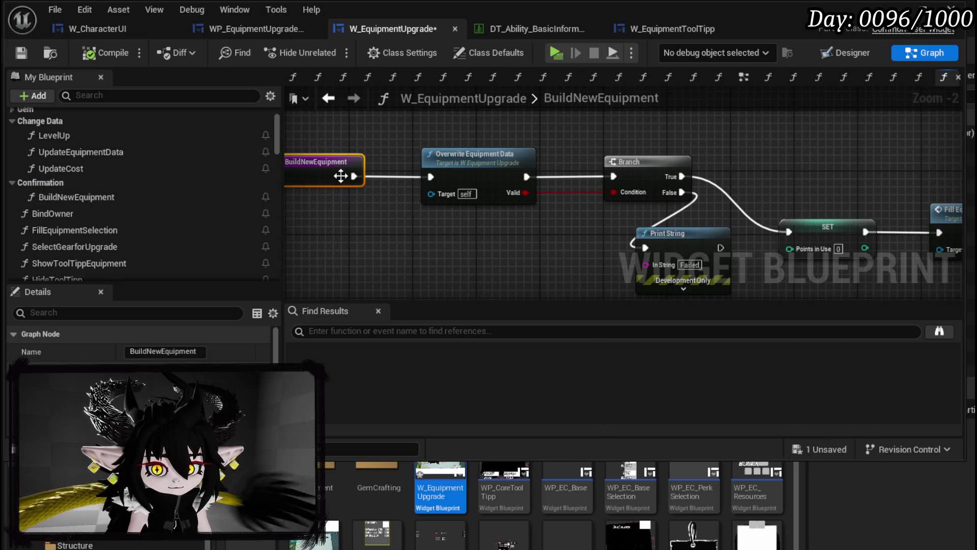
{"action": "left_click_drag", "start_coordinate": [599, 213], "coordinate": [533, 213]}
{"action": "mouse_move", "coordinate": [566, 169]}
{"action": "left_mouse_down"}
{"action": "mouse_move", "coordinate": [449, 173]}
{"action": "mouse_move", "coordinate": [648, 235]}
{"action": "left_mouse_up"}
{"action": "mouse_move", "coordinate": [655, 206]}
{"action": "left_mouse_down"}
{"action": "mouse_move", "coordinate": [545, 145]}
{"action": "mouse_move", "coordinate": [516, 150]}
{"action": "left_mouse_up"}
{"action": "left_click", "coordinate": [554, 145]}
{"action": "mouse_move", "coordinate": [642, 258]}
{"action": "left_mouse_down"}
{"action": "mouse_move", "coordinate": [497, 274]}
{"action": "mouse_move", "coordinate": [664, 188]}
{"action": "left_mouse_up"}
{"action": "mouse_move", "coordinate": [630, 229]}
{"action": "left_mouse_down"}
{"action": "mouse_move", "coordinate": [537, 158]}
{"action": "mouse_move", "coordinate": [509, 170]}
{"action": "left_mouse_up"}
{"action": "left_click_drag", "start_coordinate": [704, 184], "coordinate": [478, 217]}
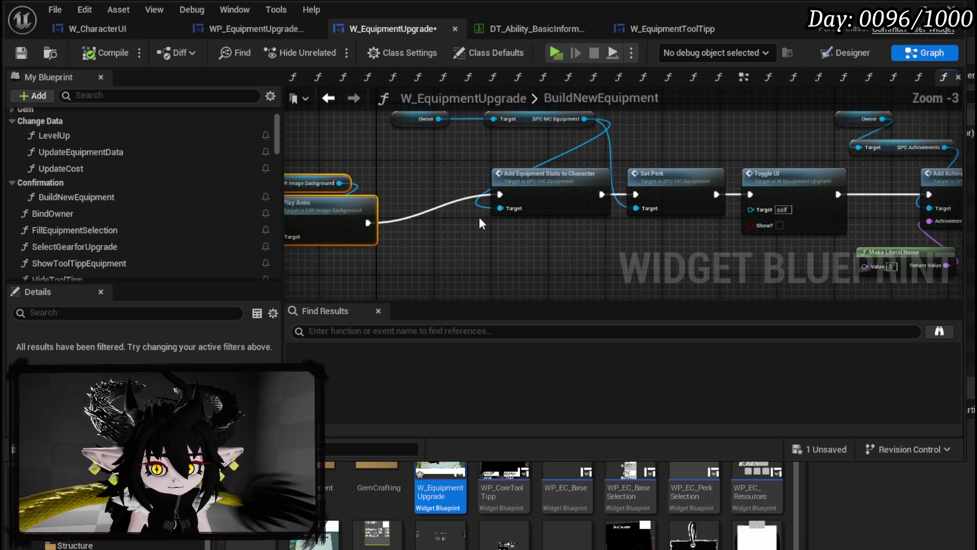
Review the node chain through the Add Achievement nodes and enter the OverwriteEquipmentData function.
{"action": "scroll", "coordinate": [628, 233], "scroll_direction": "down", "scroll_amount": 1}
{"action": "mouse_move", "coordinate": [628, 233]}
{"action": "left_mouse_down"}
{"action": "mouse_move", "coordinate": [446, 249]}
{"action": "mouse_move", "coordinate": [497, 246]}
{"action": "left_mouse_up"}
{"action": "mouse_move", "coordinate": [556, 160]}
{"action": "left_mouse_down"}
{"action": "mouse_move", "coordinate": [566, 151]}
{"action": "mouse_move", "coordinate": [743, 152]}
{"action": "mouse_move", "coordinate": [688, 183]}
{"action": "mouse_move", "coordinate": [467, 153]}
{"action": "left_mouse_up"}
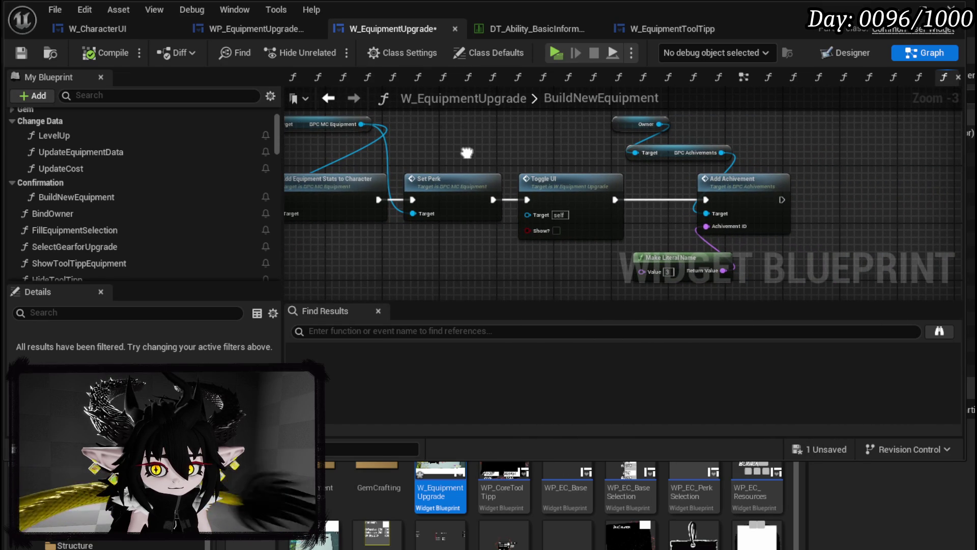
{"action": "mouse_move", "coordinate": [467, 153]}
{"action": "left_mouse_down"}
{"action": "mouse_move", "coordinate": [444, 134]}
{"action": "mouse_move", "coordinate": [541, 145]}
{"action": "mouse_move", "coordinate": [555, 141]}
{"action": "mouse_move", "coordinate": [527, 139]}
{"action": "mouse_move", "coordinate": [701, 128]}
{"action": "left_mouse_up"}
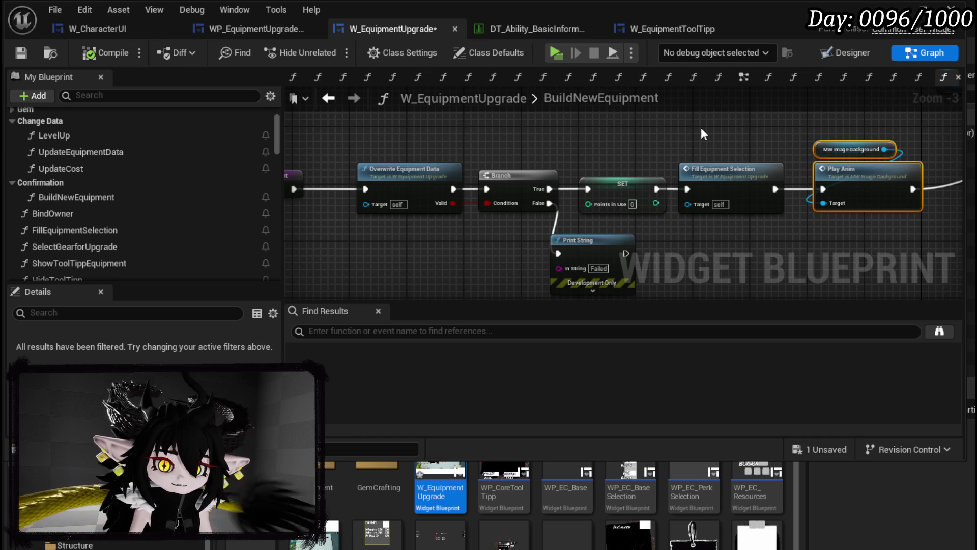
{"action": "left_click_drag", "start_coordinate": [511, 133], "coordinate": [613, 135]}
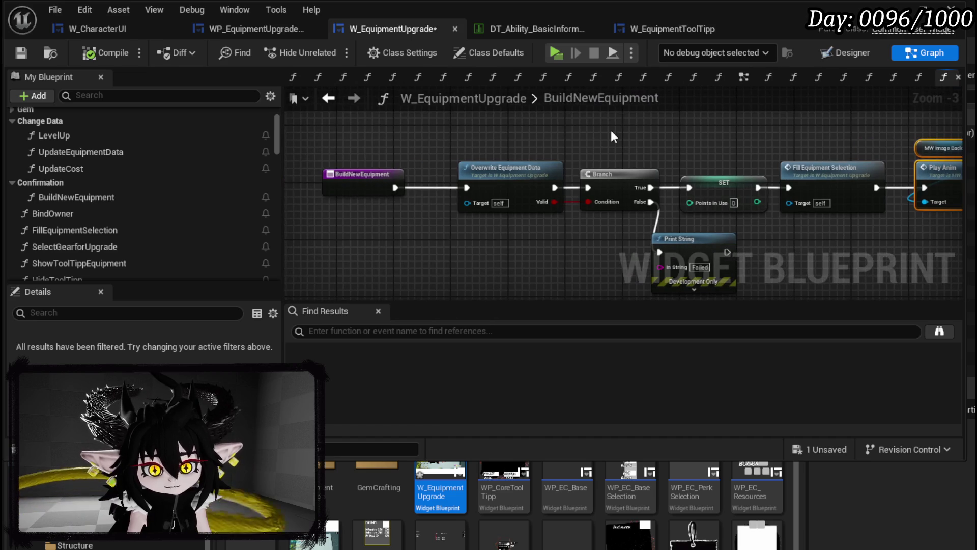
{"action": "left_click", "coordinate": [719, 151]}
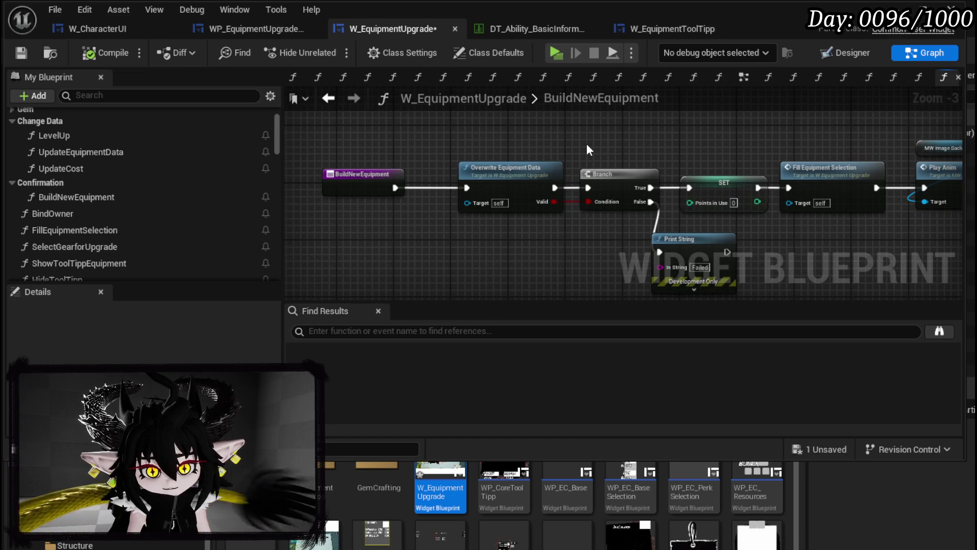
{"action": "double_click", "coordinate": [545, 170]}
Survey the OverwriteEquipmentData graph from the Branch and Cast nodes to the FIND node.
{"action": "mouse_move", "coordinate": [530, 213]}
{"action": "left_mouse_down"}
{"action": "mouse_move", "coordinate": [493, 135]}
{"action": "mouse_move", "coordinate": [625, 118]}
{"action": "mouse_move", "coordinate": [372, 193]}
{"action": "mouse_move", "coordinate": [597, 203]}
{"action": "mouse_move", "coordinate": [694, 59]}
{"action": "mouse_move", "coordinate": [763, 50]}
{"action": "left_mouse_up"}
{"action": "scroll", "coordinate": [502, 154], "scroll_direction": "down", "scroll_amount": 2}
{"action": "scroll", "coordinate": [377, 191], "scroll_direction": "down", "scroll_amount": 1}
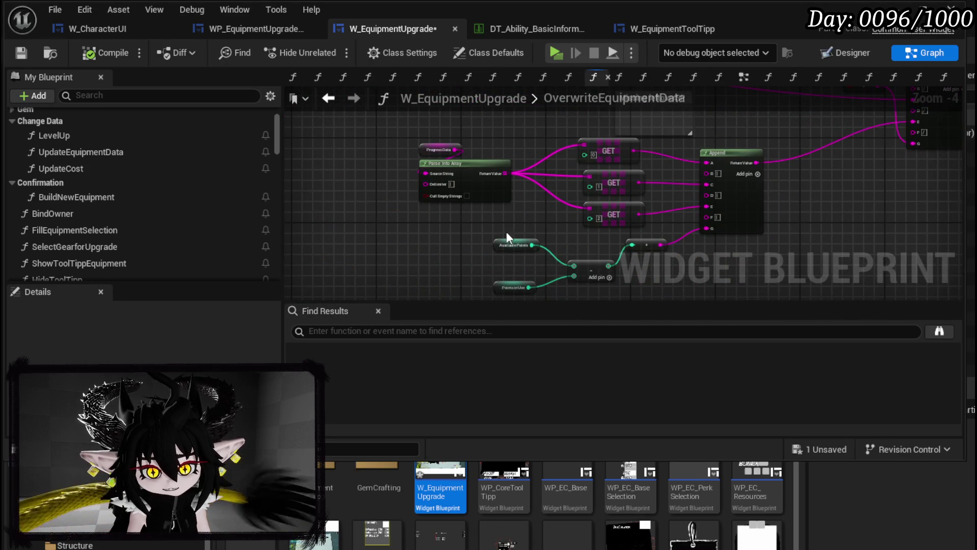
{"action": "scroll", "coordinate": [509, 197], "scroll_direction": "up", "scroll_amount": 1}
{"action": "mouse_move", "coordinate": [558, 179]}
{"action": "left_mouse_down"}
{"action": "mouse_move", "coordinate": [486, 265]}
{"action": "mouse_move", "coordinate": [500, 170]}
{"action": "left_mouse_up"}
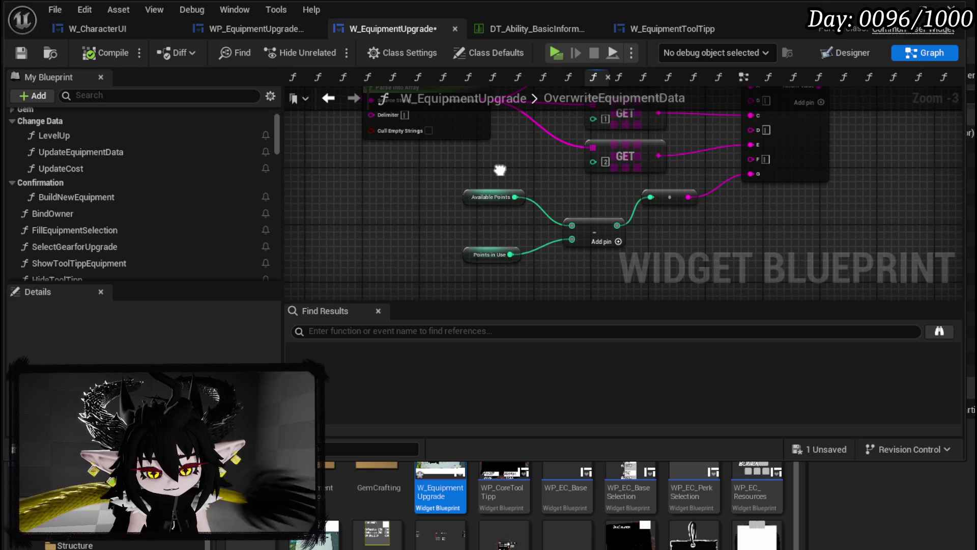
{"action": "mouse_move", "coordinate": [500, 170]}
{"action": "left_mouse_down"}
{"action": "mouse_move", "coordinate": [487, 243]}
{"action": "mouse_move", "coordinate": [523, 176]}
{"action": "mouse_move", "coordinate": [533, 278]}
{"action": "left_mouse_up"}
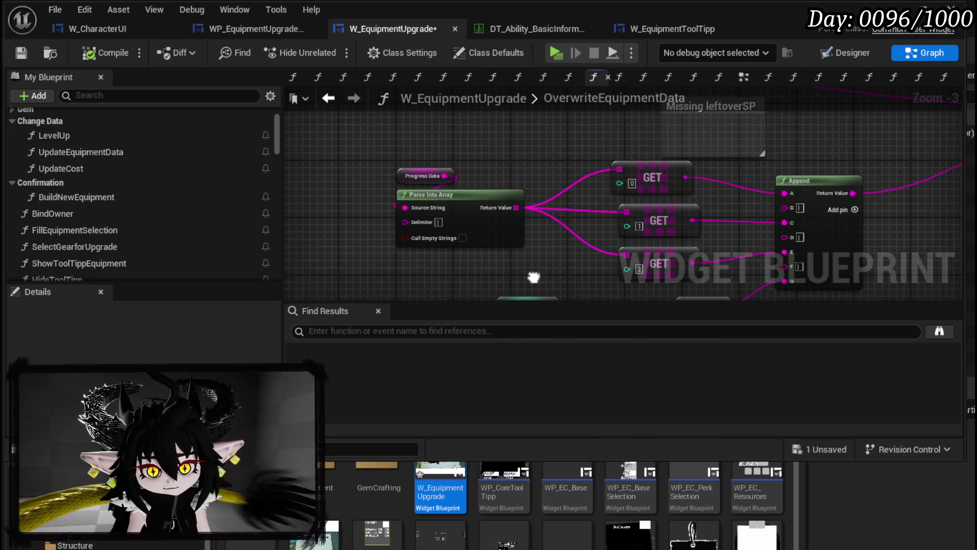
{"action": "mouse_move", "coordinate": [544, 178]}
{"action": "left_mouse_down"}
{"action": "mouse_move", "coordinate": [524, 170]}
{"action": "mouse_move", "coordinate": [330, 215]}
{"action": "mouse_move", "coordinate": [536, 280]}
{"action": "mouse_move", "coordinate": [537, 301]}
{"action": "mouse_move", "coordinate": [498, 214]}
{"action": "left_mouse_up"}
{"action": "left_click_drag", "start_coordinate": [516, 208], "coordinate": [502, 214]}
{"action": "scroll", "coordinate": [502, 215], "scroll_direction": "down", "scroll_amount": 1}
{"action": "scroll", "coordinate": [570, 228], "scroll_direction": "down", "scroll_amount": 2}
{"action": "scroll", "coordinate": [459, 198], "scroll_direction": "up", "scroll_amount": 2}
{"action": "scroll", "coordinate": [459, 198], "scroll_direction": "up", "scroll_amount": 1}
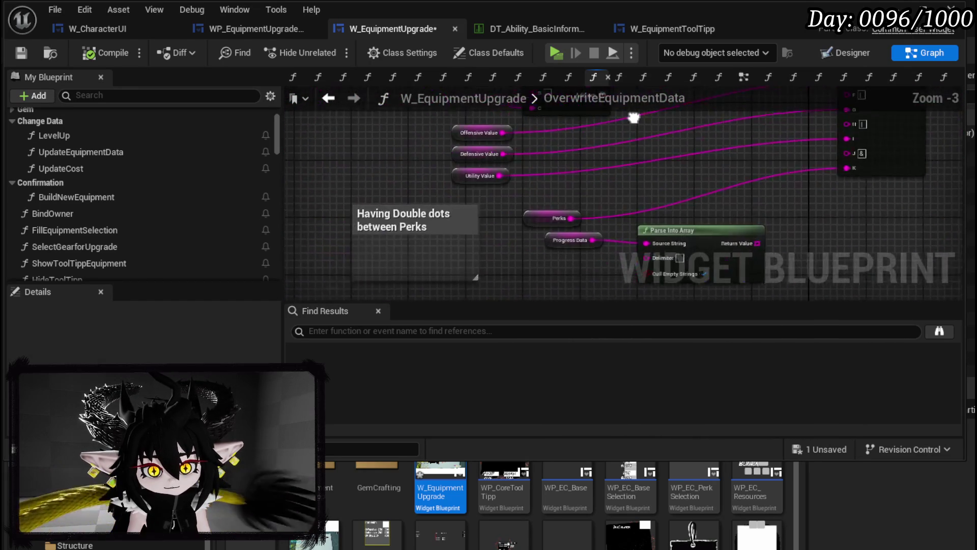
Reposition the Append, Parse Into Array, GET and SelectedSlot nodes into a cleaner layout.
{"action": "mouse_move", "coordinate": [377, 224]}
{"action": "left_mouse_down"}
{"action": "mouse_move", "coordinate": [462, 152]}
{"action": "mouse_move", "coordinate": [625, 171]}
{"action": "mouse_move", "coordinate": [683, 126]}
{"action": "left_mouse_up"}
{"action": "left_click_drag", "start_coordinate": [523, 148], "coordinate": [461, 148]}
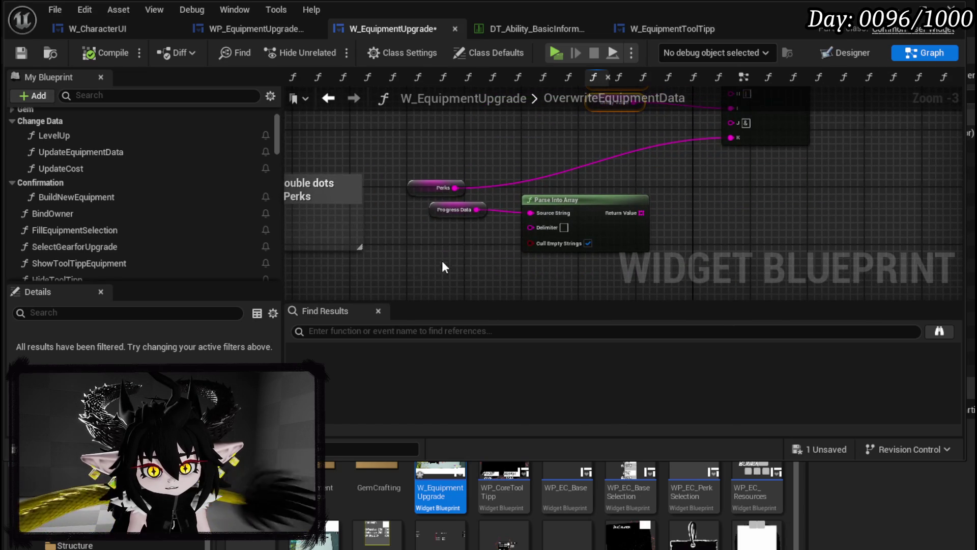
{"action": "left_click_drag", "start_coordinate": [471, 255], "coordinate": [544, 208]}
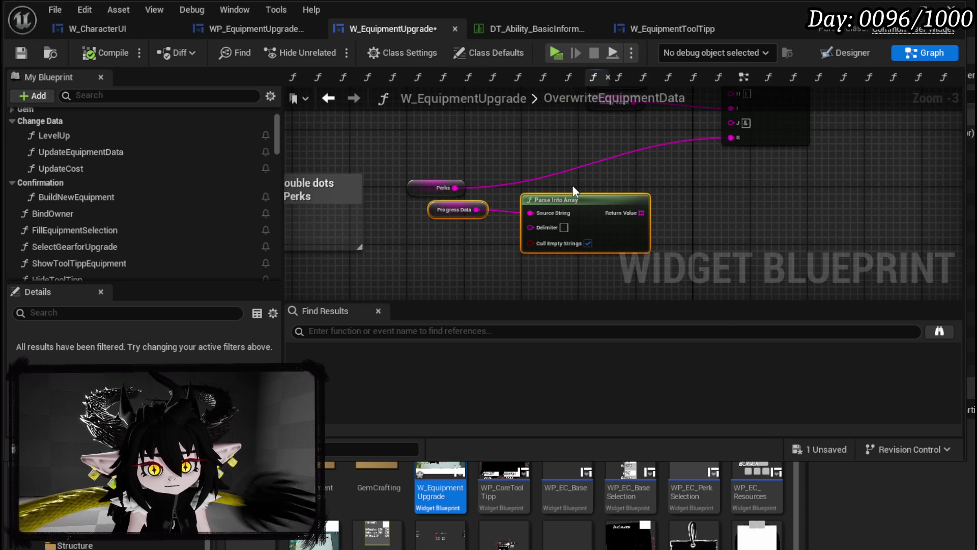
{"action": "left_click_drag", "start_coordinate": [547, 149], "coordinate": [544, 267]}
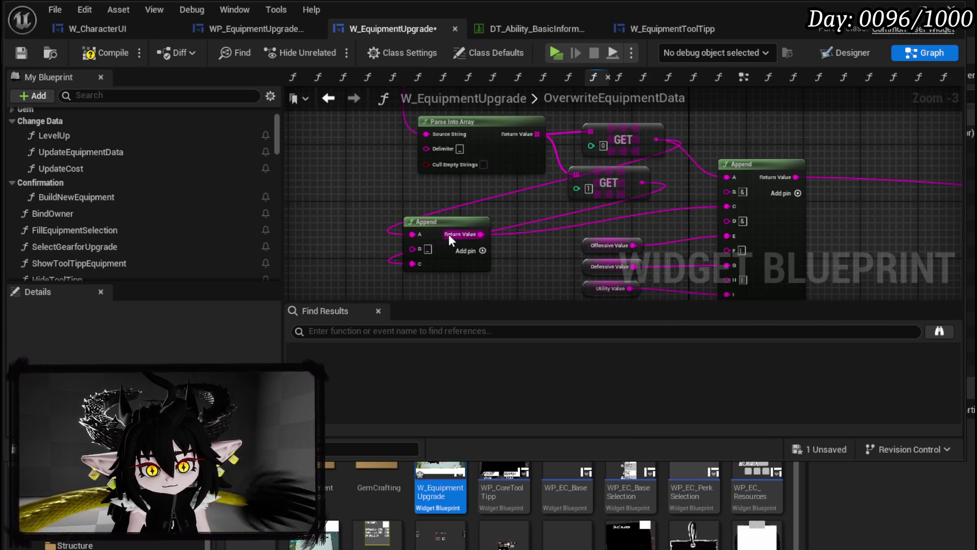
{"action": "left_click_drag", "start_coordinate": [450, 238], "coordinate": [501, 232]}
{"action": "scroll", "coordinate": [510, 205], "scroll_direction": "down", "scroll_amount": 1}
{"action": "left_click_drag", "start_coordinate": [575, 177], "coordinate": [682, 251]}
{"action": "mouse_move", "coordinate": [591, 203]}
{"action": "left_mouse_down"}
{"action": "mouse_move", "coordinate": [557, 216]}
{"action": "mouse_move", "coordinate": [437, 209]}
{"action": "mouse_move", "coordinate": [568, 232]}
{"action": "mouse_move", "coordinate": [611, 170]}
{"action": "left_mouse_up"}
{"action": "left_click", "coordinate": [376, 210]}
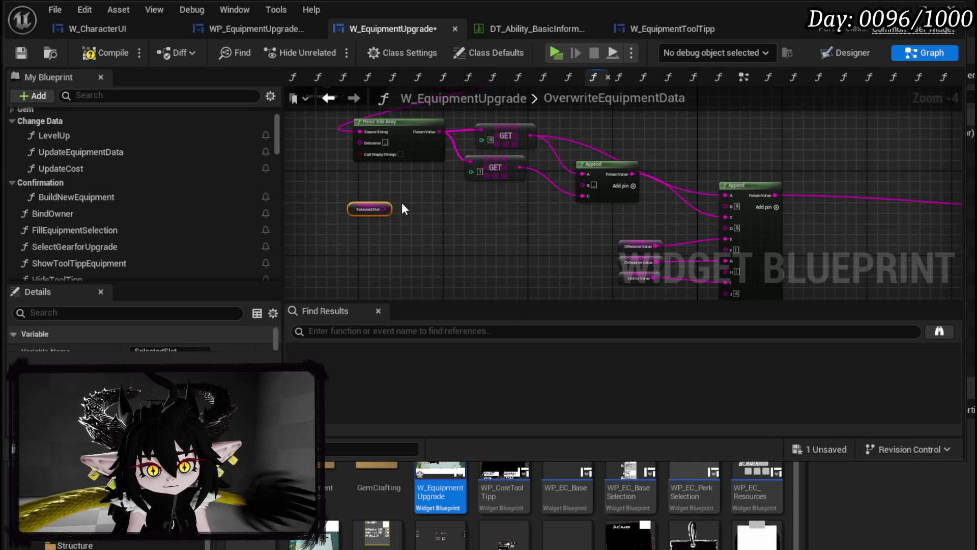
{"action": "left_click_drag", "start_coordinate": [402, 203], "coordinate": [458, 275]}
{"action": "scroll", "coordinate": [298, 188], "scroll_direction": "down", "scroll_amount": 3}
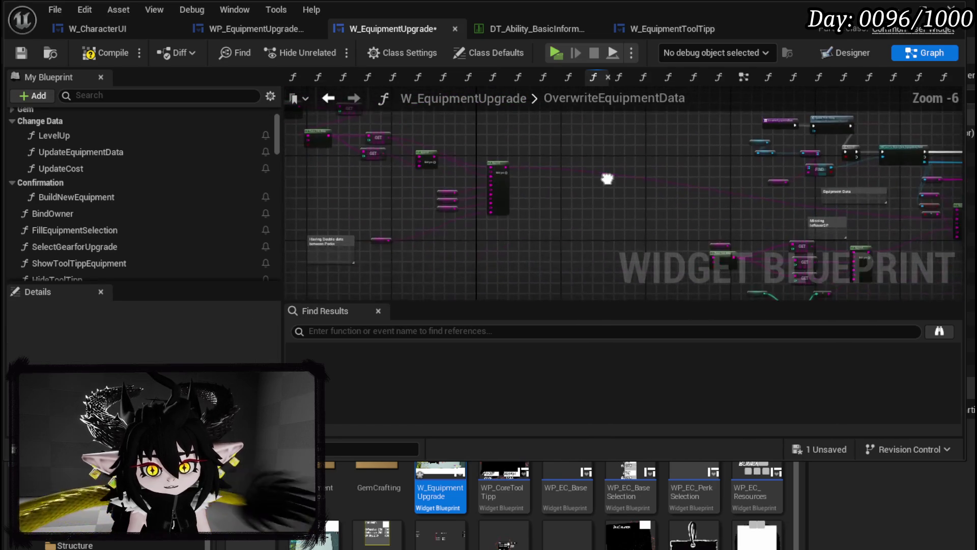
{"action": "scroll", "coordinate": [567, 188], "scroll_direction": "up", "scroll_amount": 4}
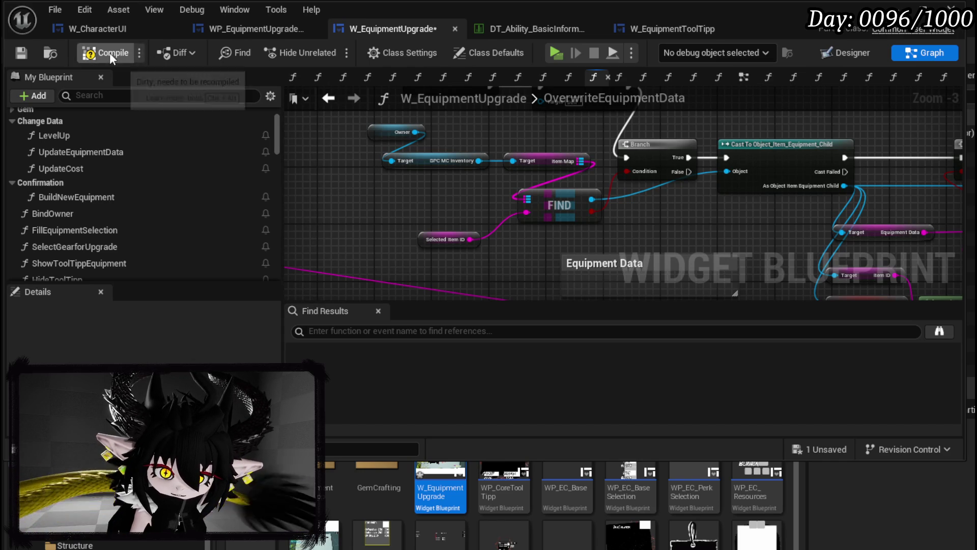
Compile and save W_EquipmentUpgrade, then switch to the WP_EquipmentUpgradeTree blueprint.
{"action": "left_click", "coordinate": [22, 54]}
{"action": "scroll", "coordinate": [474, 188], "scroll_direction": "down", "scroll_amount": 3}
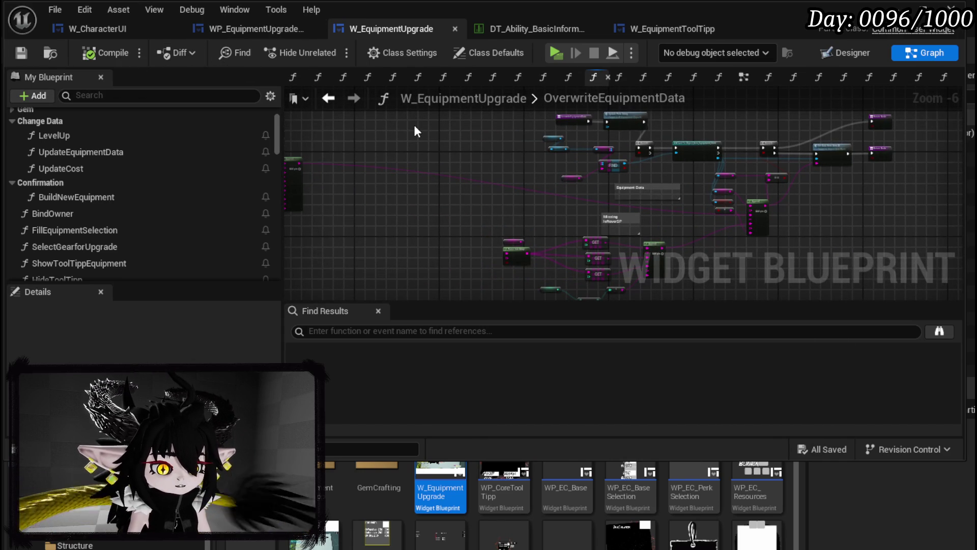
{"action": "left_click", "coordinate": [255, 30]}
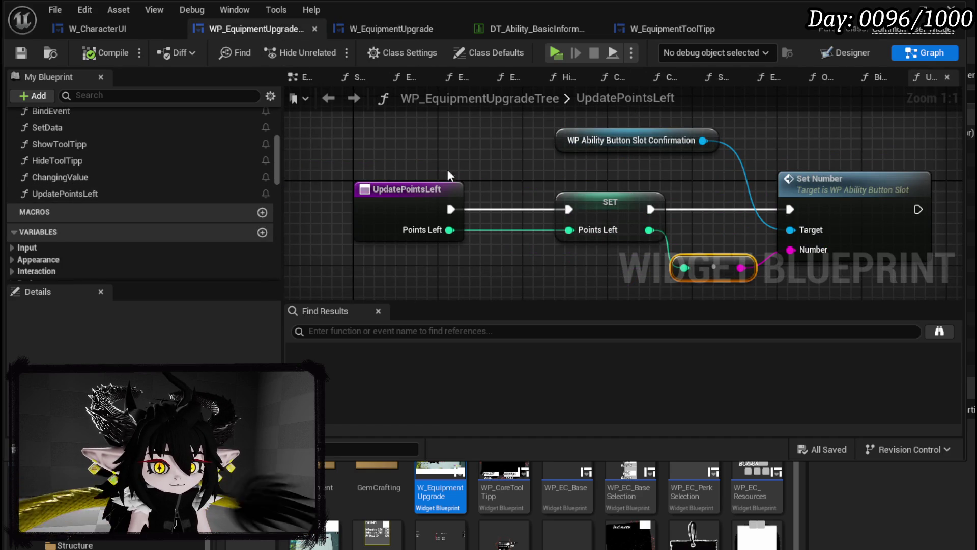
{"action": "scroll", "coordinate": [155, 171], "scroll_direction": "up", "scroll_amount": 5}
{"action": "left_click", "coordinate": [94, 239]}
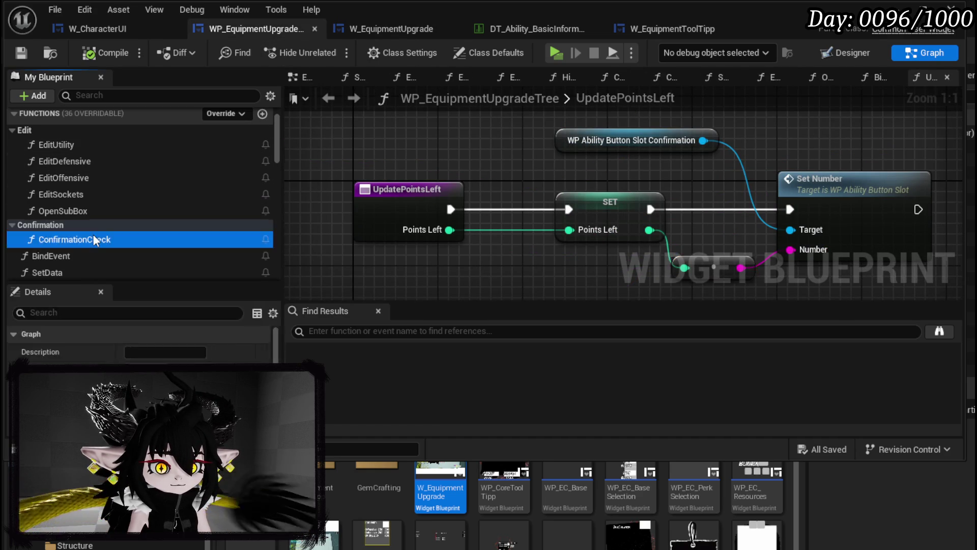
{"action": "double_click", "coordinate": [94, 239]}
{"action": "scroll", "coordinate": [544, 227], "scroll_direction": "down", "scroll_amount": 2}
{"action": "left_click_drag", "start_coordinate": [511, 121], "coordinate": [617, 166]}
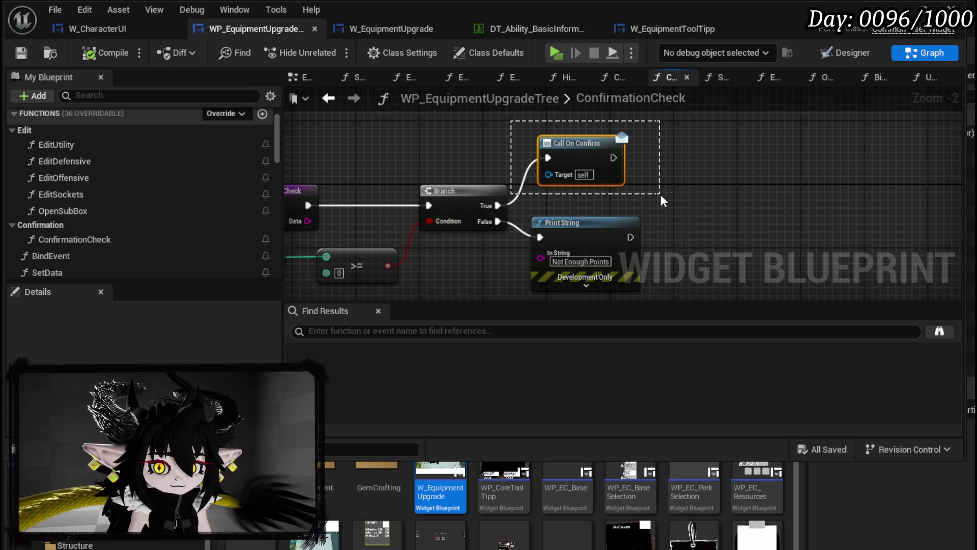
{"action": "left_click_drag", "start_coordinate": [661, 195], "coordinate": [428, 133]}
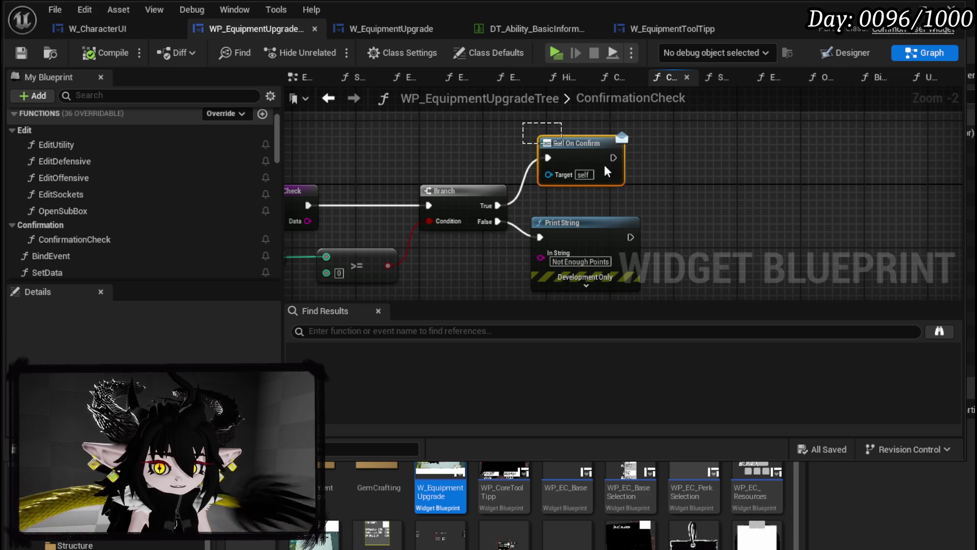
{"action": "left_click", "coordinate": [366, 28]}
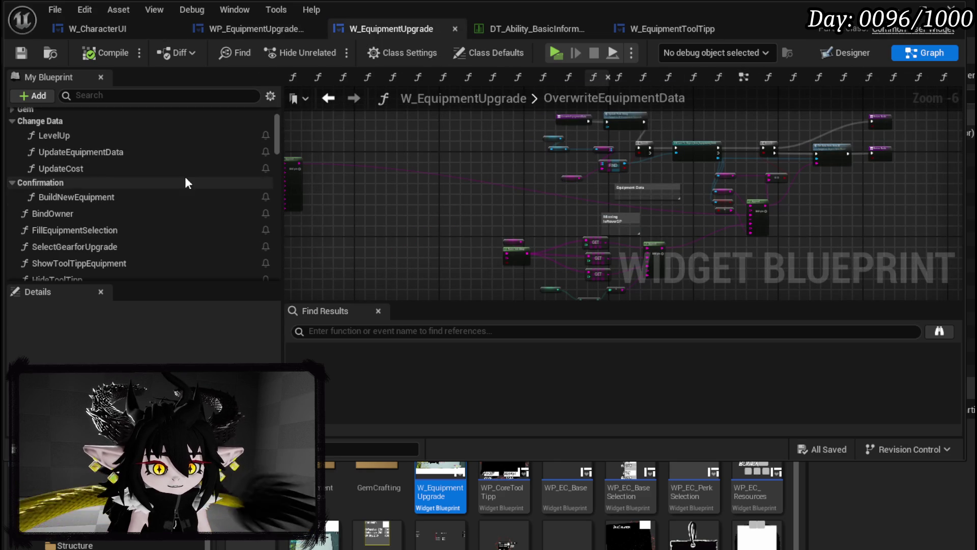
{"action": "scroll", "coordinate": [186, 181], "scroll_direction": "up", "scroll_amount": 3}
{"action": "scroll", "coordinate": [38, 182], "scroll_direction": "down", "scroll_amount": 3}
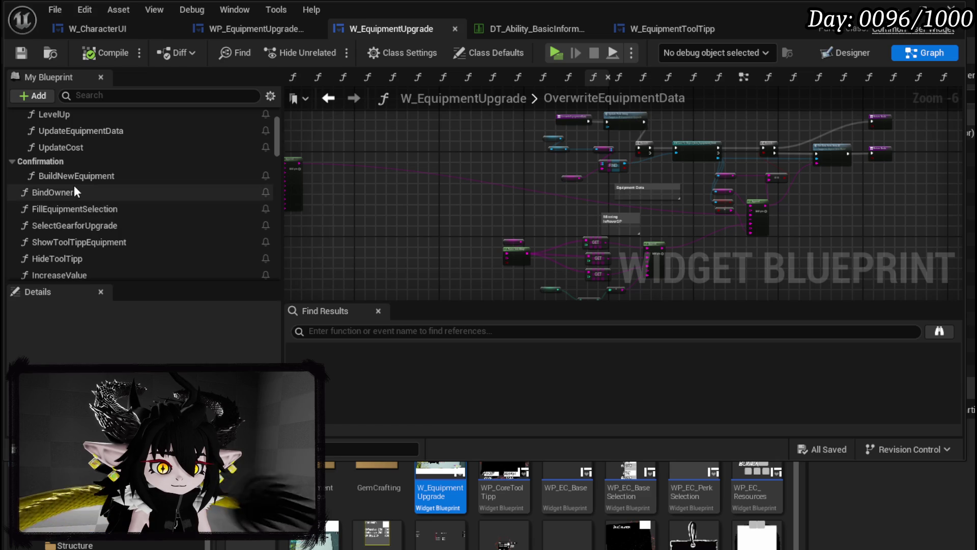
{"action": "double_click", "coordinate": [70, 192]}
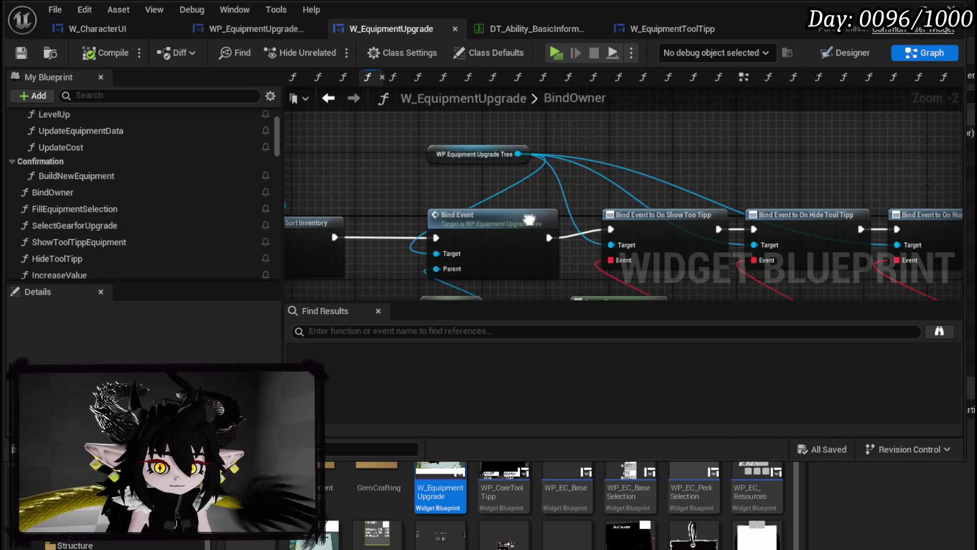
Add a Bind Event to On Confirm node on the upgrade tree, chained after the Number Change binding.
{"action": "mouse_move", "coordinate": [371, 135]}
{"action": "left_mouse_down"}
{"action": "mouse_move", "coordinate": [356, 98]}
{"action": "mouse_move", "coordinate": [267, 118]}
{"action": "mouse_move", "coordinate": [310, 118]}
{"action": "mouse_move", "coordinate": [483, 212]}
{"action": "left_mouse_up"}
{"action": "left_click_drag", "start_coordinate": [472, 147], "coordinate": [583, 143]}
{"action": "type", "text": "On"}
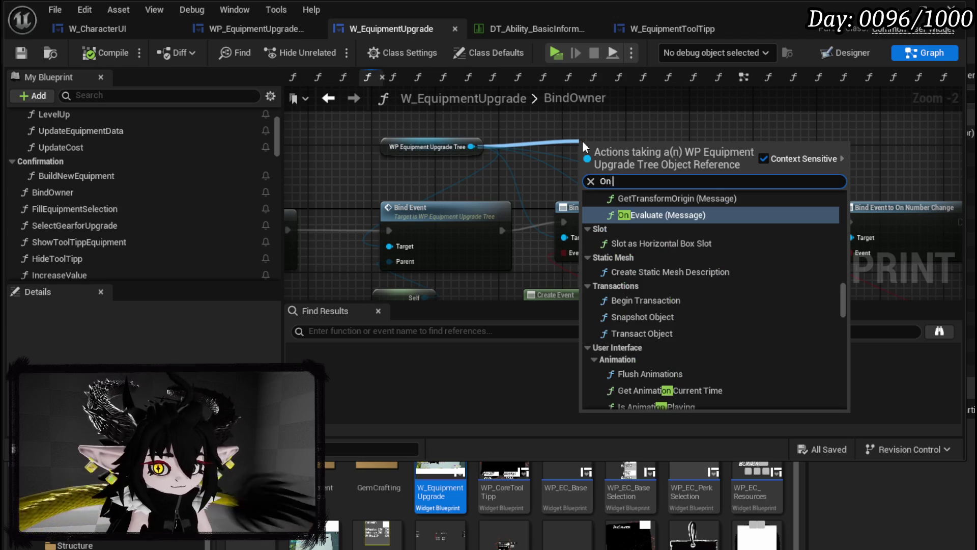
{"action": "type", "text": " Confir"}
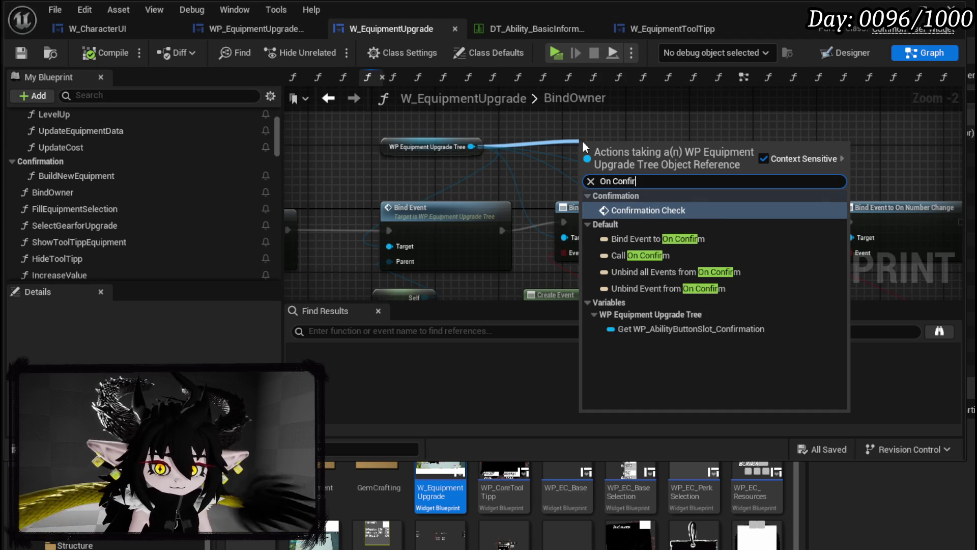
{"action": "left_click", "coordinate": [660, 243]}
{"action": "left_click_drag", "start_coordinate": [662, 138], "coordinate": [836, 186]}
{"action": "left_click_drag", "start_coordinate": [739, 200], "coordinate": [792, 209]}
{"action": "mouse_move", "coordinate": [691, 155]}
{"action": "left_mouse_down"}
{"action": "mouse_move", "coordinate": [674, 162]}
{"action": "mouse_move", "coordinate": [633, 234]}
{"action": "left_mouse_up"}
Feed the binding a Create Event node that uses a newly created matching function.
{"action": "type", "text": "Crea"}
{"action": "left_click", "coordinate": [689, 304]}
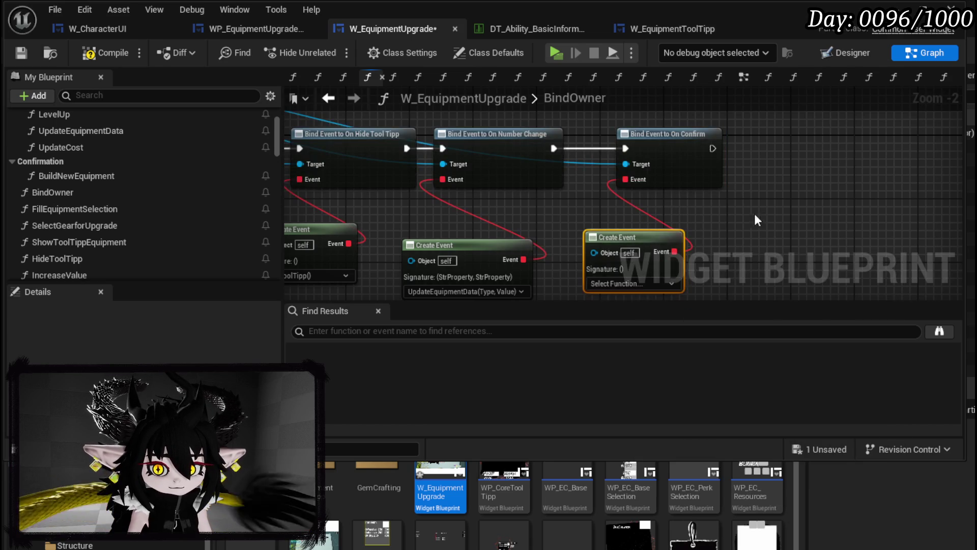
{"action": "scroll", "coordinate": [644, 279], "scroll_direction": "down", "scroll_amount": 3}
{"action": "scroll", "coordinate": [749, 235], "scroll_direction": "up", "scroll_amount": 2}
{"action": "left_click", "coordinate": [762, 213]}
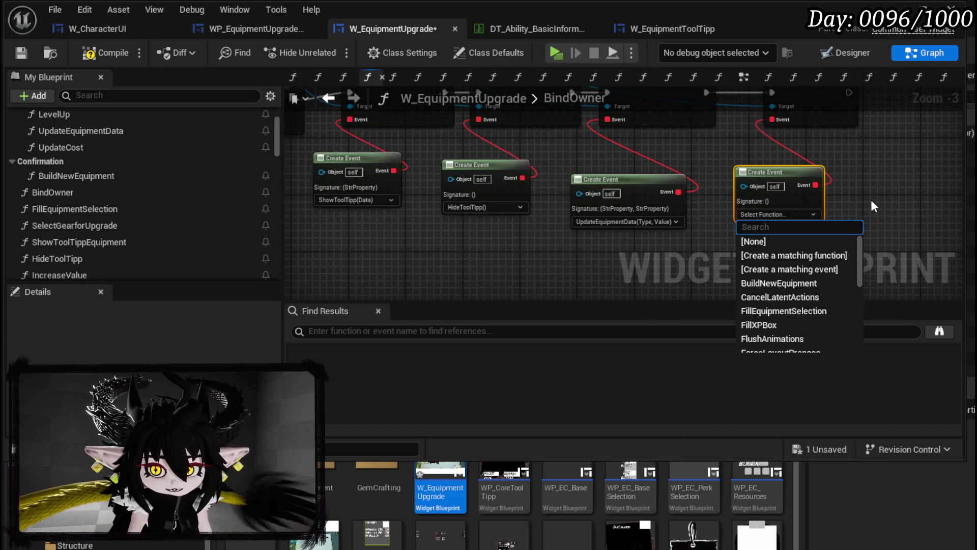
{"action": "left_click", "coordinate": [808, 255]}
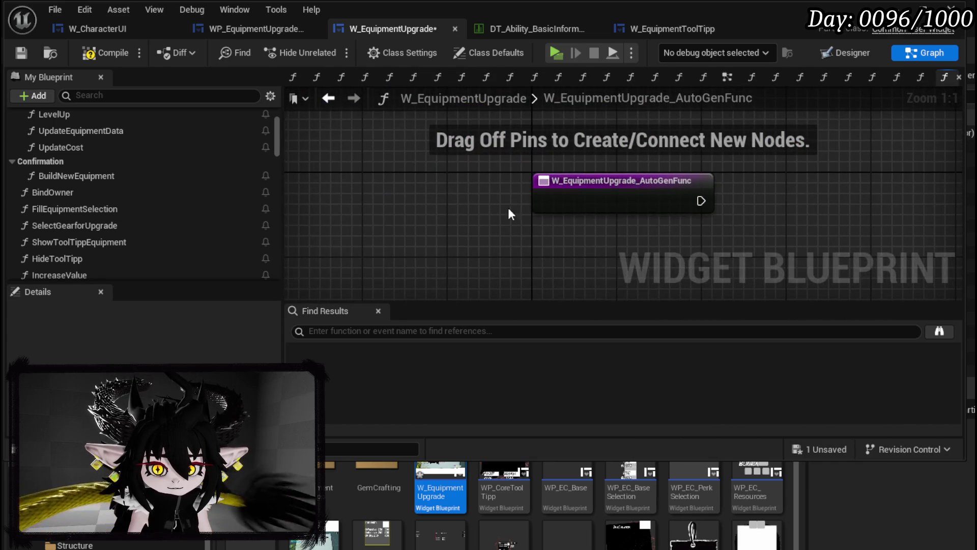
{"action": "right_click", "coordinate": [575, 198]}
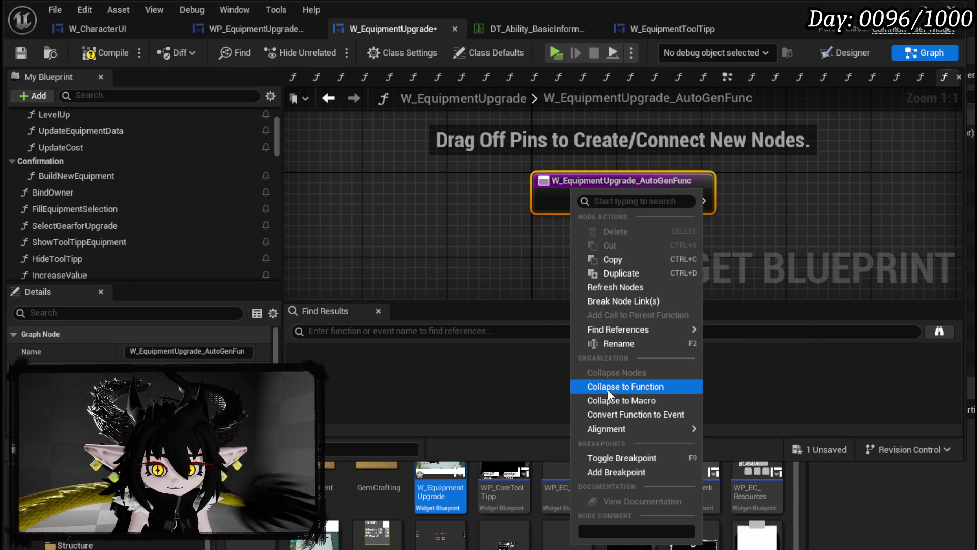
Rename the auto-generated function to ConfirmationCheck.
{"action": "left_click", "coordinate": [616, 343]}
{"action": "type", "text": "Co"}
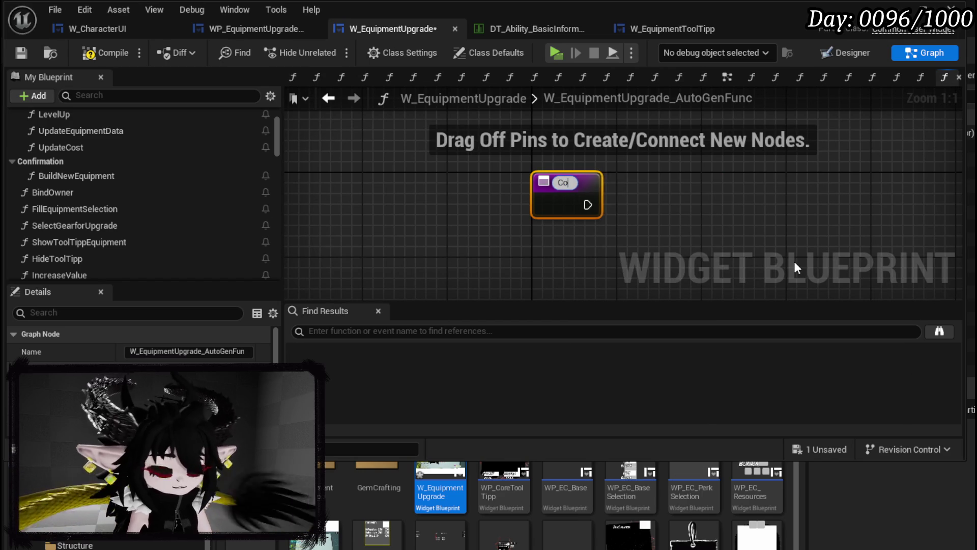
{"action": "type", "text": "nfirmationCheck"}
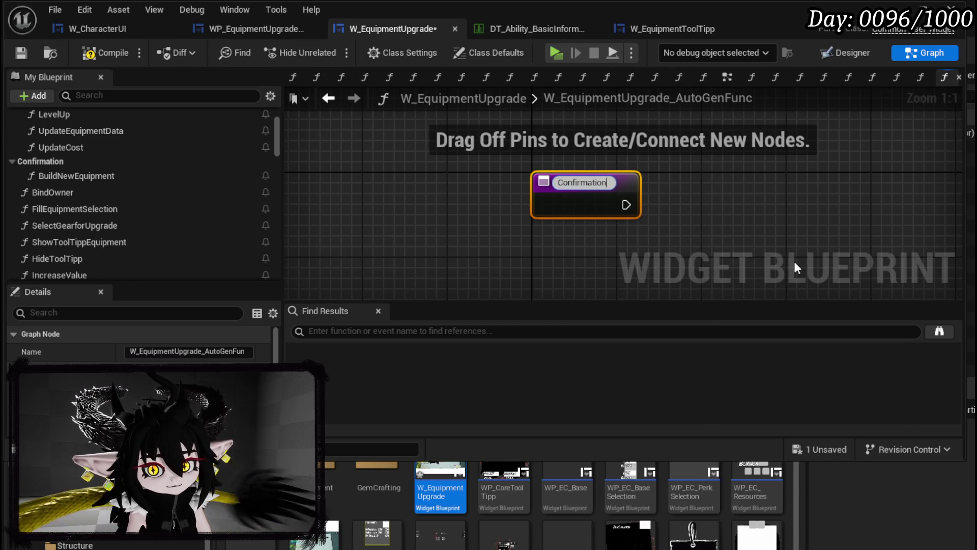
{"action": "key", "text": "Return"}
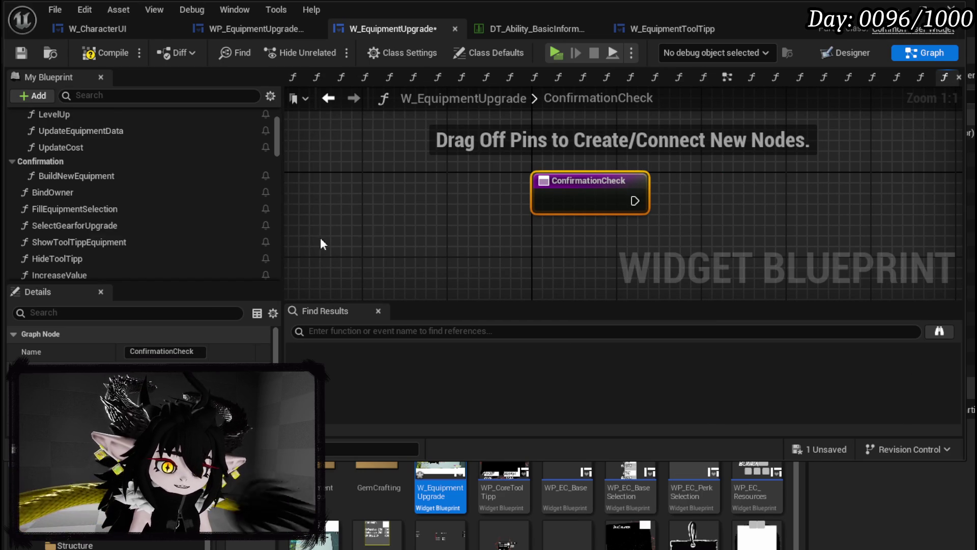
{"action": "scroll", "coordinate": [127, 229], "scroll_direction": "down", "scroll_amount": 10}
File ConfirmationCheck under the Confirmation category and save W_EquipmentUpgrade.
{"action": "mouse_move", "coordinate": [61, 202]}
{"action": "left_mouse_down"}
{"action": "mouse_move", "coordinate": [108, 166]}
{"action": "mouse_move", "coordinate": [94, 170]}
{"action": "left_mouse_up"}
{"action": "scroll", "coordinate": [72, 176], "scroll_direction": "up", "scroll_amount": 2}
{"action": "scroll", "coordinate": [112, 206], "scroll_direction": "down", "scroll_amount": 3}
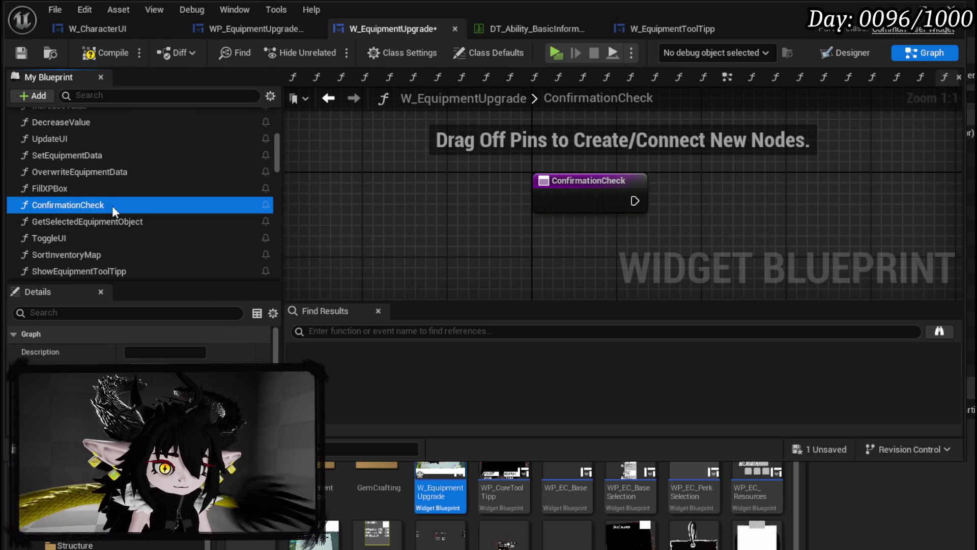
{"action": "mouse_move", "coordinate": [81, 208]}
{"action": "left_mouse_down"}
{"action": "mouse_move", "coordinate": [87, 197]}
{"action": "mouse_move", "coordinate": [57, 190]}
{"action": "mouse_move", "coordinate": [56, 207]}
{"action": "mouse_move", "coordinate": [42, 160]}
{"action": "left_mouse_up"}
{"action": "scroll", "coordinate": [57, 191], "scroll_direction": "up", "scroll_amount": 5}
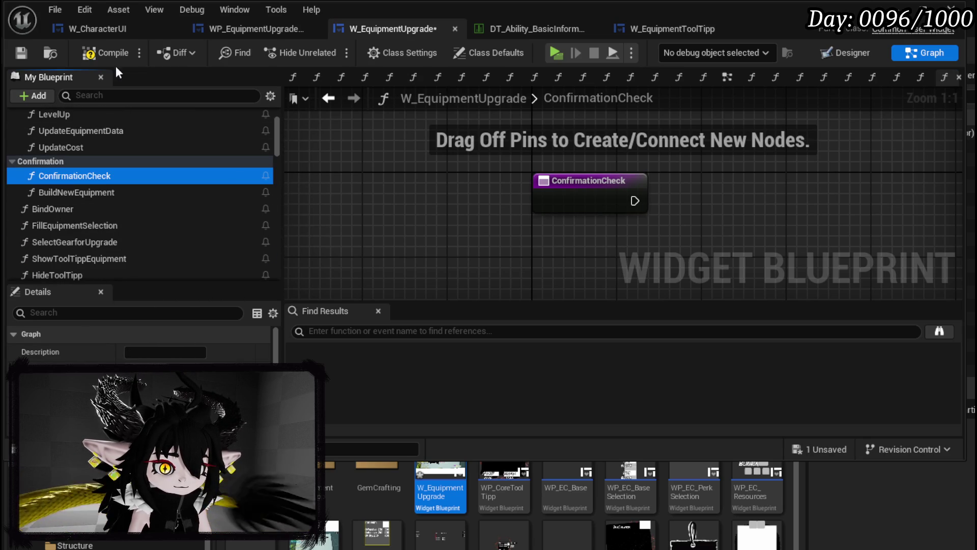
{"action": "left_click", "coordinate": [80, 53]}
{"action": "left_click", "coordinate": [20, 54]}
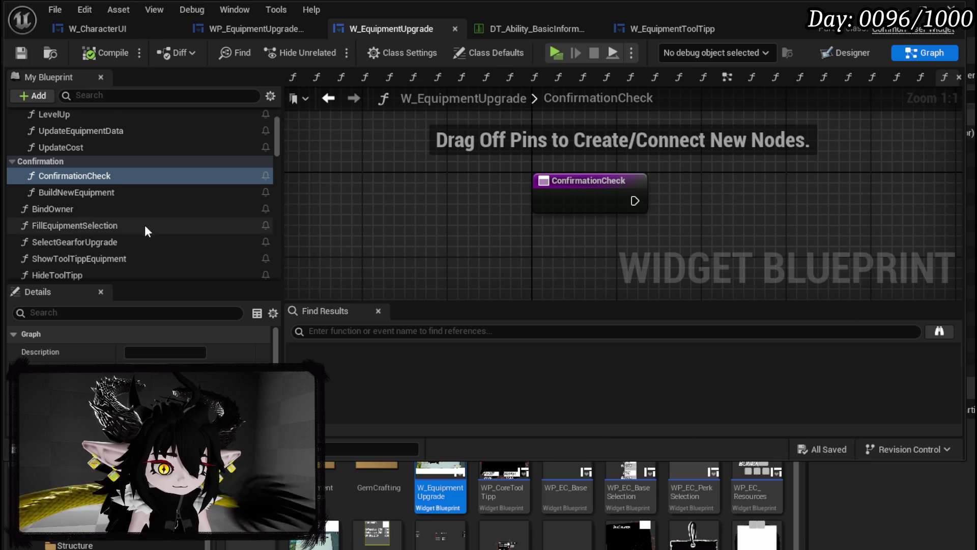
{"action": "mouse_move", "coordinate": [421, 249]}
{"action": "left_mouse_down"}
{"action": "mouse_move", "coordinate": [352, 218]}
{"action": "mouse_move", "coordinate": [162, 215]}
{"action": "left_mouse_up"}
Make ConfirmationCheck call Set Visibility on a MW_ConfirmationBox getter to show the box.
{"action": "scroll", "coordinate": [109, 191], "scroll_direction": "down", "scroll_amount": 8}
{"action": "scroll", "coordinate": [109, 190], "scroll_direction": "down", "scroll_amount": 3}
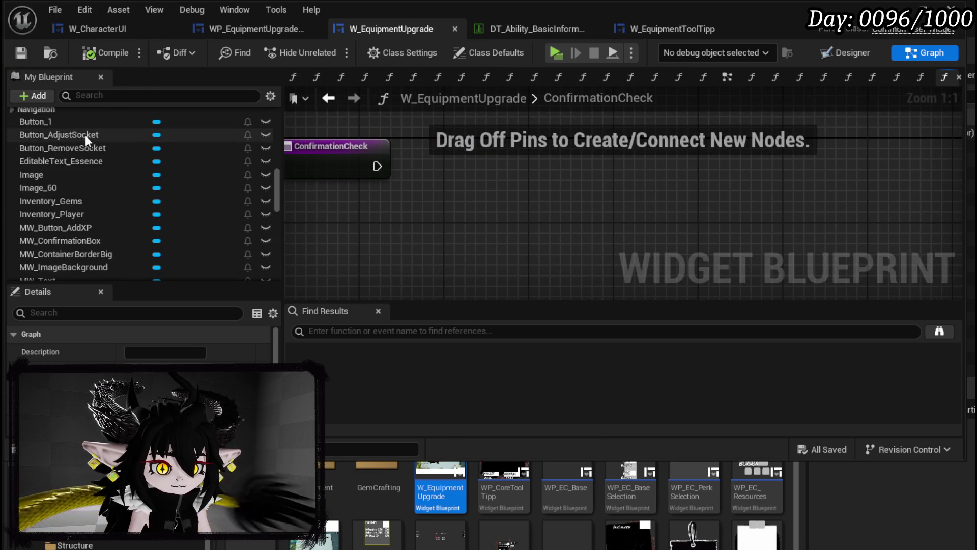
{"action": "left_click_drag", "start_coordinate": [101, 240], "coordinate": [399, 210]}
{"action": "left_click", "coordinate": [426, 237]}
{"action": "mouse_move", "coordinate": [466, 227]}
{"action": "left_mouse_down"}
{"action": "mouse_move", "coordinate": [349, 111]}
{"action": "mouse_move", "coordinate": [349, 121]}
{"action": "mouse_move", "coordinate": [453, 158]}
{"action": "left_mouse_up"}
{"action": "type", "text": "Set Visi"}
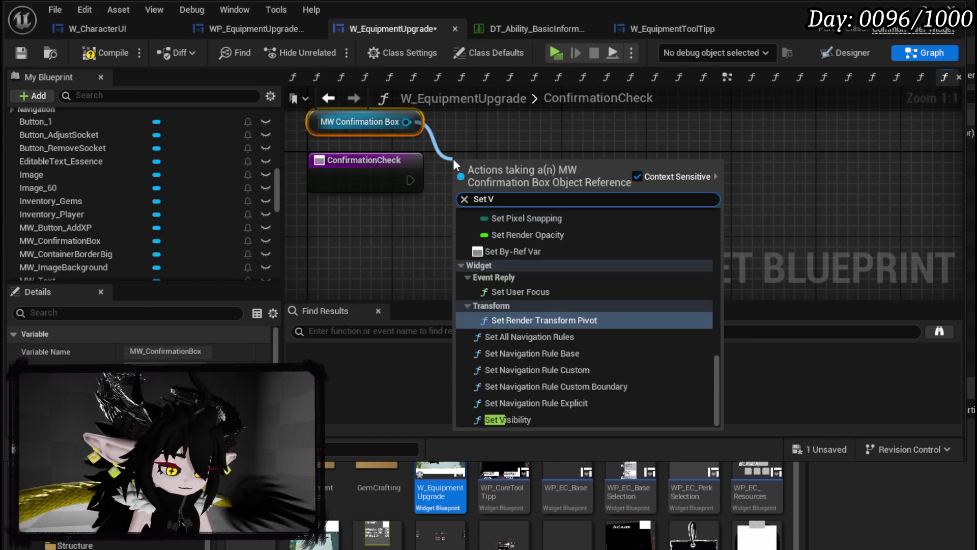
{"action": "left_click", "coordinate": [509, 268]}
{"action": "left_click_drag", "start_coordinate": [410, 180], "coordinate": [523, 181]}
Compile and save the W_EquipmentUpgrade blueprint.
{"action": "left_click", "coordinate": [837, 203]}
{"action": "left_click", "coordinate": [22, 52]}
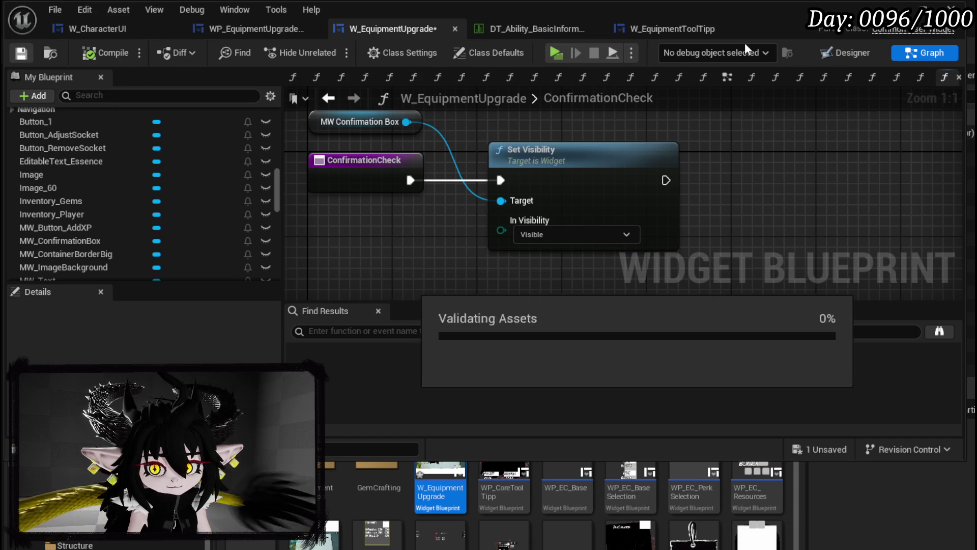
{"action": "left_click", "coordinate": [848, 52]}
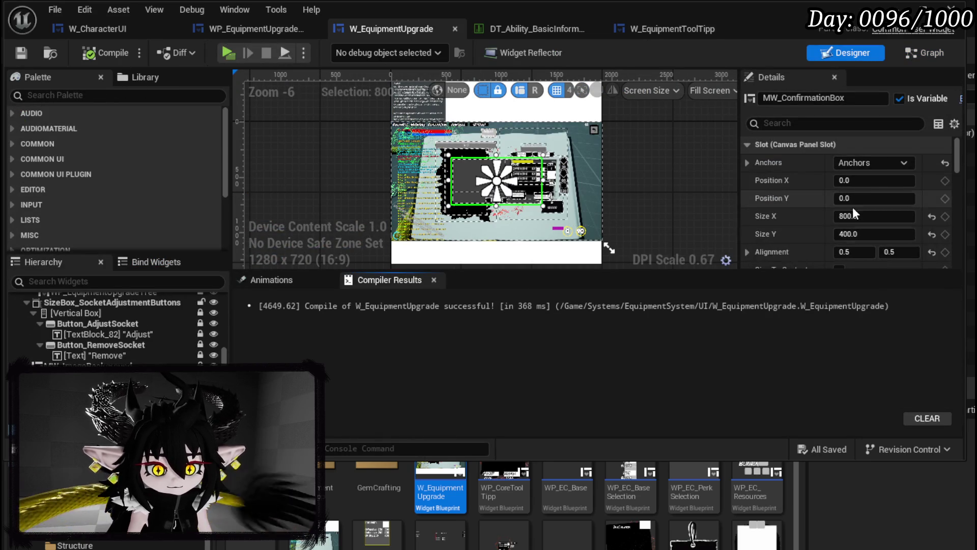
Set MW_ConfirmationBox's default Visibility to Collapsed in the Designer.
{"action": "scroll", "coordinate": [850, 208], "scroll_direction": "down", "scroll_amount": 5}
{"action": "scroll", "coordinate": [860, 208], "scroll_direction": "down", "scroll_amount": 6}
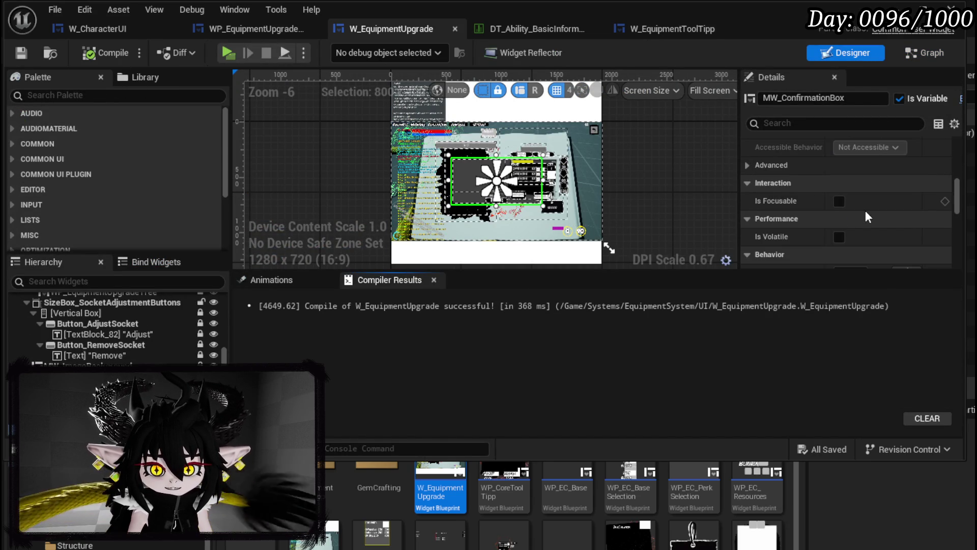
{"action": "left_click", "coordinate": [858, 202]}
{"action": "left_click", "coordinate": [874, 227]}
{"action": "scroll", "coordinate": [820, 210], "scroll_direction": "up", "scroll_amount": 3}
{"action": "scroll", "coordinate": [823, 210], "scroll_direction": "up", "scroll_amount": 6}
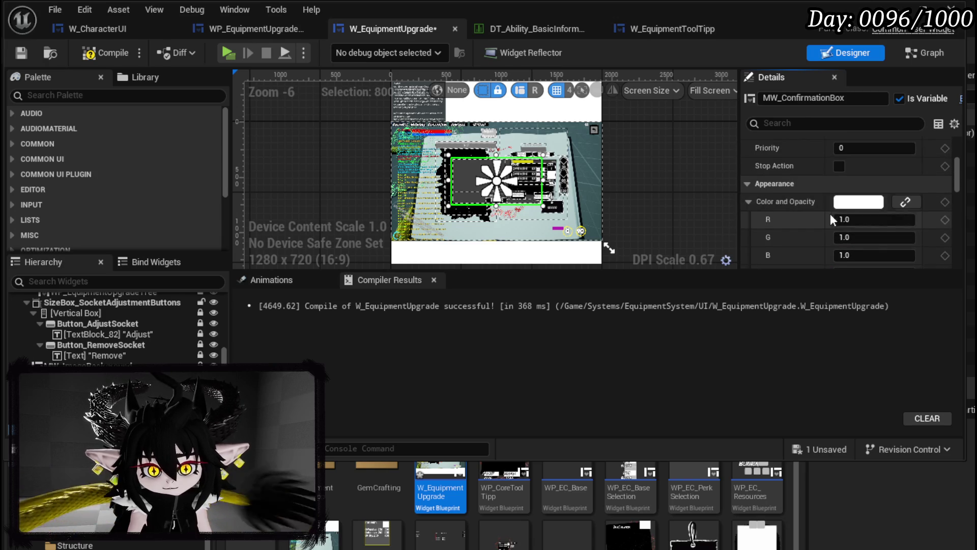
{"action": "scroll", "coordinate": [860, 232], "scroll_direction": "up", "scroll_amount": 3}
Give MW_ConfirmationBox ZOrder 5 and height 500, then compile and save.
{"action": "left_click", "coordinate": [850, 245]}
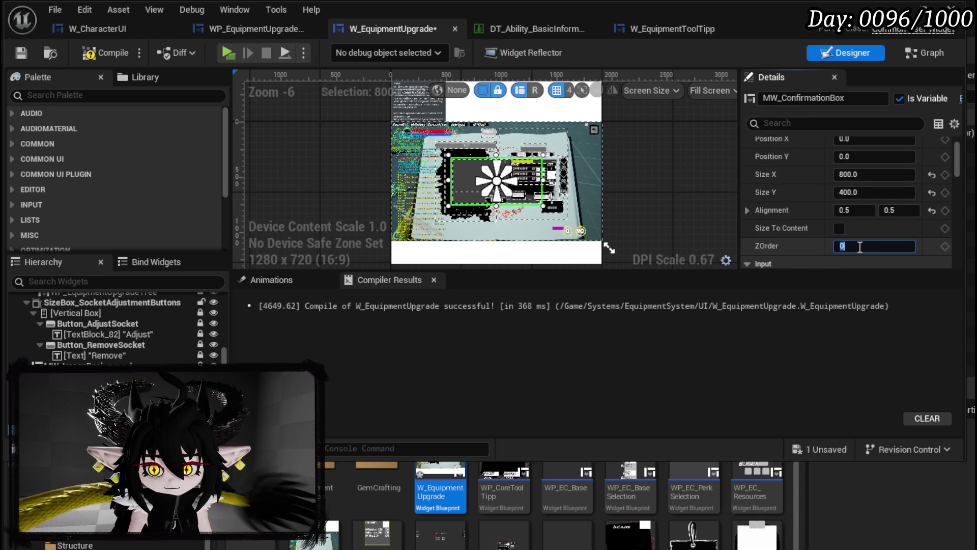
{"action": "type", "text": "5"}
{"action": "scroll", "coordinate": [520, 203], "scroll_direction": "up", "scroll_amount": 4}
{"action": "scroll", "coordinate": [520, 203], "scroll_direction": "down", "scroll_amount": 3}
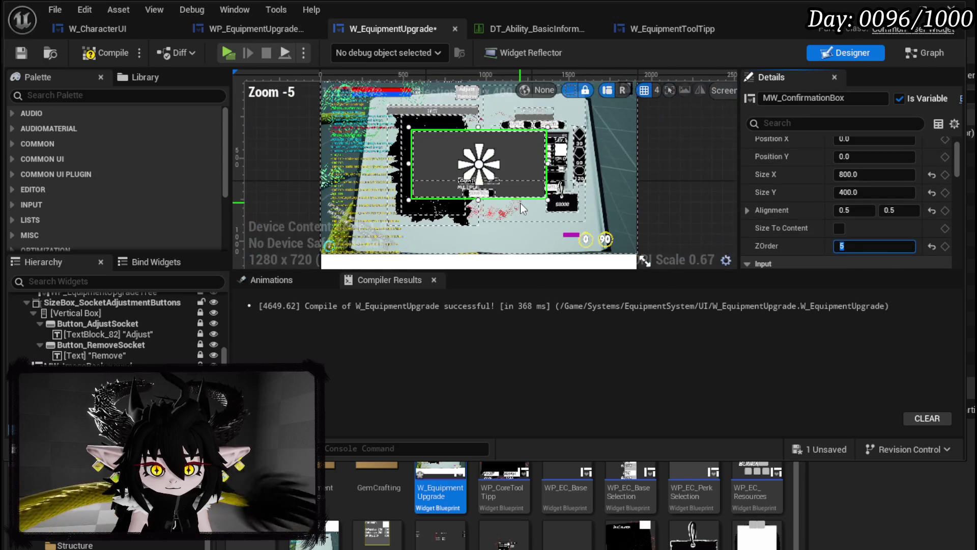
{"action": "left_click", "coordinate": [876, 192]}
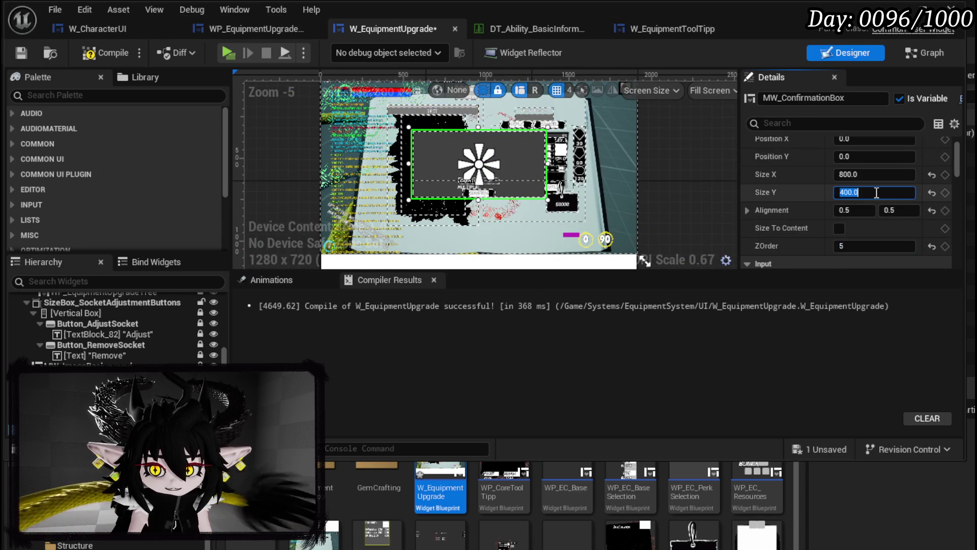
{"action": "type", "text": "50"}
{"action": "key", "text": "Return"}
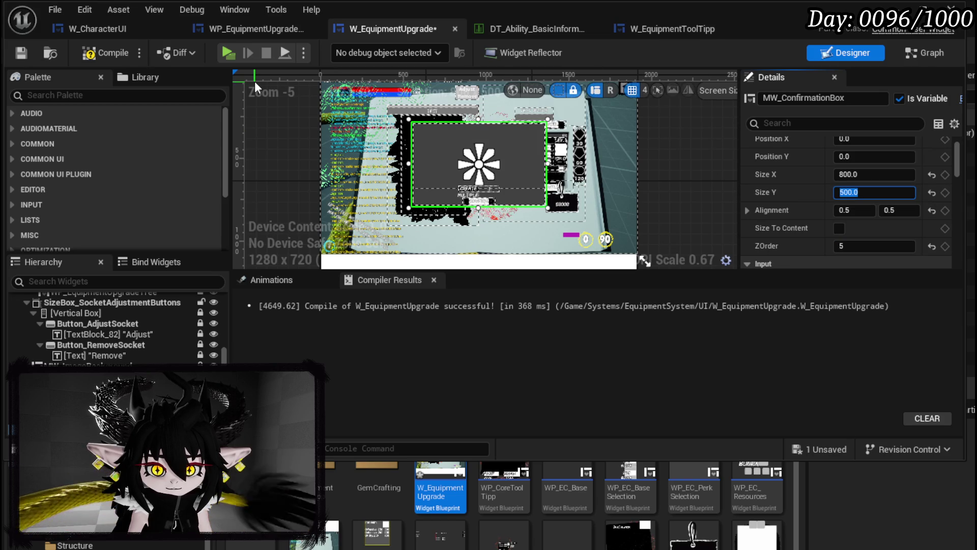
{"action": "left_click", "coordinate": [20, 55]}
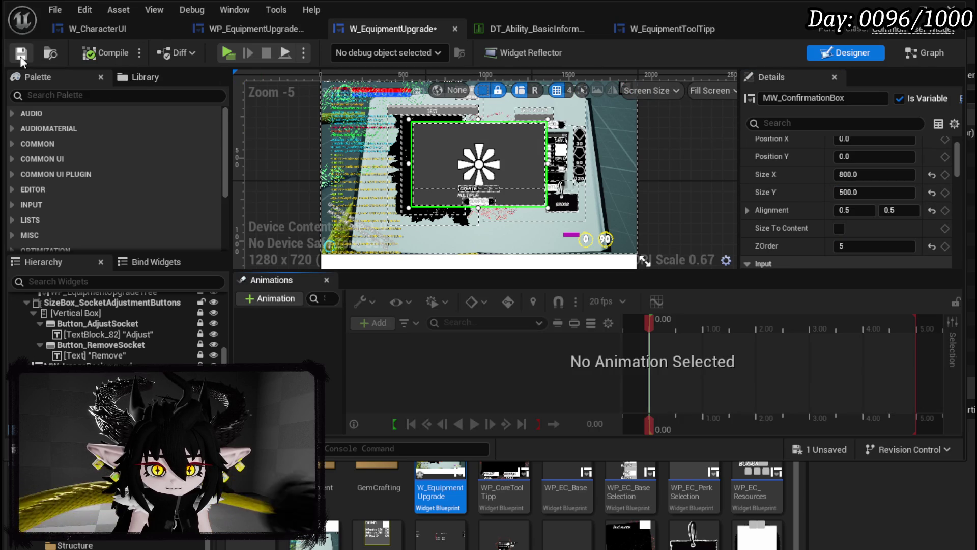
{"action": "left_click", "coordinate": [925, 52]}
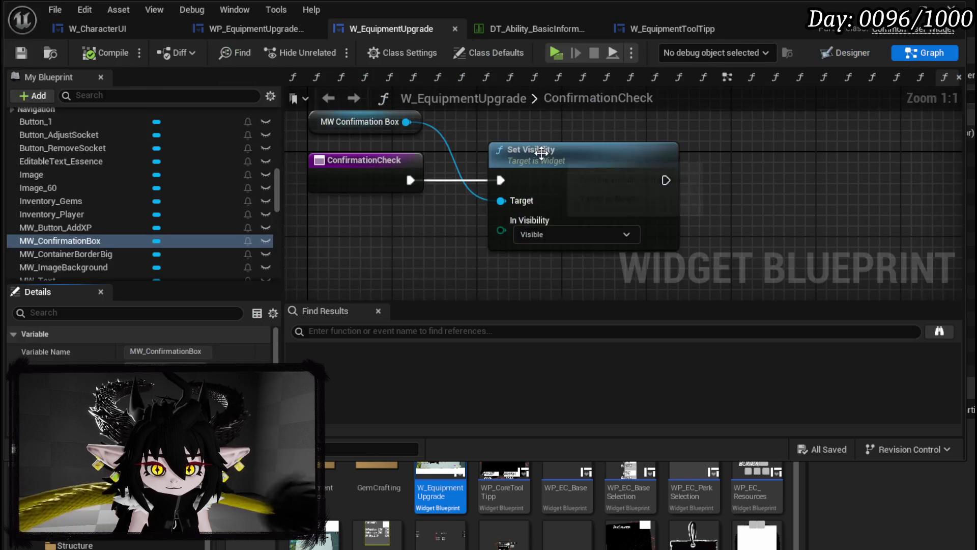
Add a Set Data call after Set Visibility with headline 'Confirm Upgrading', and save.
{"action": "left_click_drag", "start_coordinate": [406, 122], "coordinate": [530, 125]}
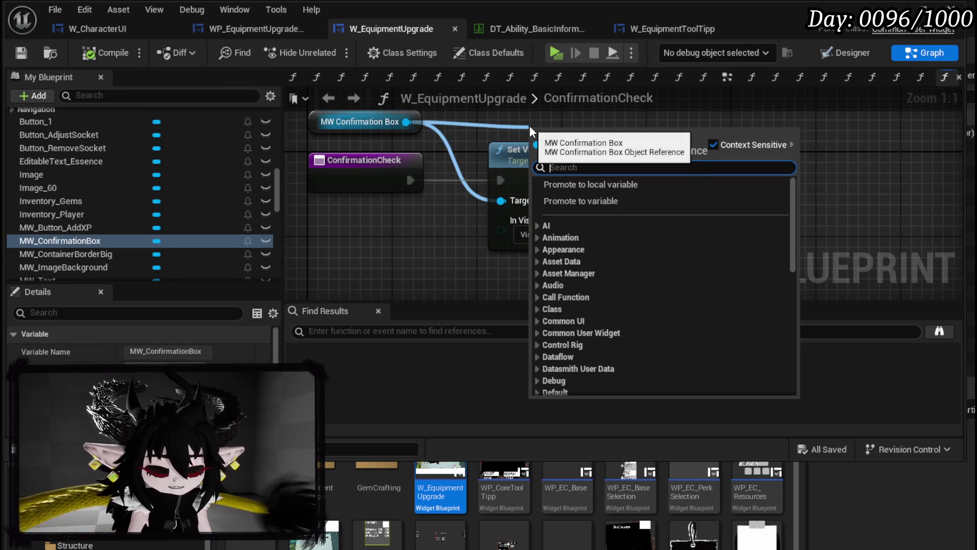
{"action": "type", "text": "Set Data"}
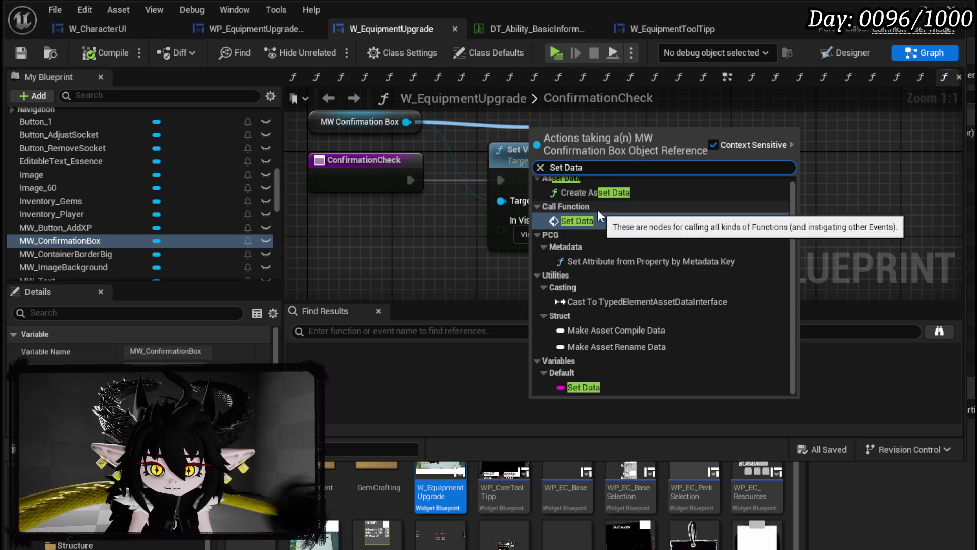
{"action": "left_click", "coordinate": [596, 219]}
{"action": "mouse_move", "coordinate": [526, 136]}
{"action": "left_mouse_down"}
{"action": "mouse_move", "coordinate": [641, 135]}
{"action": "mouse_move", "coordinate": [738, 168]}
{"action": "left_mouse_up"}
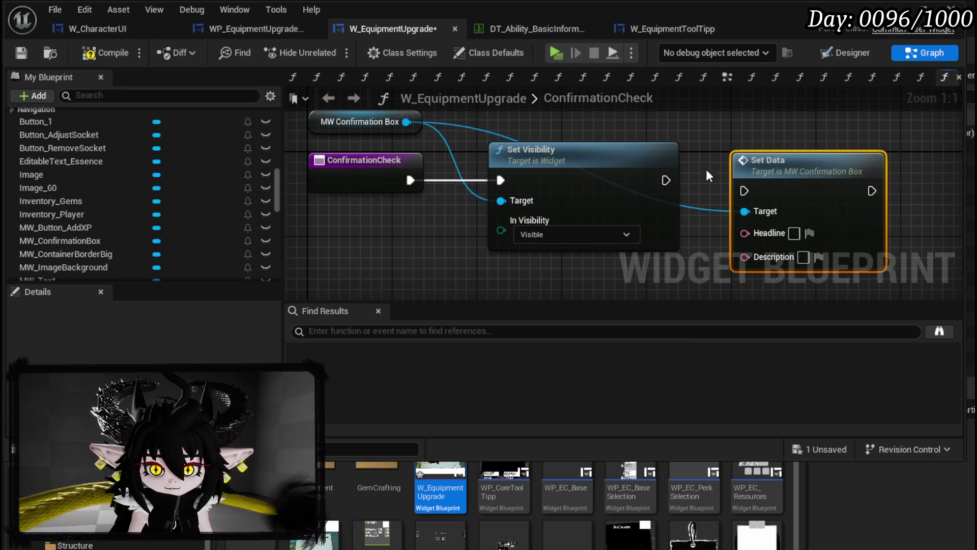
{"action": "mouse_move", "coordinate": [666, 180]}
{"action": "left_mouse_down"}
{"action": "mouse_move", "coordinate": [766, 189]}
{"action": "mouse_move", "coordinate": [819, 168]}
{"action": "mouse_move", "coordinate": [832, 178]}
{"action": "mouse_move", "coordinate": [552, 185]}
{"action": "left_mouse_up"}
{"action": "type", "text": "Conf"}
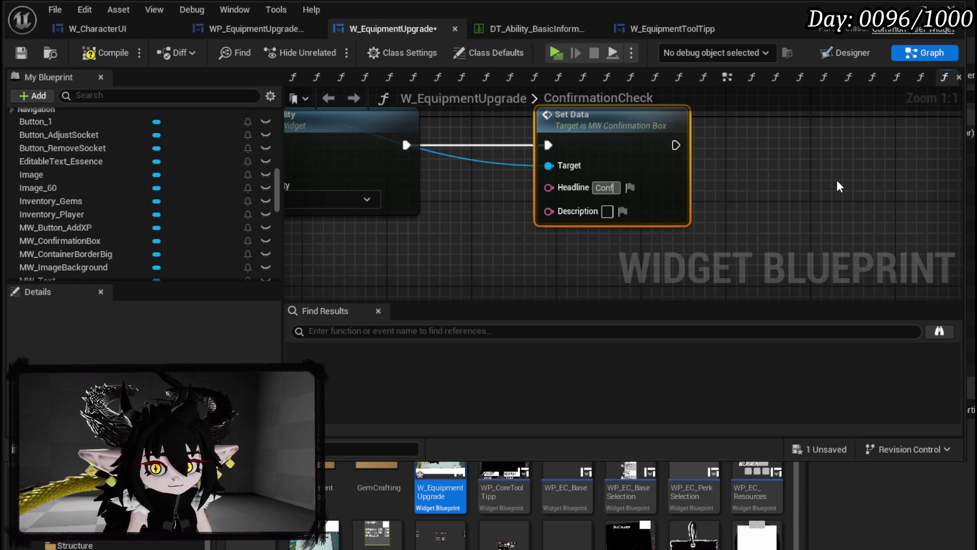
{"action": "type", "text": "irm Upgr"}
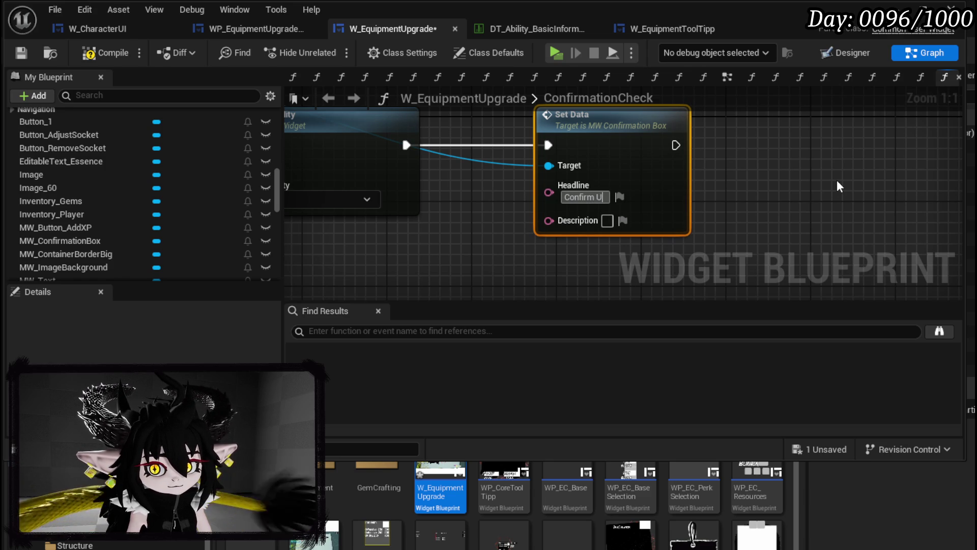
{"action": "type", "text": "ading"}
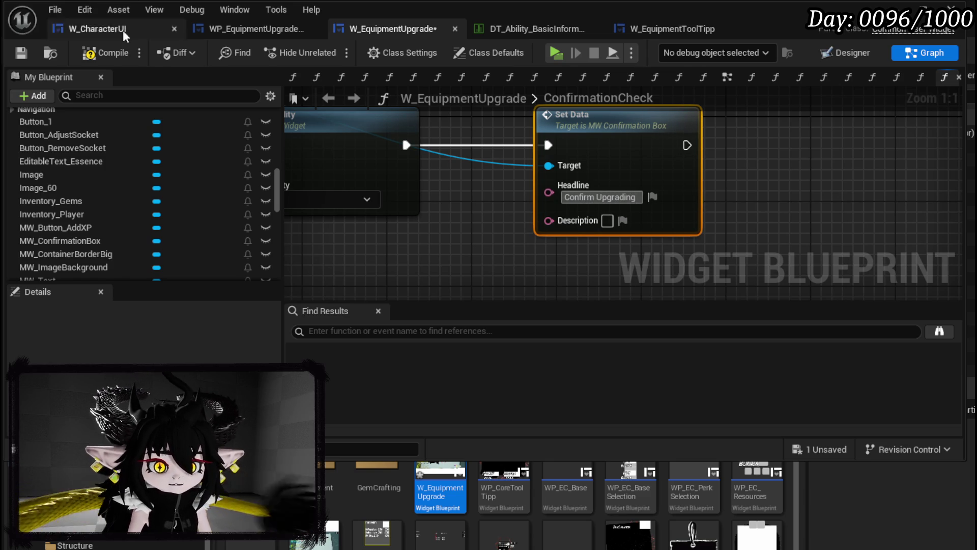
{"action": "key", "text": "ctrl+s"}
{"action": "left_click_drag", "start_coordinate": [516, 237], "coordinate": [525, 200]}
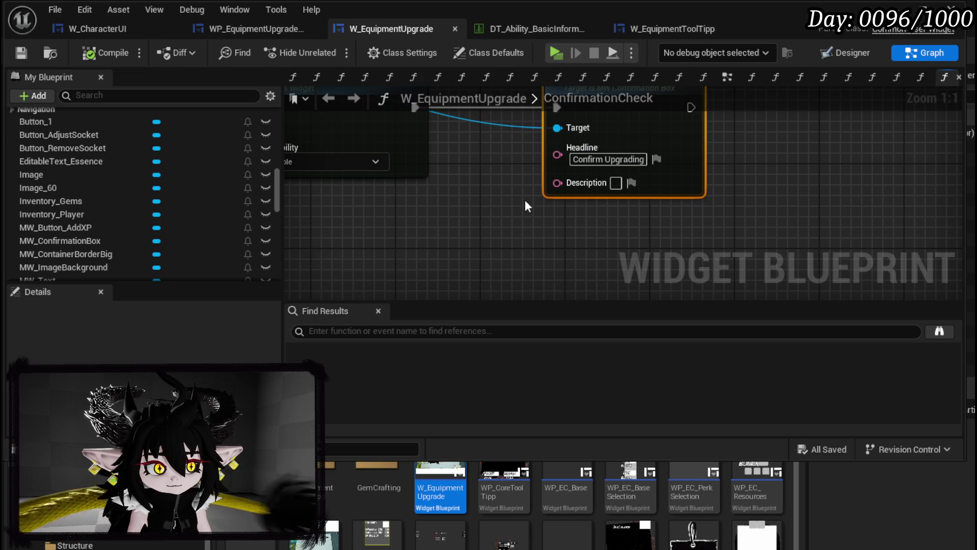
Begin the Set Data description: a gear piece can be upgraded as long as it has SP.
{"action": "mouse_move", "coordinate": [527, 204]}
{"action": "left_mouse_down"}
{"action": "mouse_move", "coordinate": [664, 236]}
{"action": "mouse_move", "coordinate": [557, 229]}
{"action": "mouse_move", "coordinate": [758, 233]}
{"action": "left_mouse_up"}
{"action": "scroll", "coordinate": [758, 233], "scroll_direction": "down", "scroll_amount": 1}
{"action": "mouse_move", "coordinate": [750, 180]}
{"action": "left_mouse_down"}
{"action": "mouse_move", "coordinate": [539, 160]}
{"action": "mouse_move", "coordinate": [600, 172]}
{"action": "mouse_move", "coordinate": [527, 143]}
{"action": "left_mouse_up"}
{"action": "left_click", "coordinate": [706, 220]}
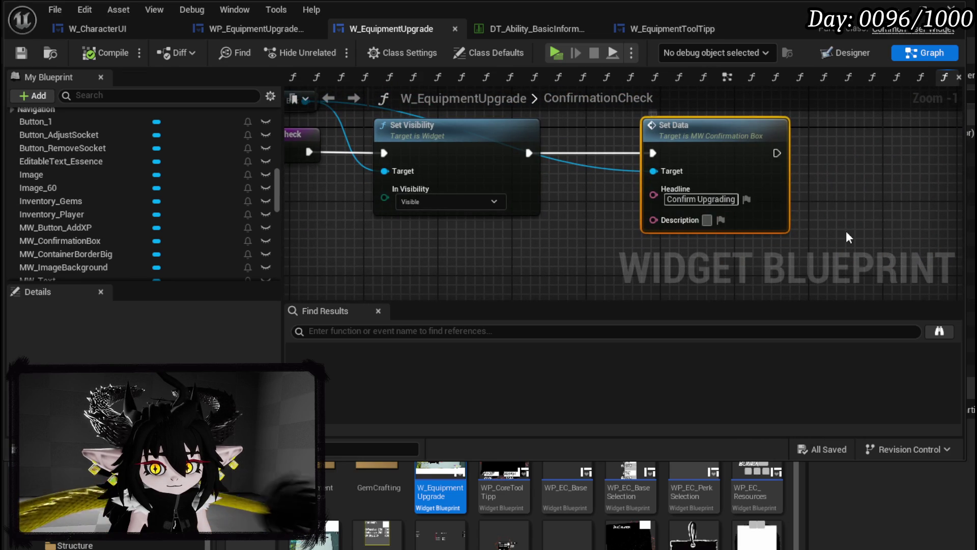
{"action": "type", "text": "E"}
{"action": "key", "text": "BackSpace"}
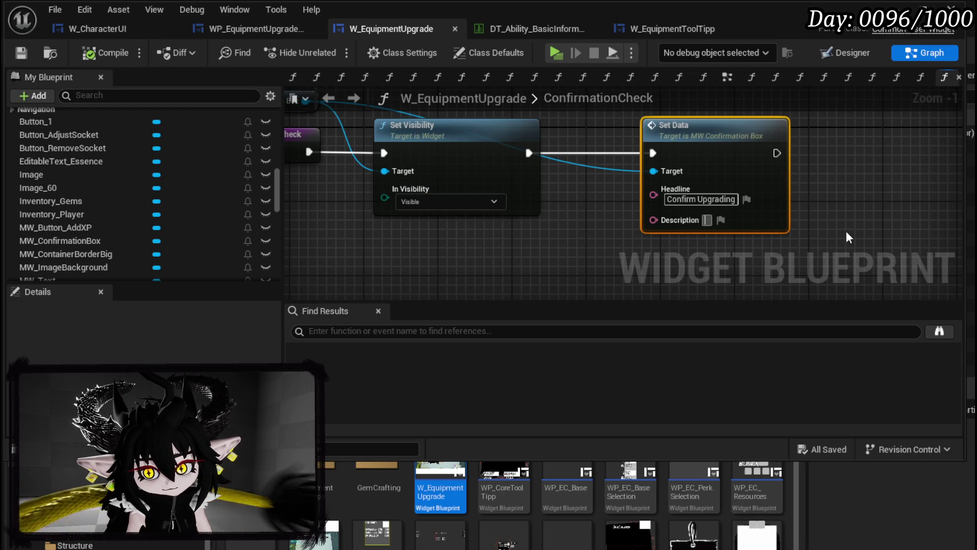
{"action": "type", "text": "a g"}
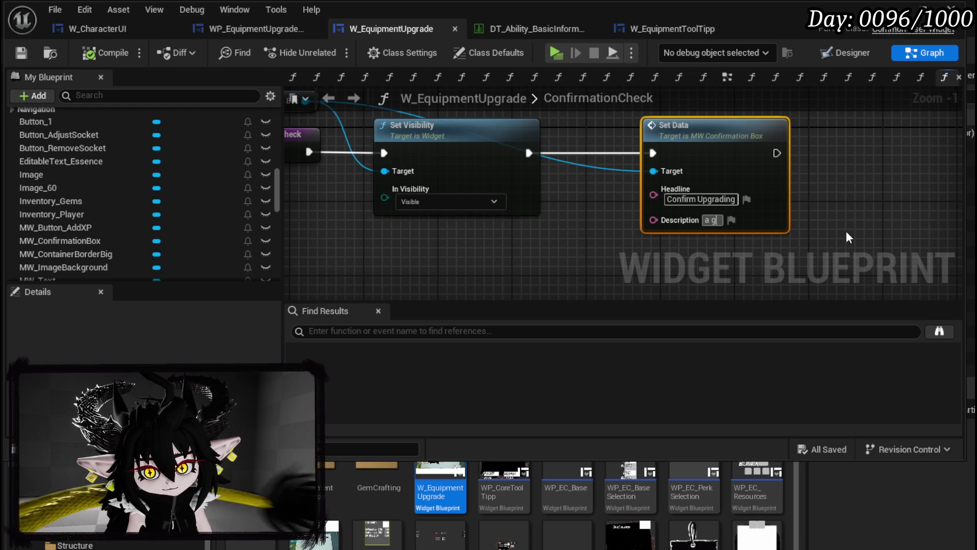
{"action": "type", "text": "ear piece"}
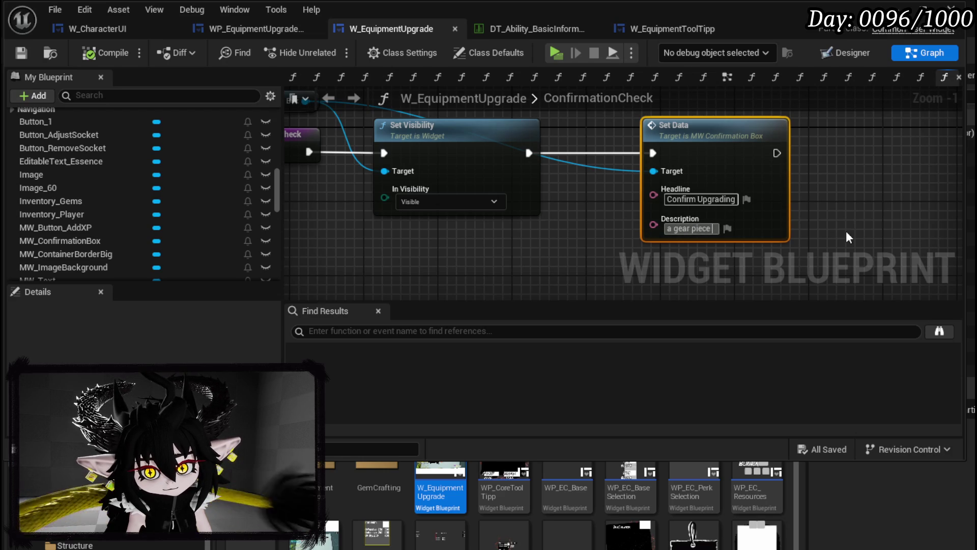
{"action": "type", "text": " can be upg"}
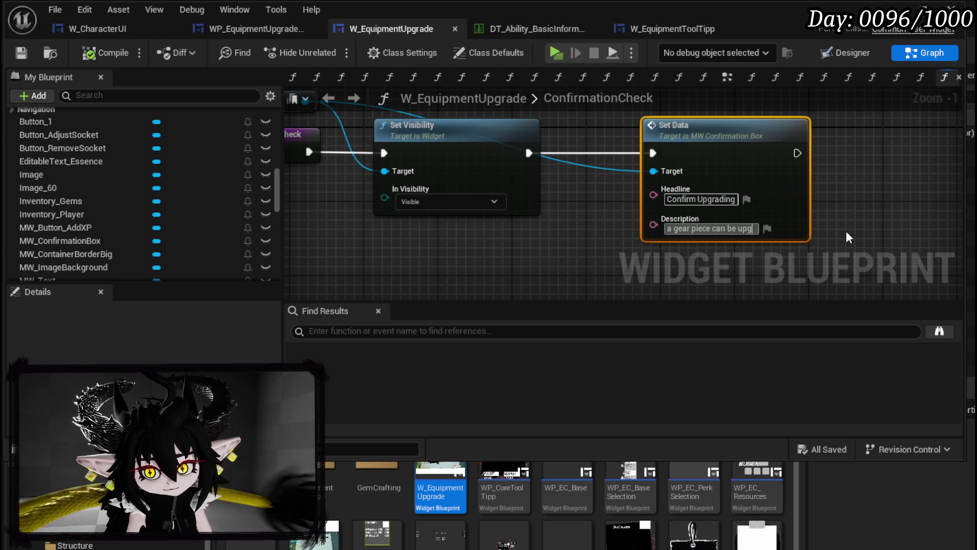
{"action": "type", "text": "rades as lo"}
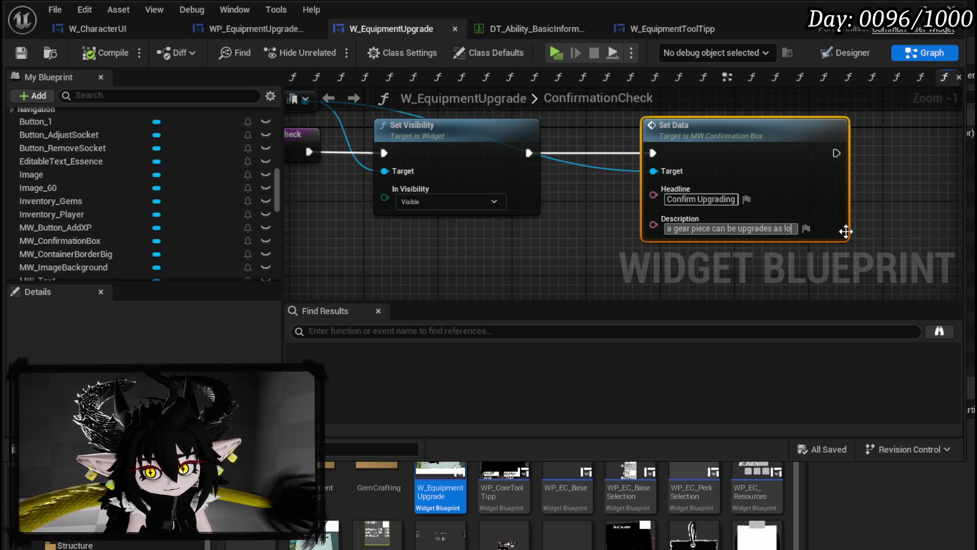
{"action": "type", "text": "ngs as it"}
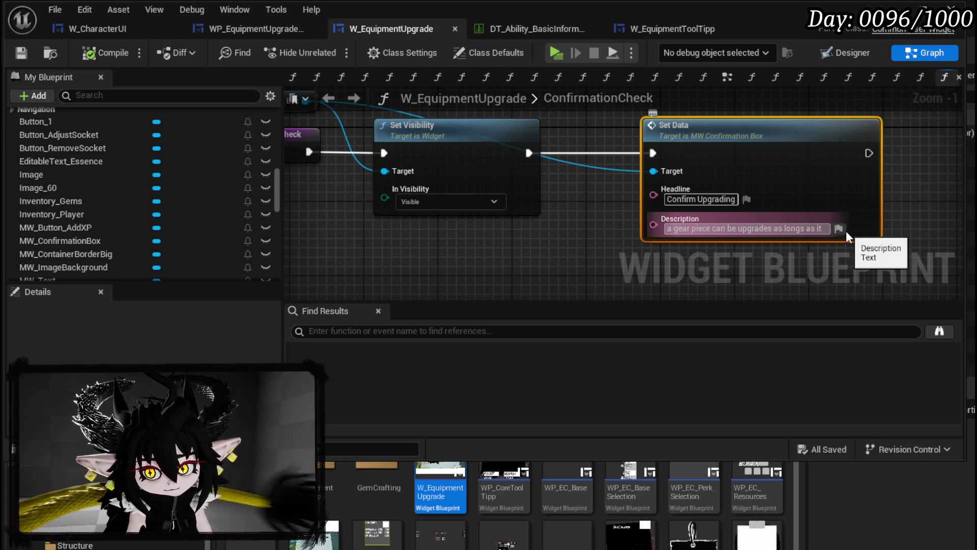
{"action": "type", "text": " has SP:("}
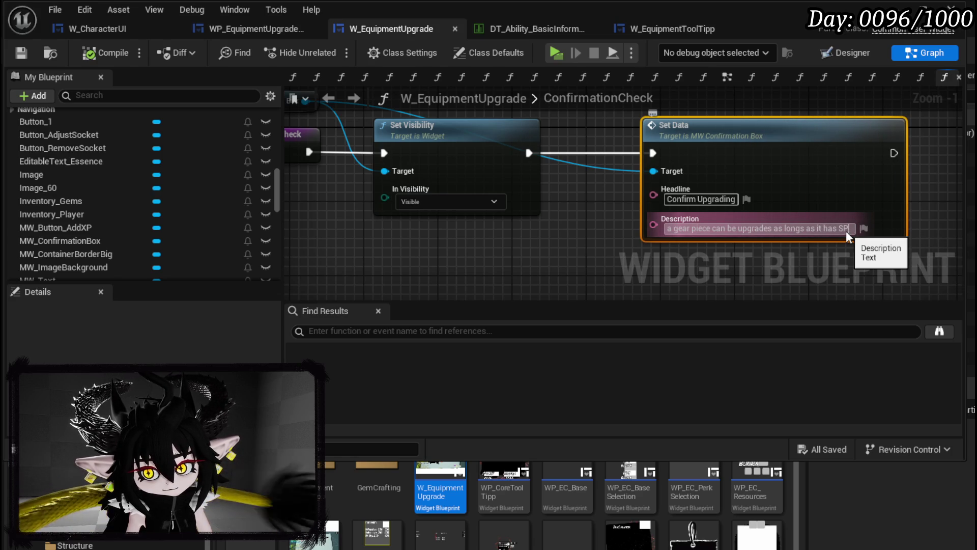
Finish the description with the Spendable note and the irreversibility clause, then compile and save.
{"action": "key", "text": "BackSpace"}
{"action": "key", "text": "BackSpace"}
{"action": "type", "text": "(Spendable"}
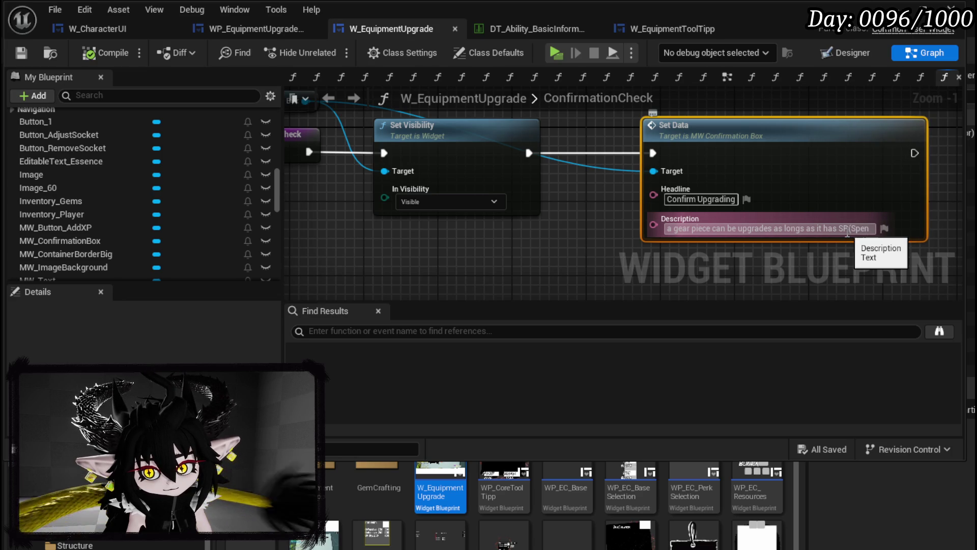
{"action": "type", "text": " points"}
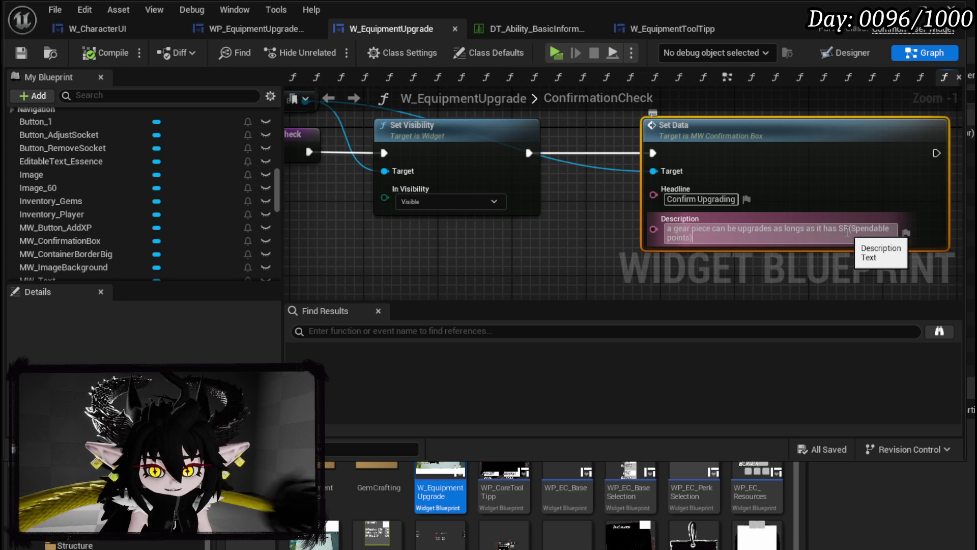
{"action": "type", "text": "s"}
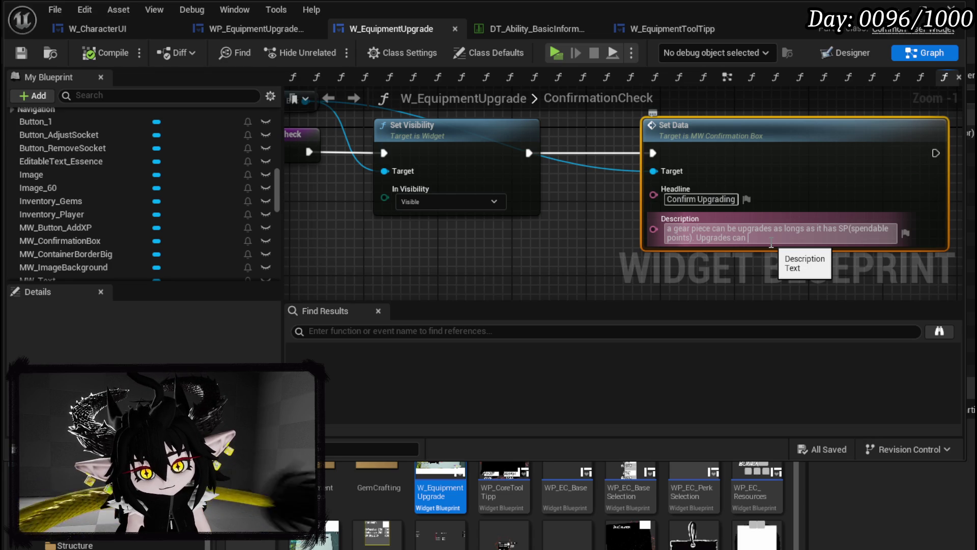
{"action": "type", "text": "verded"}
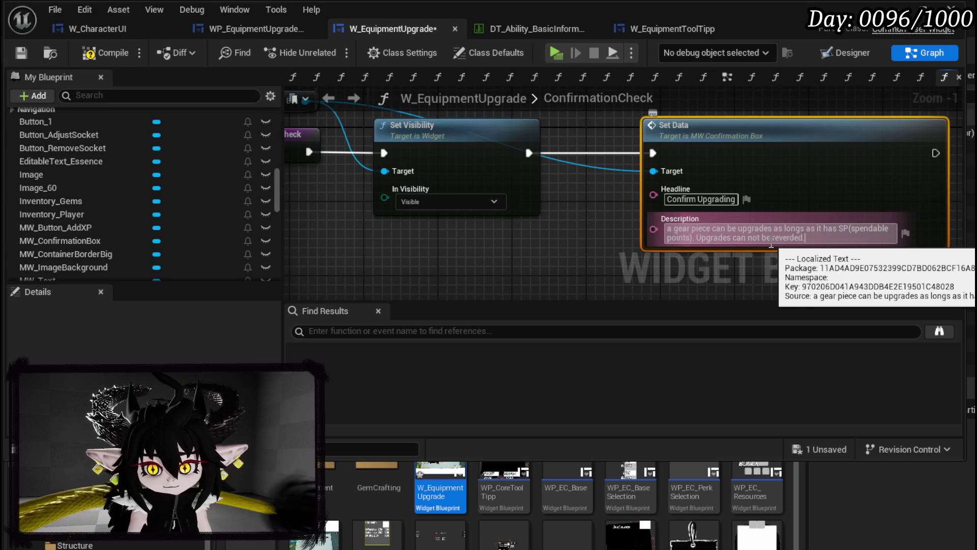
{"action": "left_click", "coordinate": [106, 56]}
{"action": "left_click", "coordinate": [21, 52]}
{"action": "left_click_drag", "start_coordinate": [598, 224], "coordinate": [476, 209]}
Correct the description's ending to 'Upgrades can not be reversed.' and compile and save.
{"action": "double_click", "coordinate": [647, 218]}
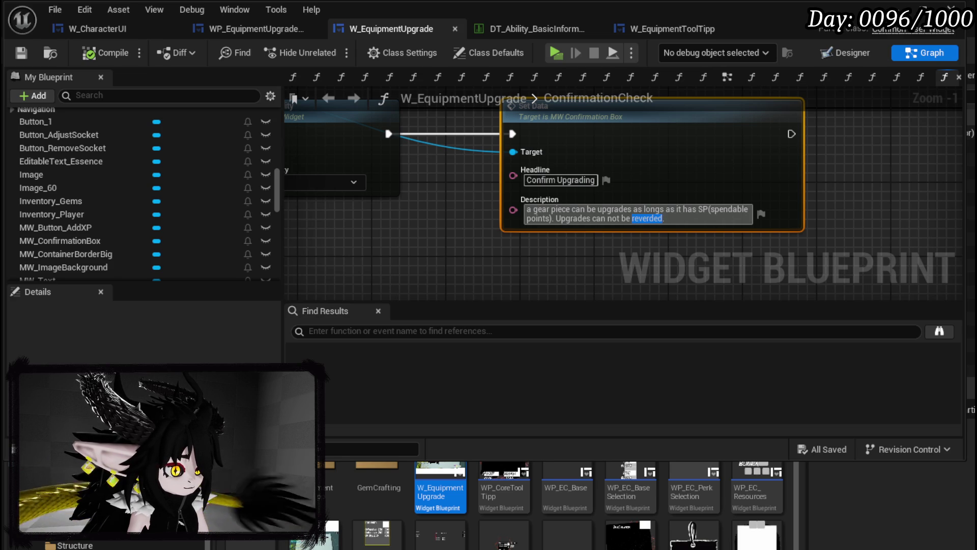
{"action": "type", "text": "."}
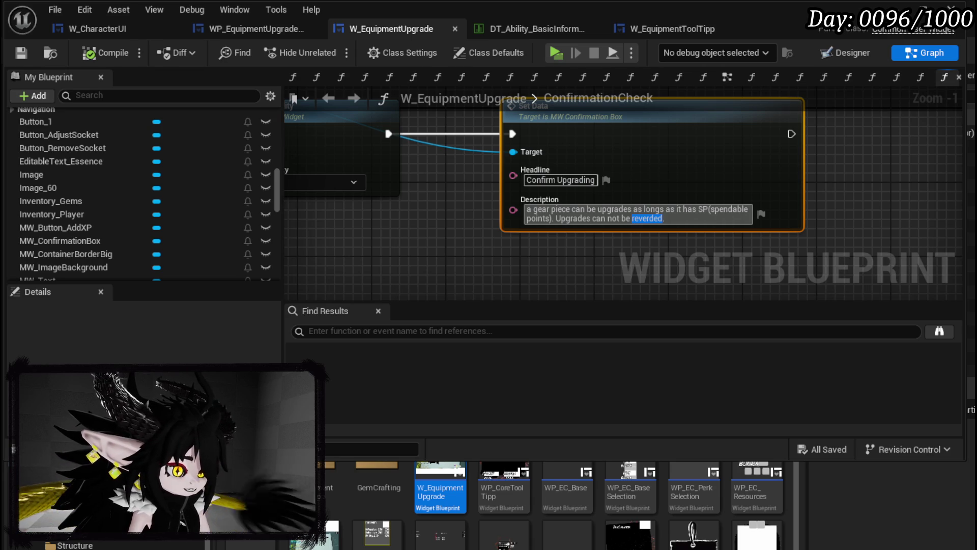
{"action": "left_click", "coordinate": [651, 219]}
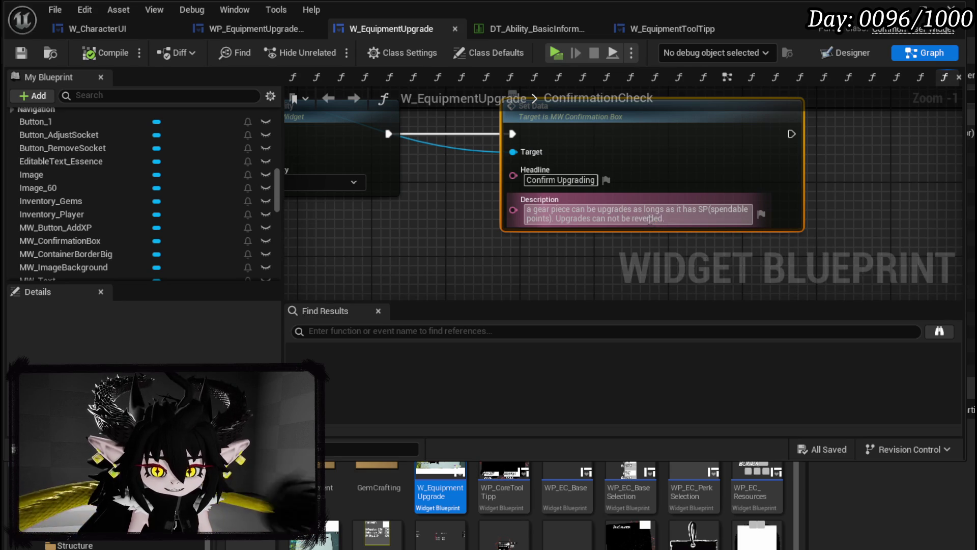
{"action": "double_click", "coordinate": [650, 219]}
{"action": "type", "text": "reversed"}
{"action": "left_click", "coordinate": [448, 214]}
{"action": "left_click", "coordinate": [94, 52]}
{"action": "left_click", "coordinate": [20, 53]}
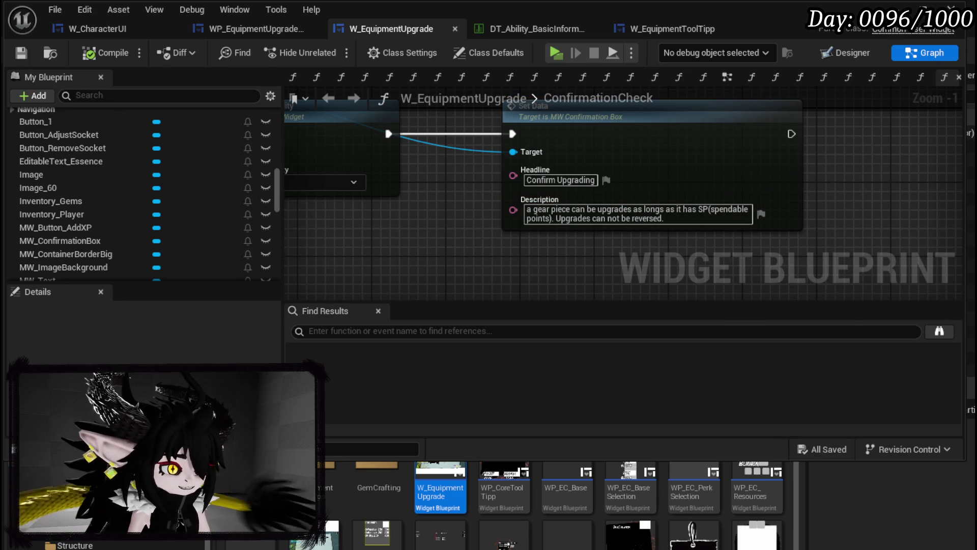
Move the MW Confirmation Box getter node higher in the graph.
{"action": "left_click_drag", "start_coordinate": [447, 253], "coordinate": [597, 246]}
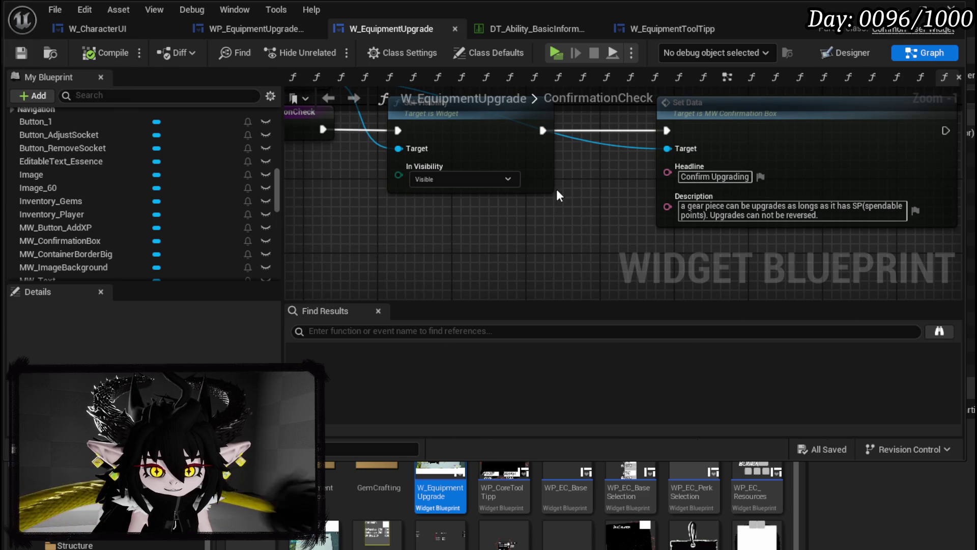
{"action": "scroll", "coordinate": [557, 188], "scroll_direction": "down", "scroll_amount": 2}
{"action": "left_click_drag", "start_coordinate": [337, 166], "coordinate": [337, 137]}
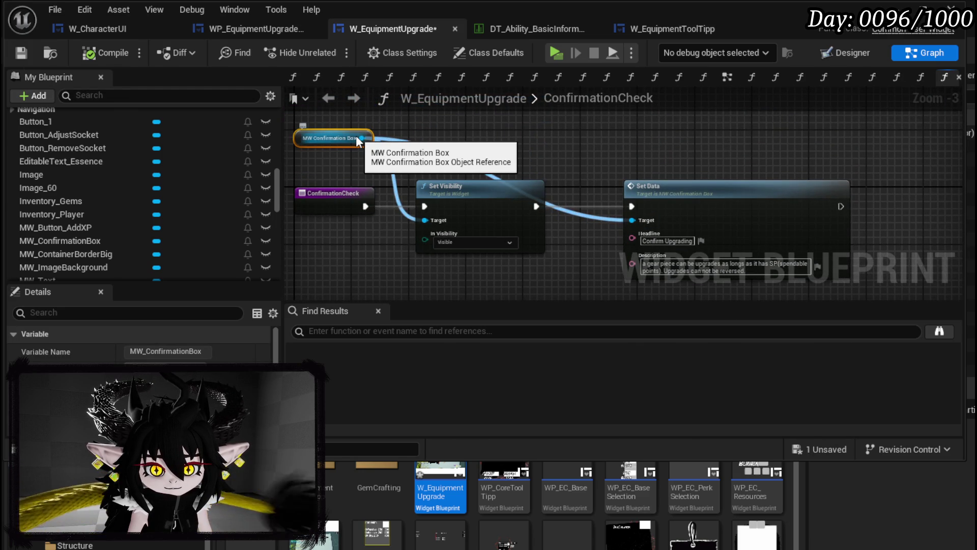
Toggle MW_ConfirmationBox's Is Variable off and on, then open the MW_ConfirmationBox widget.
{"action": "left_click", "coordinate": [21, 52]}
{"action": "left_click", "coordinate": [845, 52]}
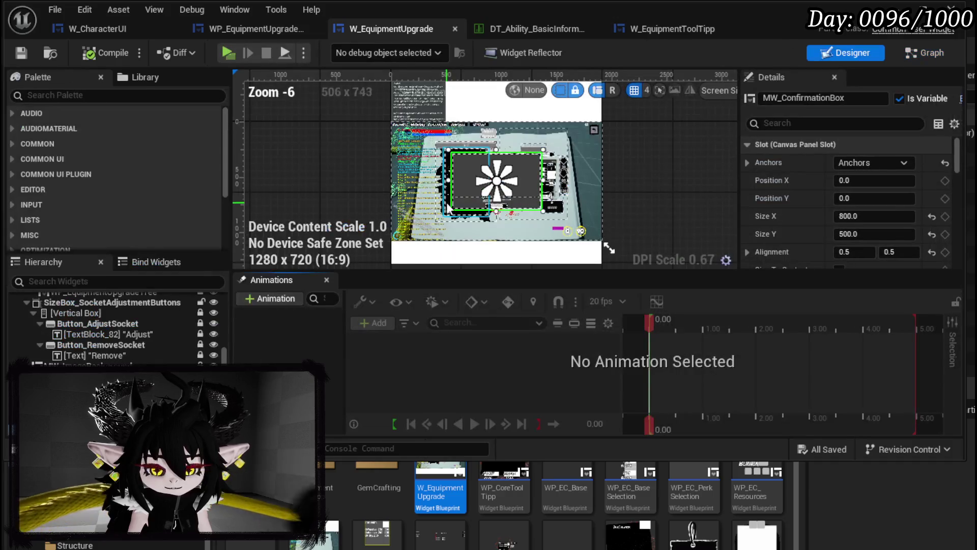
{"action": "left_click", "coordinate": [939, 99]}
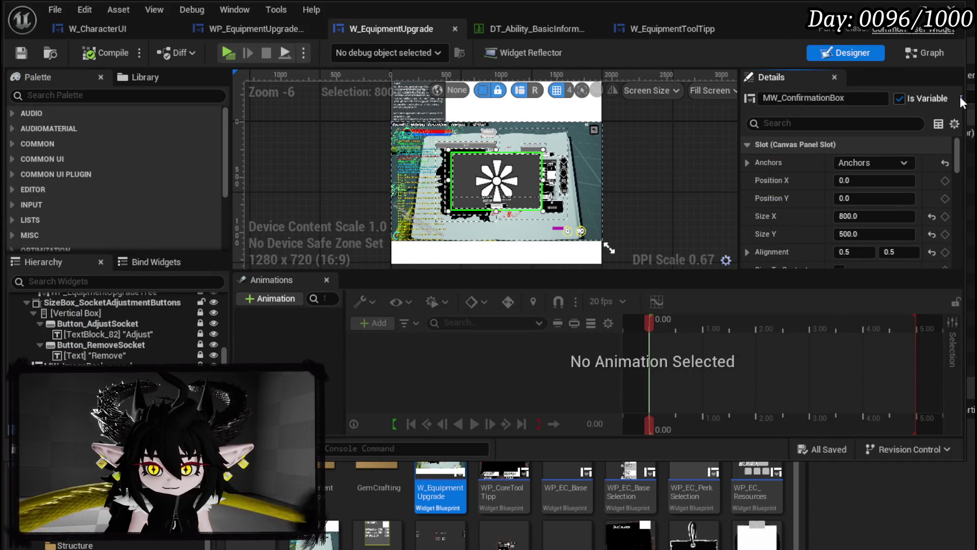
{"action": "left_click", "coordinate": [899, 99]}
{"action": "left_click", "coordinate": [961, 99]}
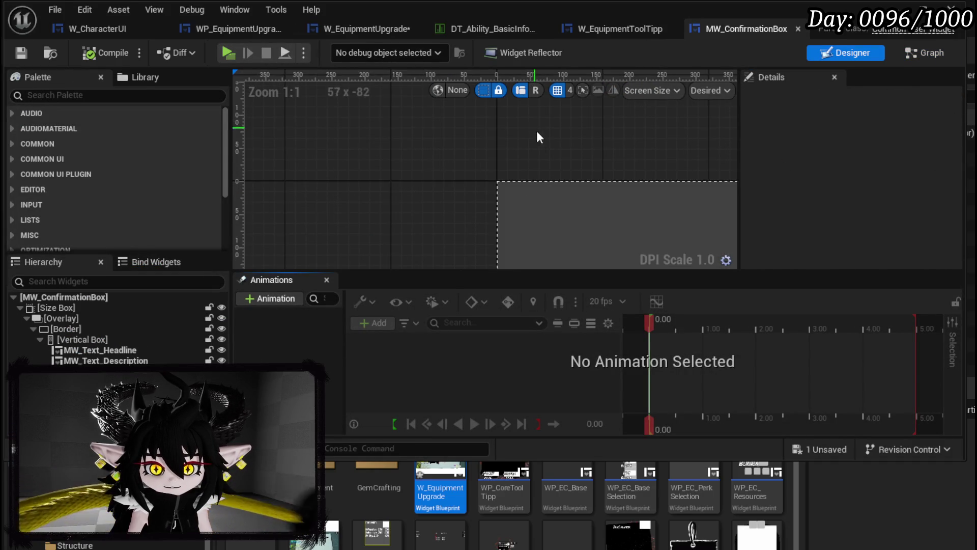
Inspect the confirmation box's Success function graph and save the widget.
{"action": "scroll", "coordinate": [121, 173], "scroll_direction": "down", "scroll_amount": 5}
{"action": "scroll", "coordinate": [120, 176], "scroll_direction": "up", "scroll_amount": 5}
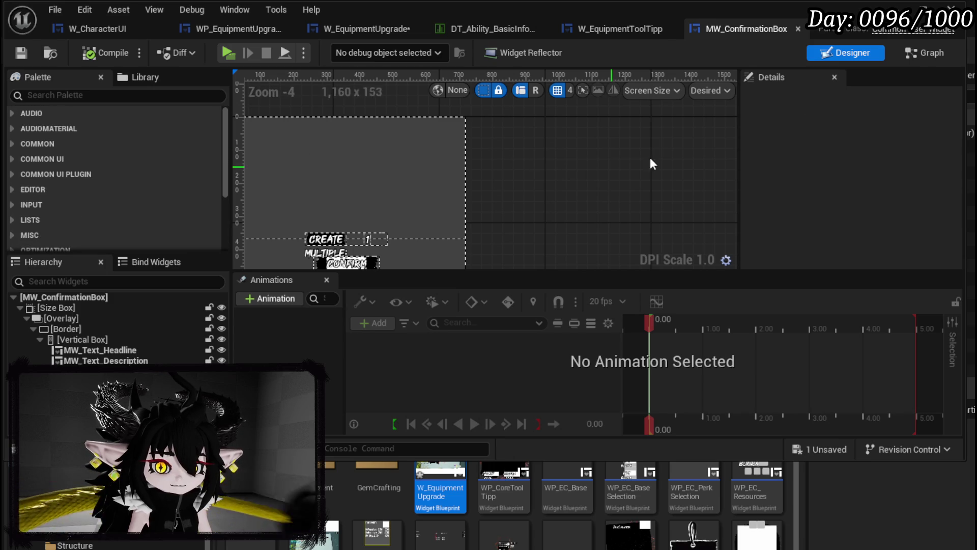
{"action": "left_click", "coordinate": [924, 53]}
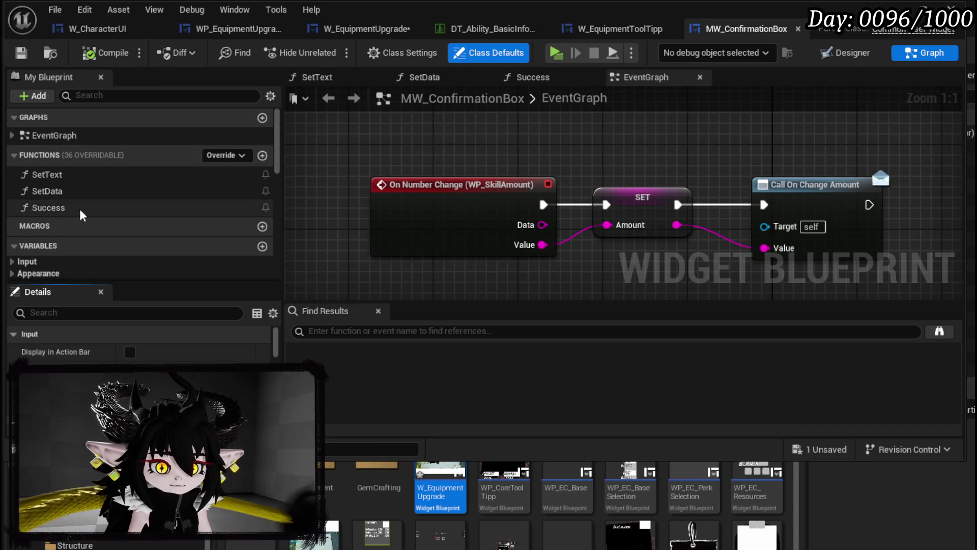
{"action": "double_click", "coordinate": [58, 207]}
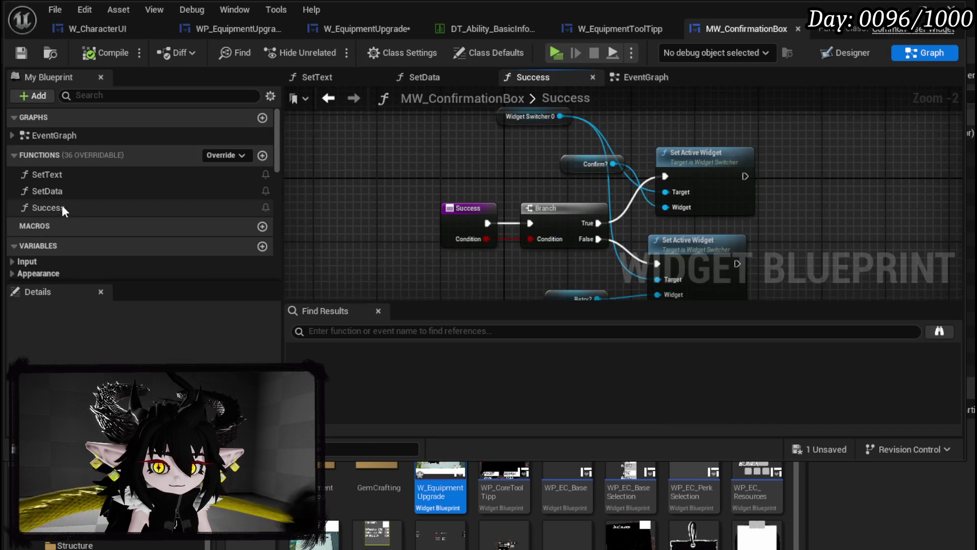
{"action": "left_click_drag", "start_coordinate": [512, 195], "coordinate": [478, 209]}
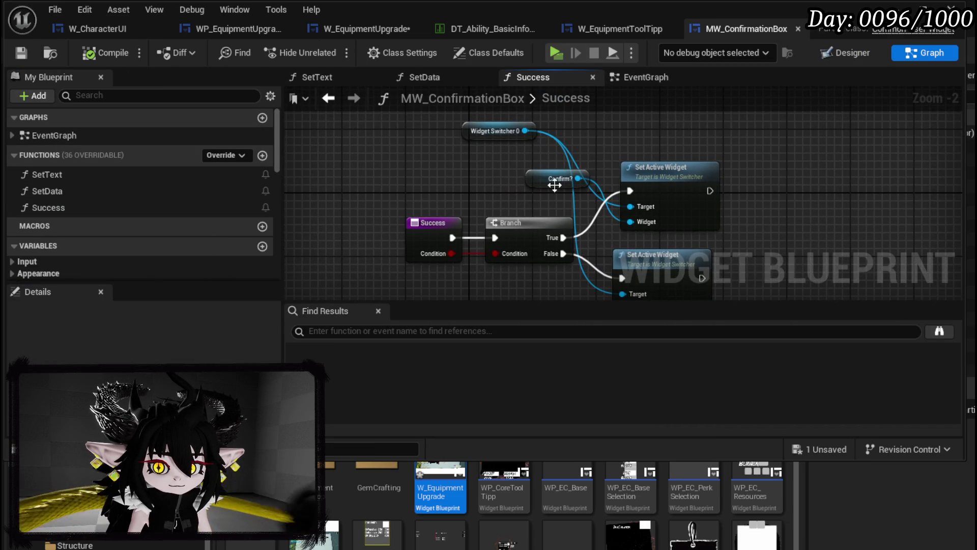
{"action": "left_click_drag", "start_coordinate": [556, 193], "coordinate": [533, 190]}
{"action": "left_click", "coordinate": [21, 52]}
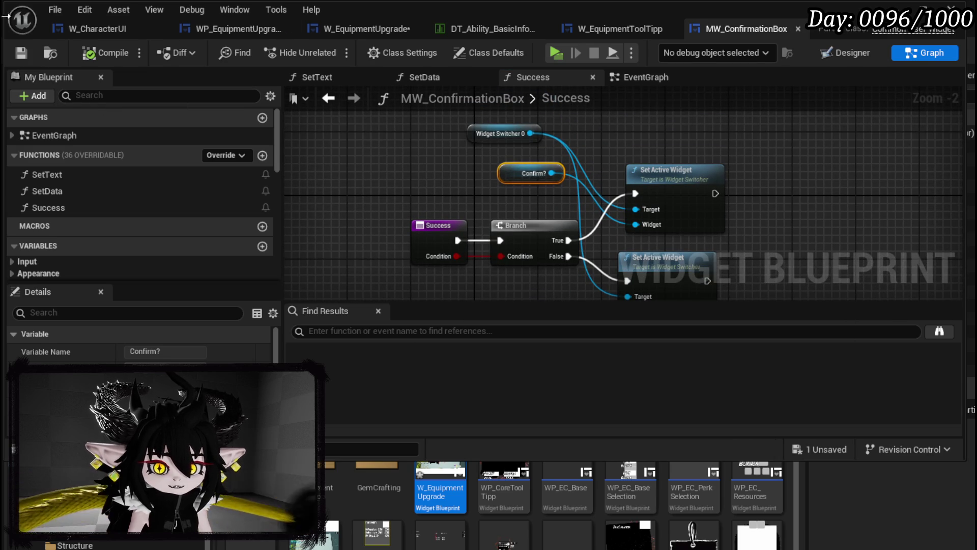
Return to W_EquipmentUpgrade, save it, and reopen the ConfirmationCheck graph.
{"action": "left_click", "coordinate": [109, 26]}
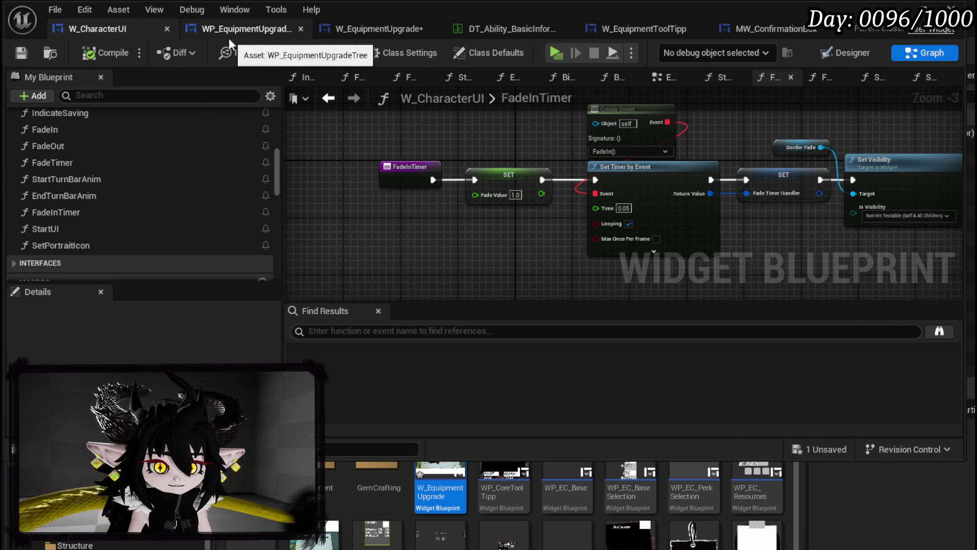
{"action": "left_click", "coordinate": [234, 32]}
{"action": "left_click", "coordinate": [356, 30]}
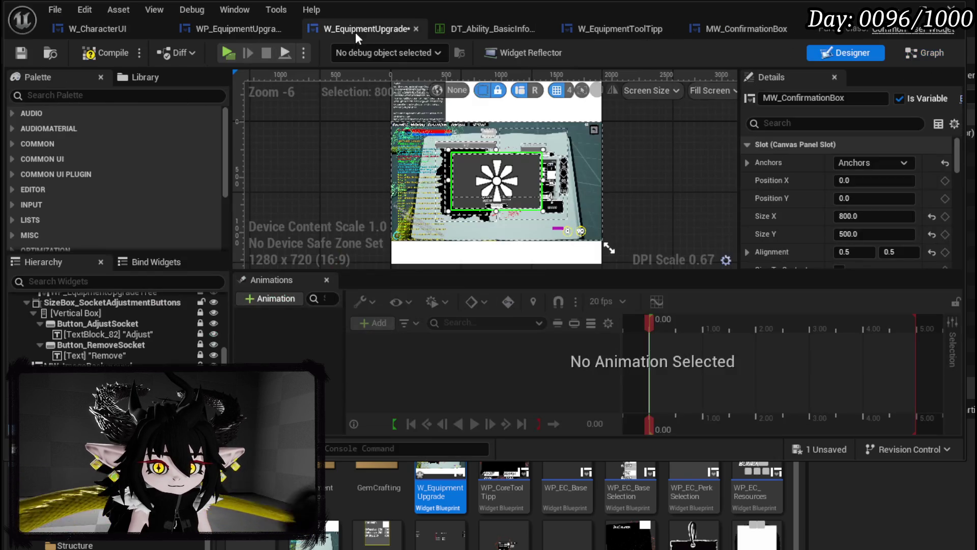
{"action": "left_click", "coordinate": [23, 53]}
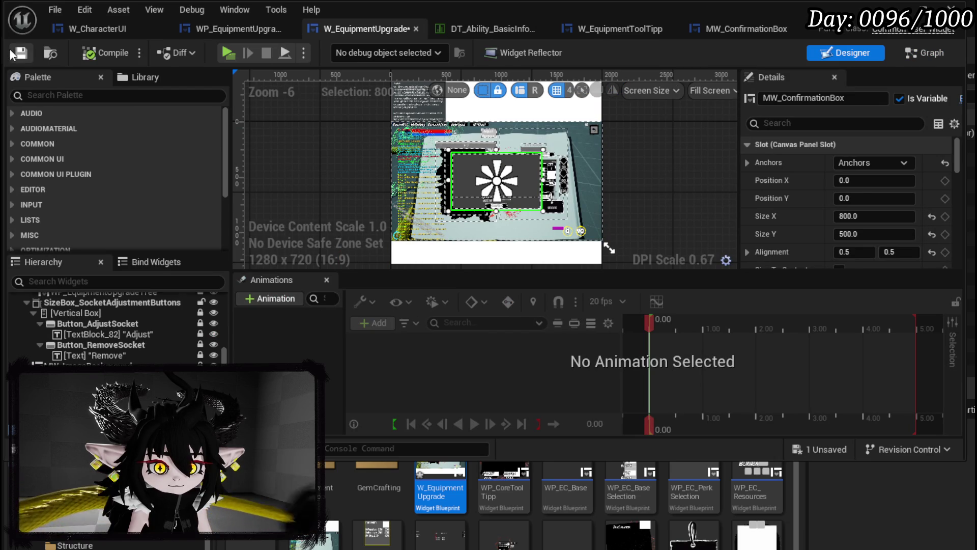
{"action": "double_click", "coordinate": [569, 120]}
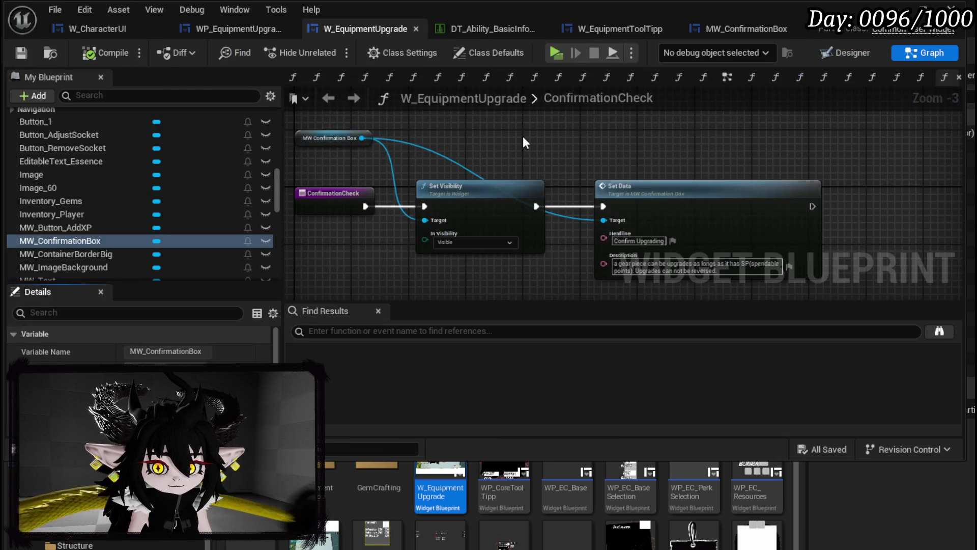
Call the confirmation box's Success after Set Data with Condition set to true.
{"action": "left_click_drag", "start_coordinate": [362, 138], "coordinate": [508, 145]}
{"action": "type", "text": "Succ"}
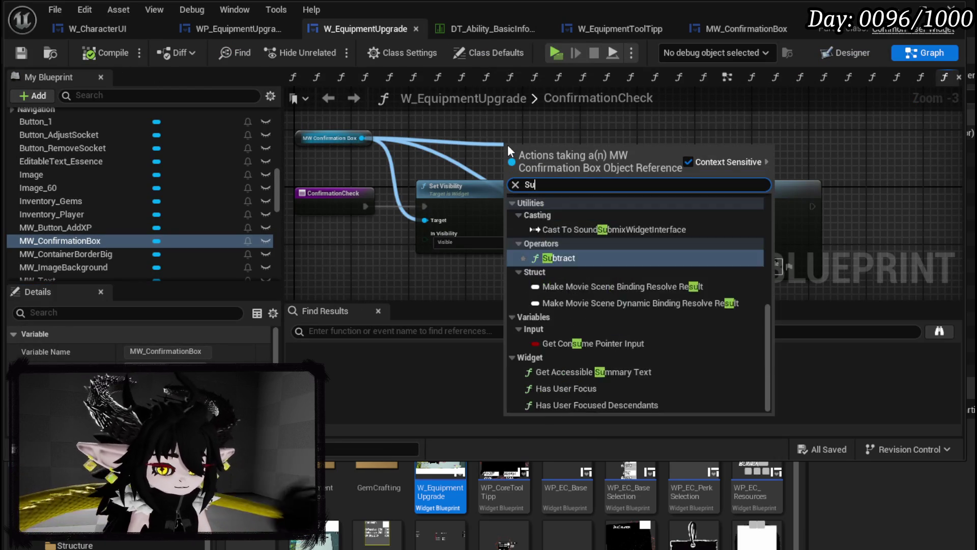
{"action": "left_click", "coordinate": [541, 213]}
{"action": "mouse_move", "coordinate": [557, 166]}
{"action": "left_mouse_down"}
{"action": "mouse_move", "coordinate": [896, 199]}
{"action": "mouse_move", "coordinate": [839, 206]}
{"action": "left_mouse_up"}
{"action": "left_click", "coordinate": [877, 234]}
{"action": "left_click", "coordinate": [669, 133]}
Compile and save, close the blueprint editor, and start the Play preview.
{"action": "left_click", "coordinate": [120, 53]}
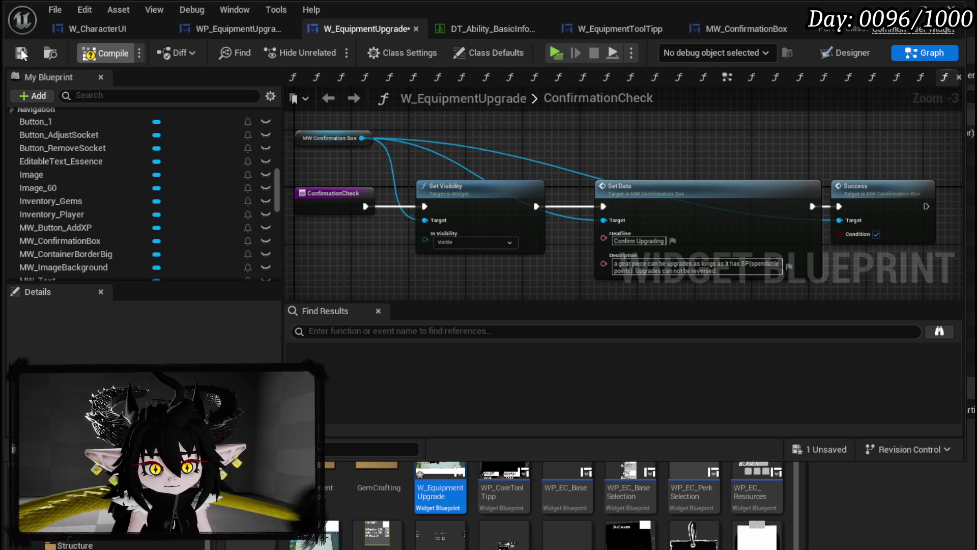
{"action": "left_click", "coordinate": [20, 52]}
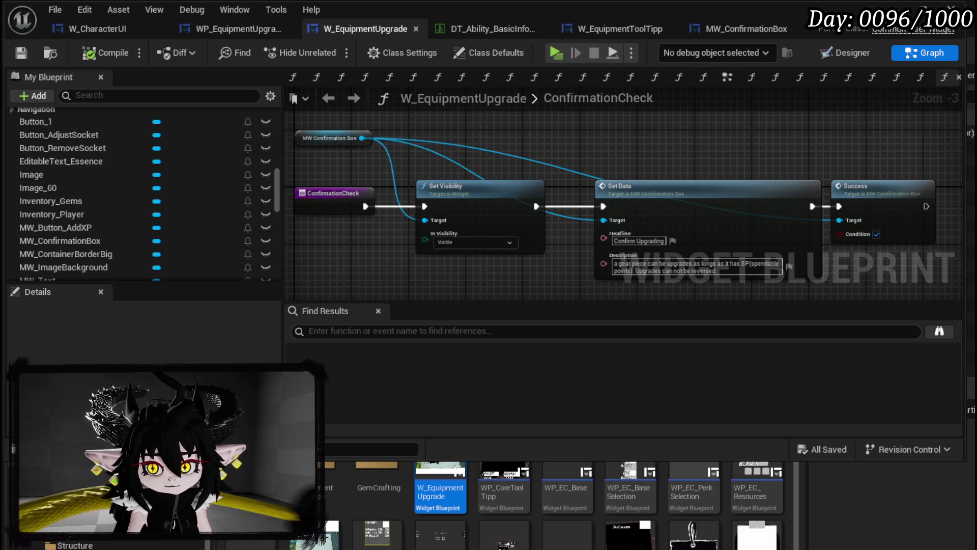
{"action": "left_click", "coordinate": [896, 7]}
{"action": "key", "text": "alt+p"}
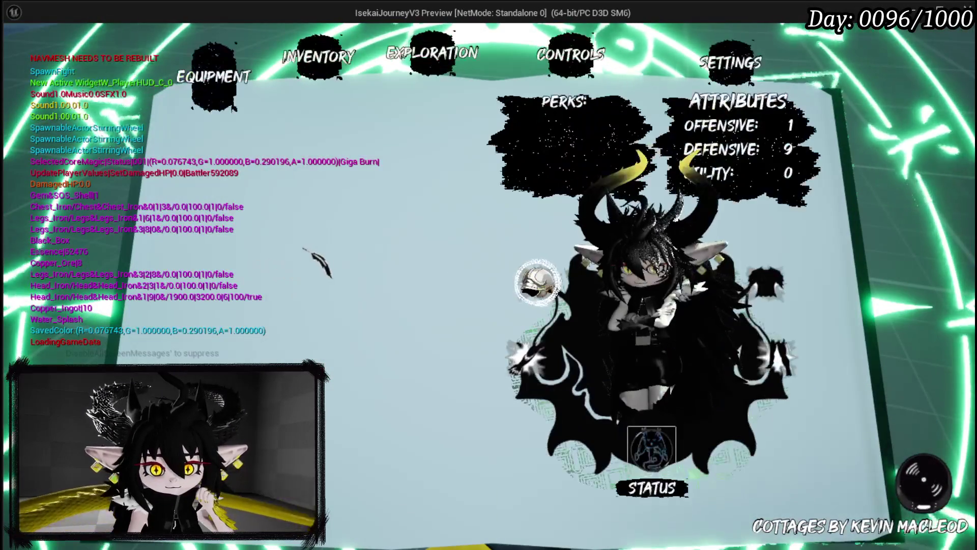
Request an IRON_HEAD upgrade via Inventory > Black Box > Upgrade Gear, then exit and save all.
{"action": "left_click", "coordinate": [338, 87]}
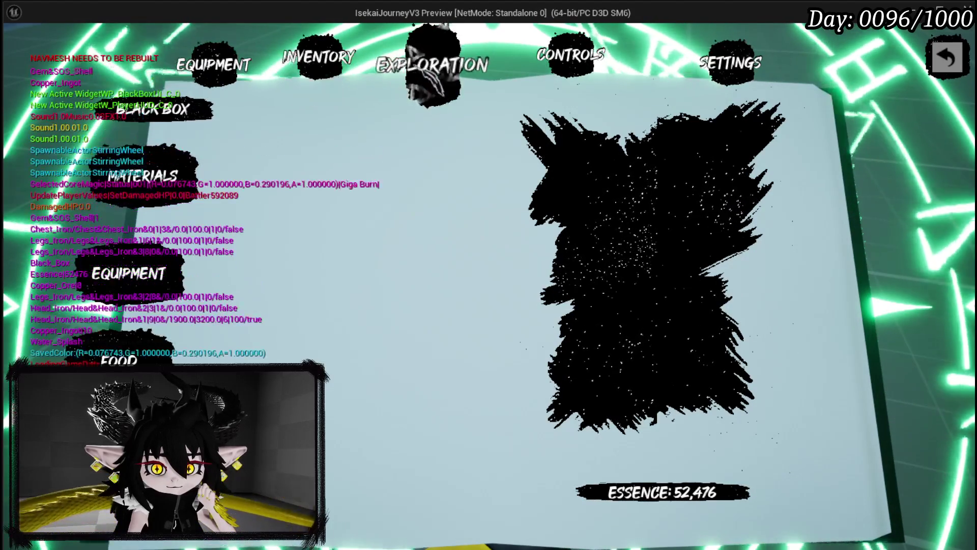
{"action": "left_click", "coordinate": [432, 60]}
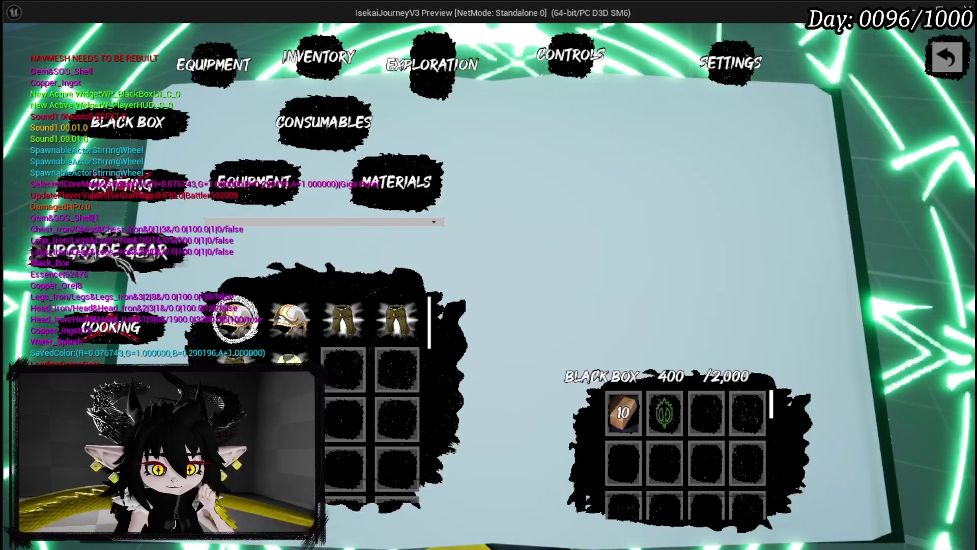
{"action": "left_click", "coordinate": [109, 250]}
{"action": "left_click", "coordinate": [286, 166]}
{"action": "left_click", "coordinate": [300, 183]}
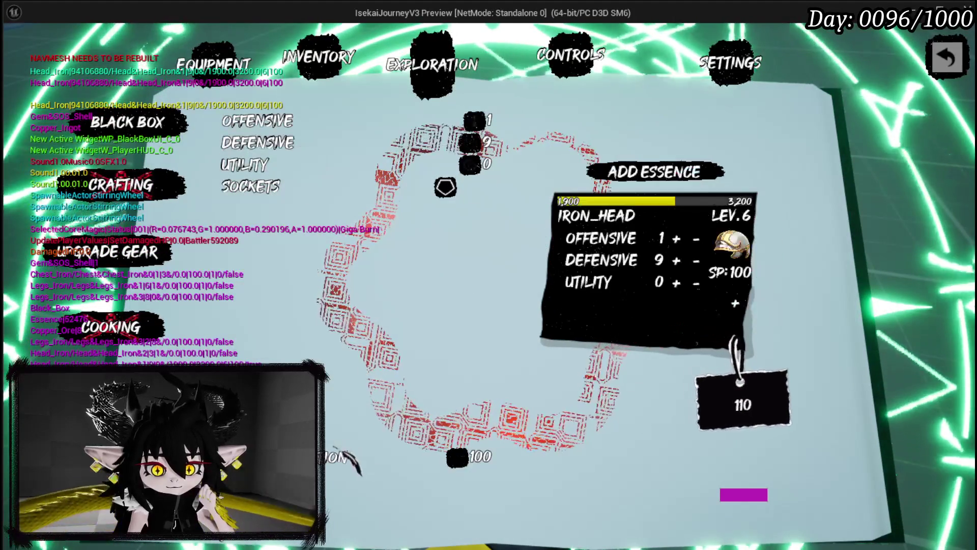
{"action": "left_click", "coordinate": [337, 457]}
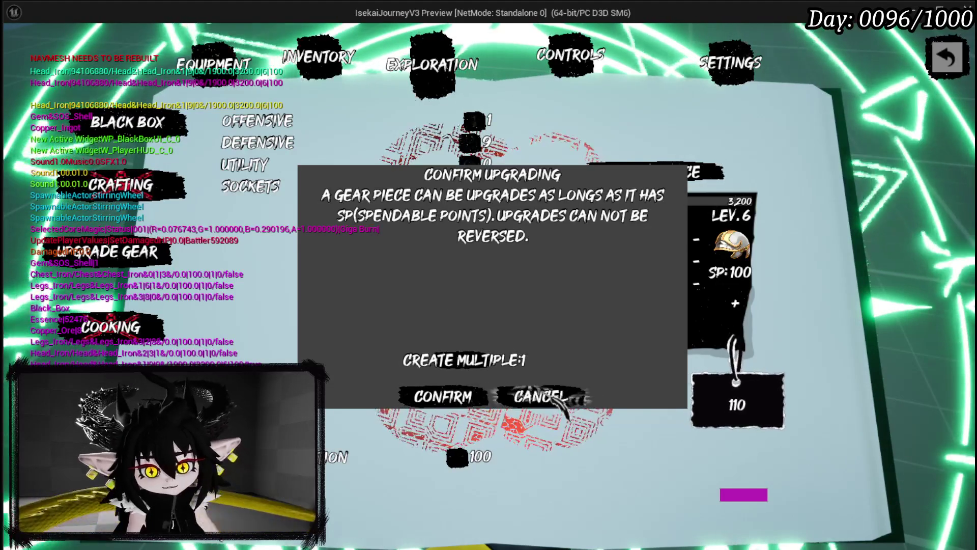
{"action": "key", "text": "Escape"}
{"action": "key", "text": "ctrl+s"}
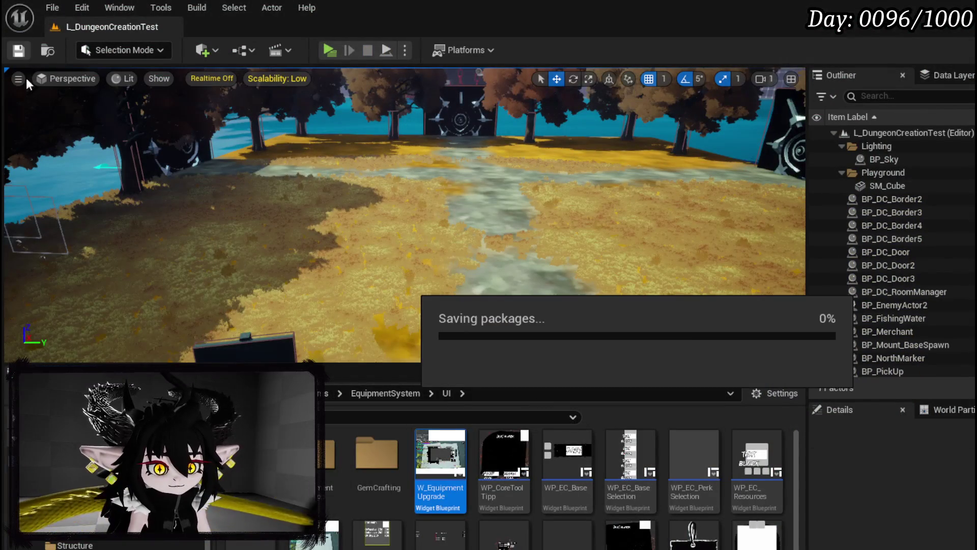
{"action": "key", "text": "alt+Tab"}
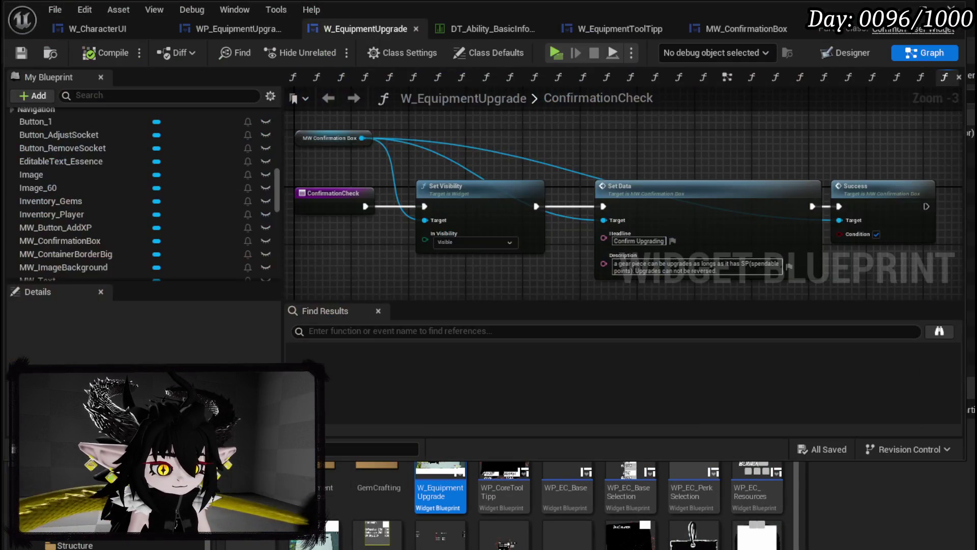
{"action": "left_click_drag", "start_coordinate": [366, 133], "coordinate": [459, 132]}
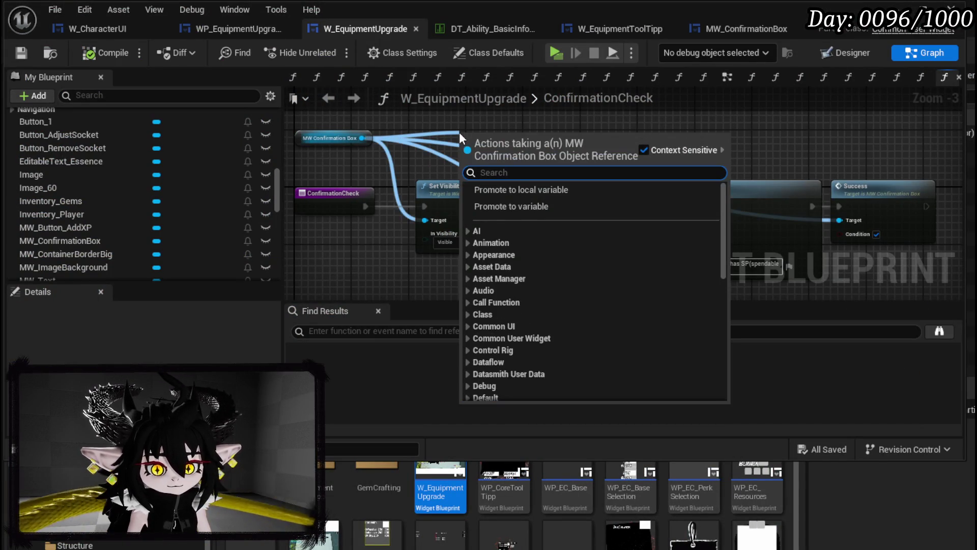
{"action": "type", "text": "Mul"}
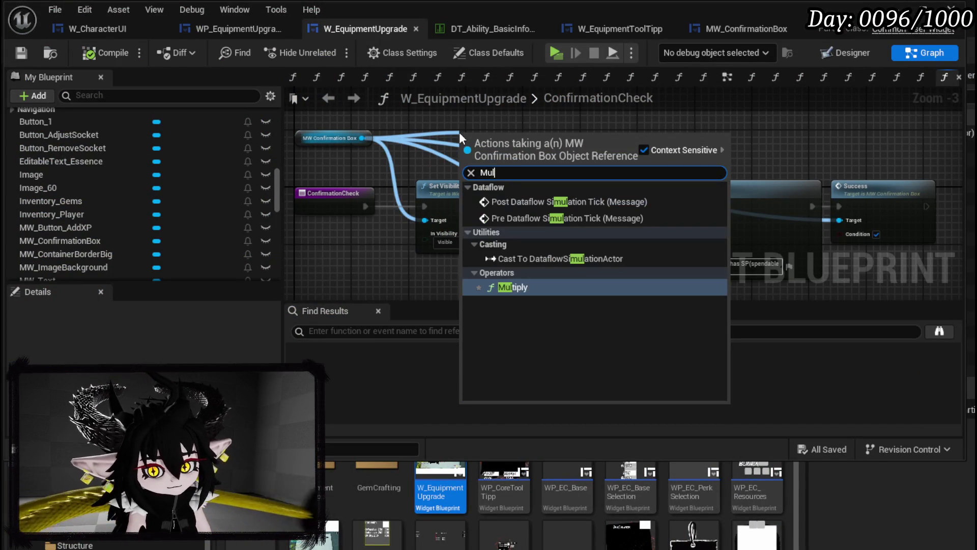
{"action": "key", "text": "Escape"}
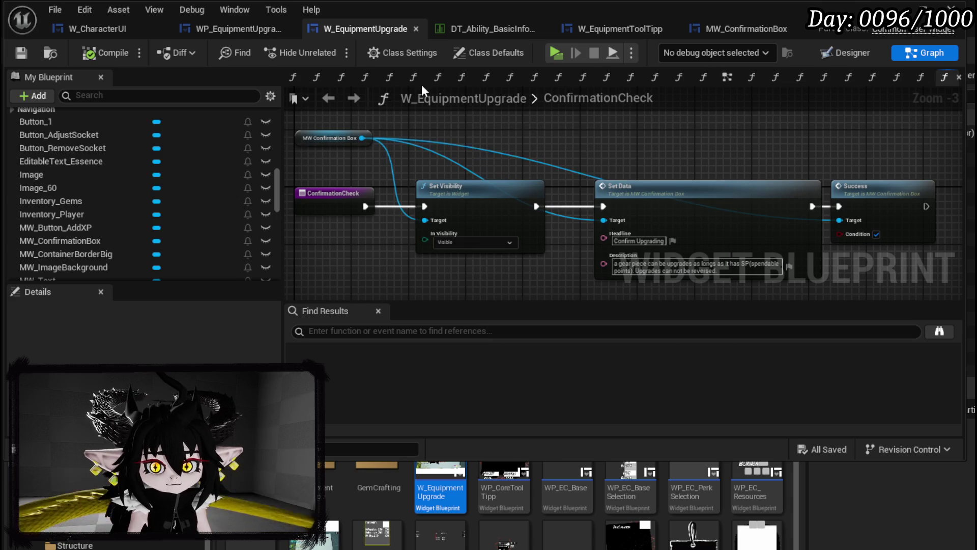
{"action": "key", "text": "ctrl+s"}
{"action": "left_click", "coordinate": [720, 28]}
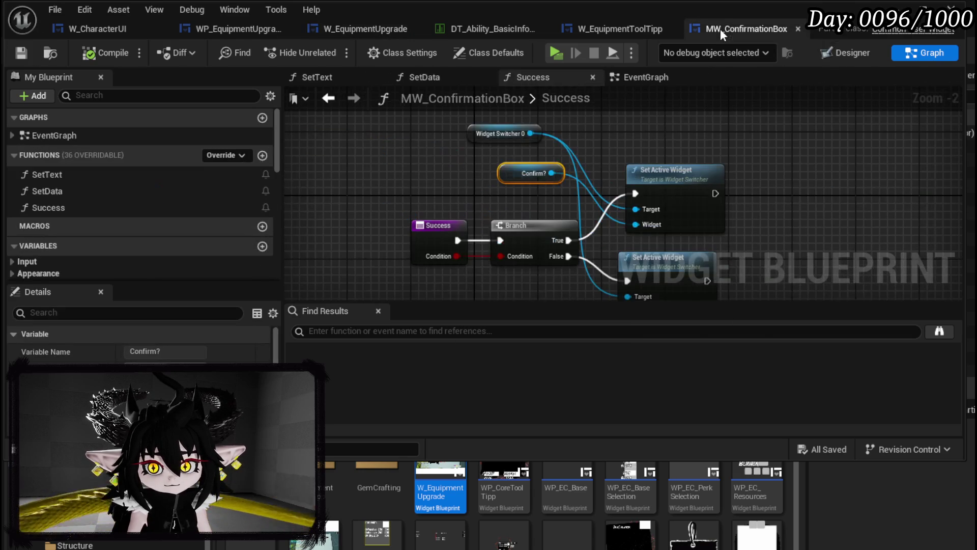
{"action": "left_click", "coordinate": [861, 52]}
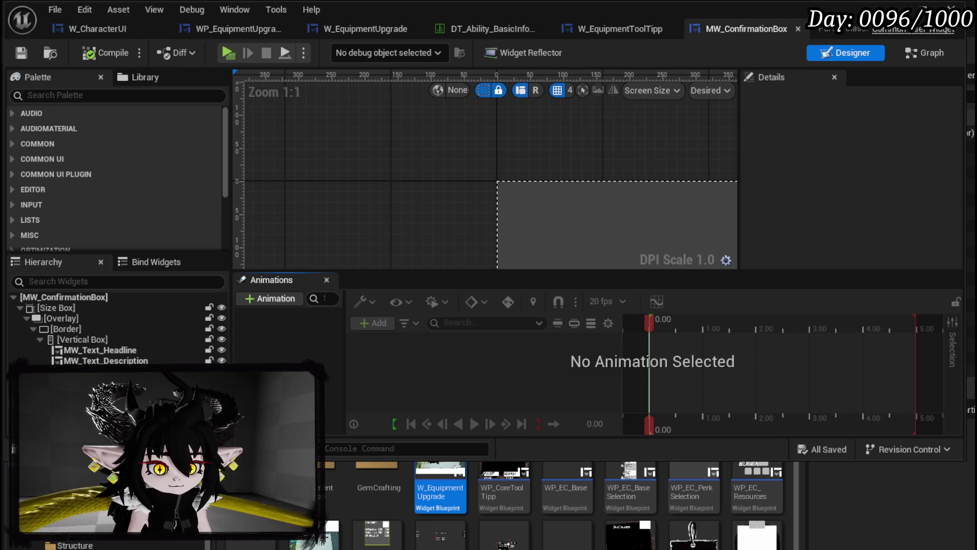
{"action": "left_click", "coordinate": [190, 338]}
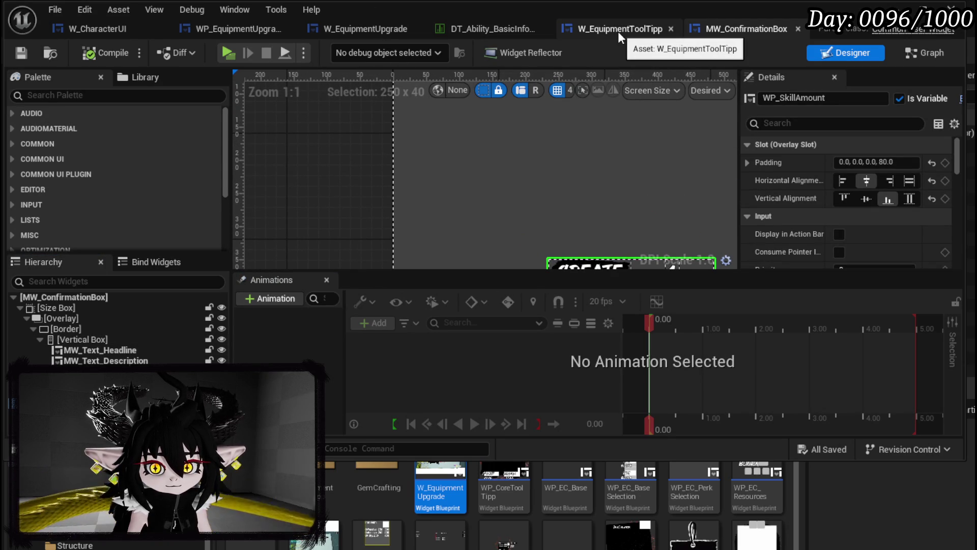
{"action": "left_click", "coordinate": [387, 27]}
Get the confirmation box's WP_SkillAmount and add a Set Visibility node set to Collapsed.
{"action": "left_click_drag", "start_coordinate": [363, 138], "coordinate": [481, 130]}
{"action": "type", "text": "a"}
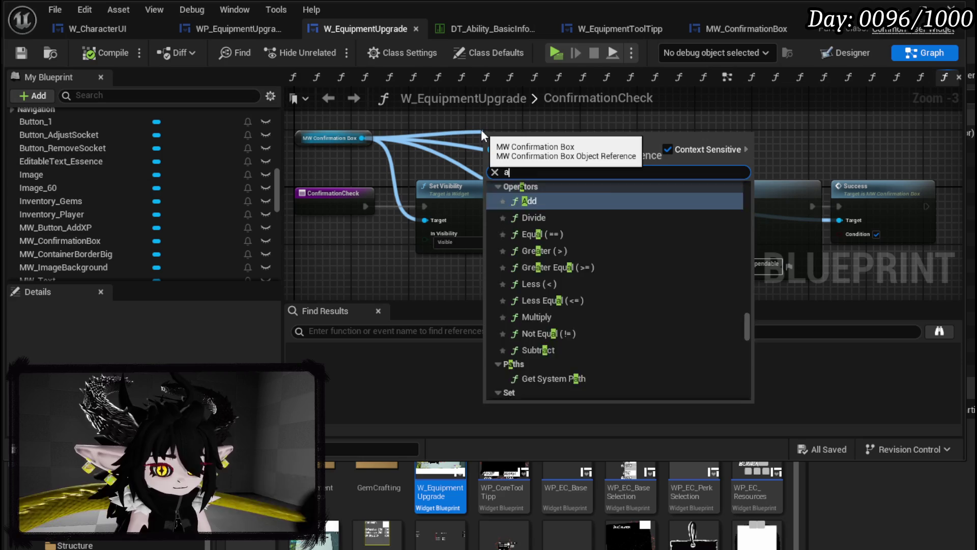
{"action": "type", "text": "moun"}
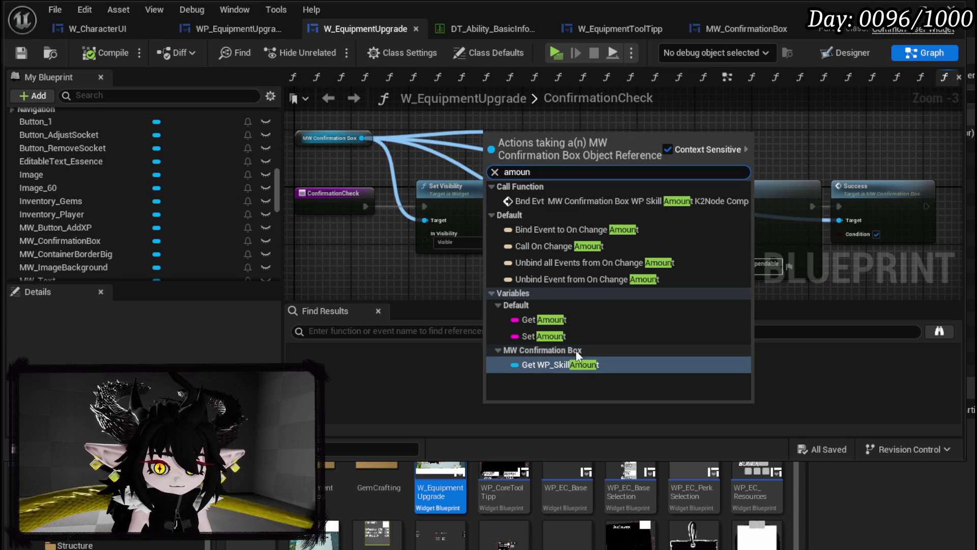
{"action": "key", "text": "Return"}
{"action": "left_click_drag", "start_coordinate": [574, 138], "coordinate": [646, 149]}
{"action": "type", "text": "set Visi"}
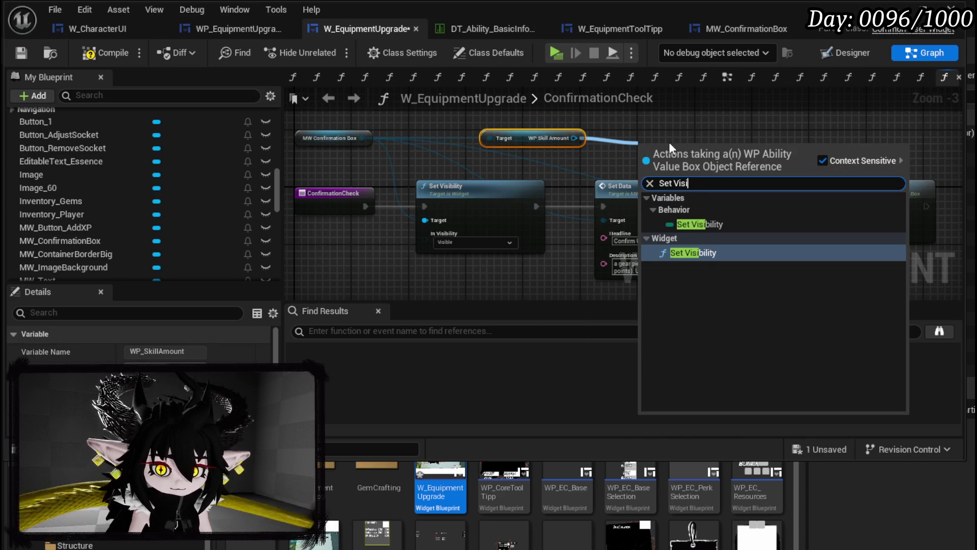
{"action": "left_click", "coordinate": [702, 253]}
{"action": "left_click", "coordinate": [722, 188]}
Run the Set Visibility node after the Success call, then compile and save.
{"action": "mouse_move", "coordinate": [744, 157]}
{"action": "left_mouse_down"}
{"action": "mouse_move", "coordinate": [513, 140]}
{"action": "mouse_move", "coordinate": [795, 203]}
{"action": "left_mouse_up"}
{"action": "left_click_drag", "start_coordinate": [704, 212], "coordinate": [774, 204]}
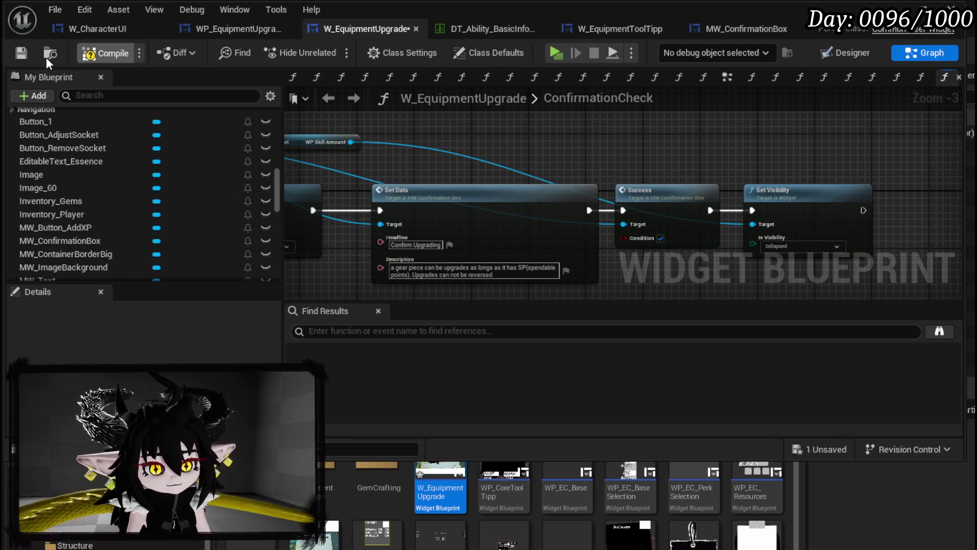
{"action": "left_click", "coordinate": [21, 53]}
{"action": "scroll", "coordinate": [147, 153], "scroll_direction": "up", "scroll_amount": 10}
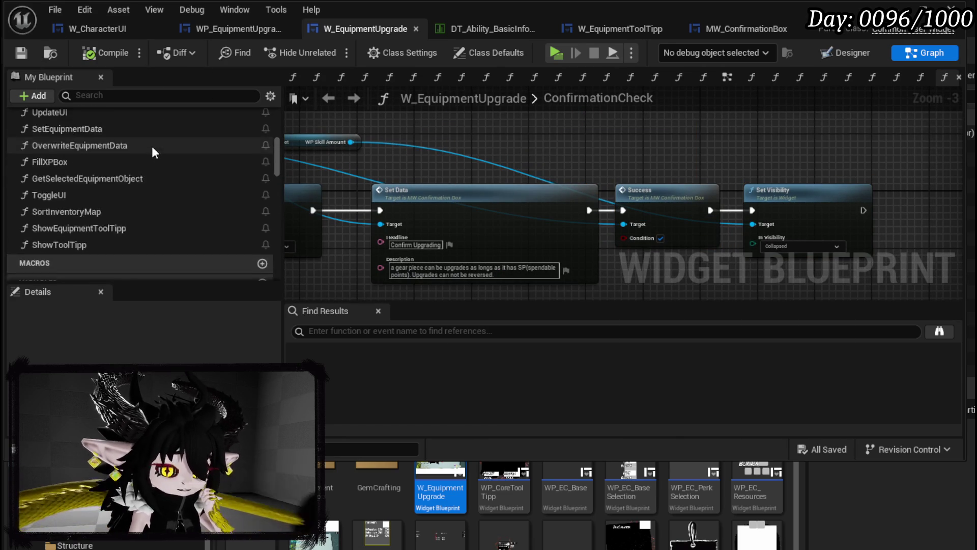
{"action": "scroll", "coordinate": [151, 148], "scroll_direction": "up", "scroll_amount": 10}
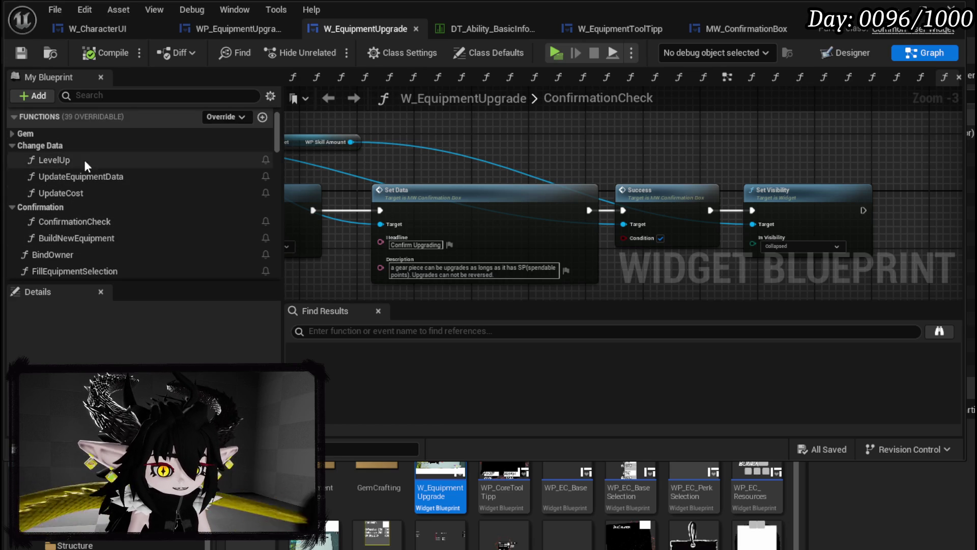
In the BindOwner graph, add a getter for MW_ConfirmationBox.
{"action": "double_click", "coordinate": [68, 255]}
{"action": "scroll", "coordinate": [830, 168], "scroll_direction": "down", "scroll_amount": 1}
{"action": "scroll", "coordinate": [496, 225], "scroll_direction": "down", "scroll_amount": 1}
{"action": "right_click", "coordinate": [536, 125]}
{"action": "type", "text": "confirmation"}
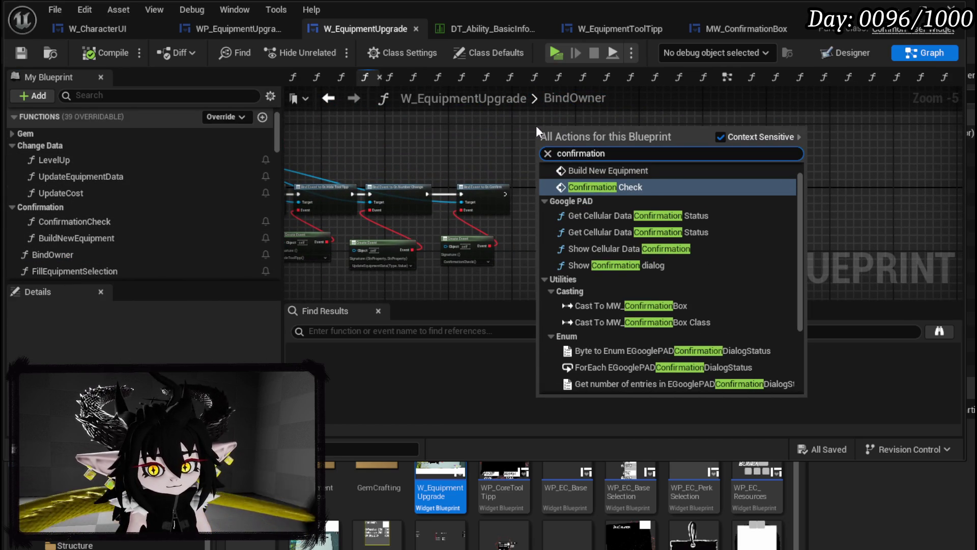
{"action": "left_click_drag", "start_coordinate": [799, 219], "coordinate": [763, 361]}
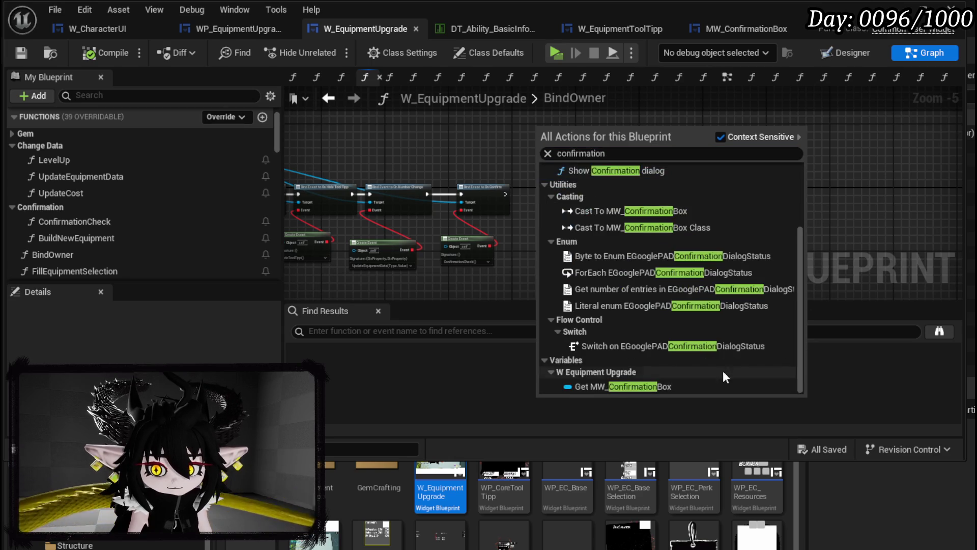
{"action": "left_click", "coordinate": [624, 386]}
{"action": "scroll", "coordinate": [576, 133], "scroll_direction": "up", "scroll_amount": 2}
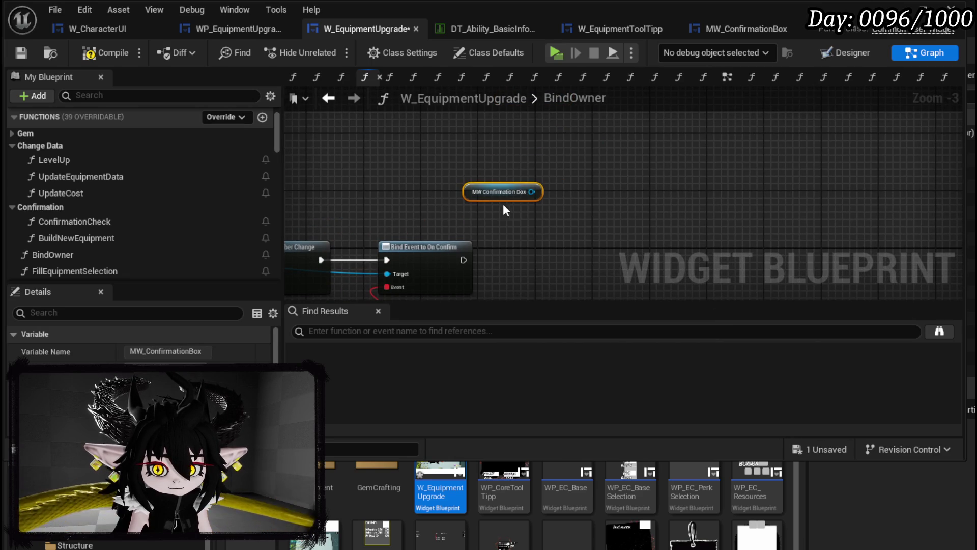
{"action": "mouse_move", "coordinate": [499, 204]}
{"action": "left_mouse_down"}
{"action": "mouse_move", "coordinate": [529, 234]}
{"action": "mouse_move", "coordinate": [484, 185]}
{"action": "mouse_move", "coordinate": [599, 218]}
{"action": "left_mouse_up"}
Add Bind Event nodes for the confirmation box's On Press Confirm and On Press Cancel.
{"action": "type", "text": "Bind on"}
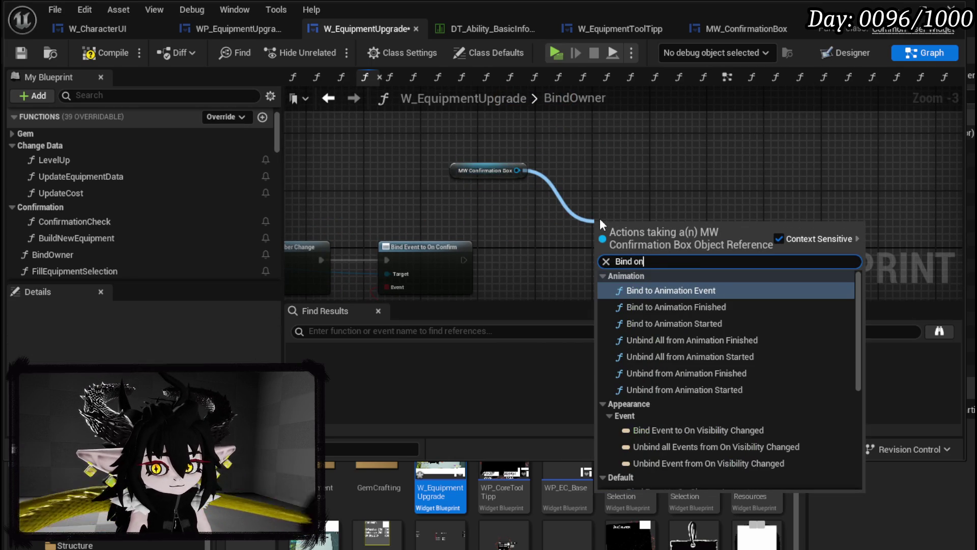
{"action": "type", "text": " su"}
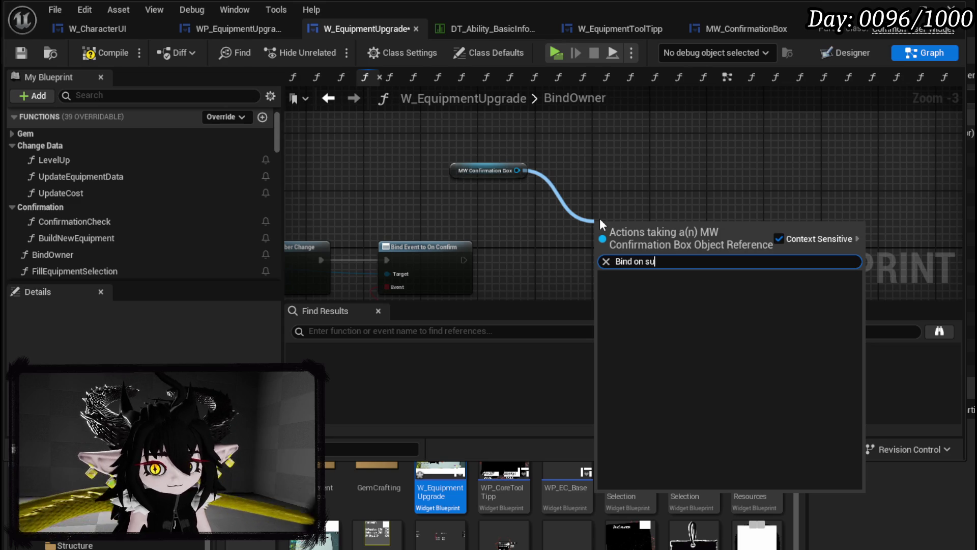
{"action": "key", "text": "BackSpace"}
{"action": "key", "text": "BackSpace"}
{"action": "type", "text": "co"}
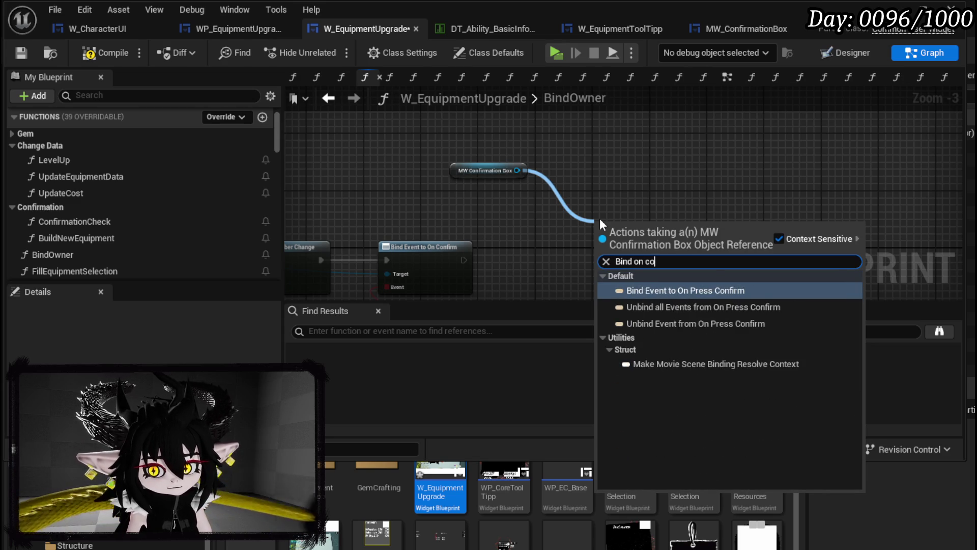
{"action": "key", "text": "Return"}
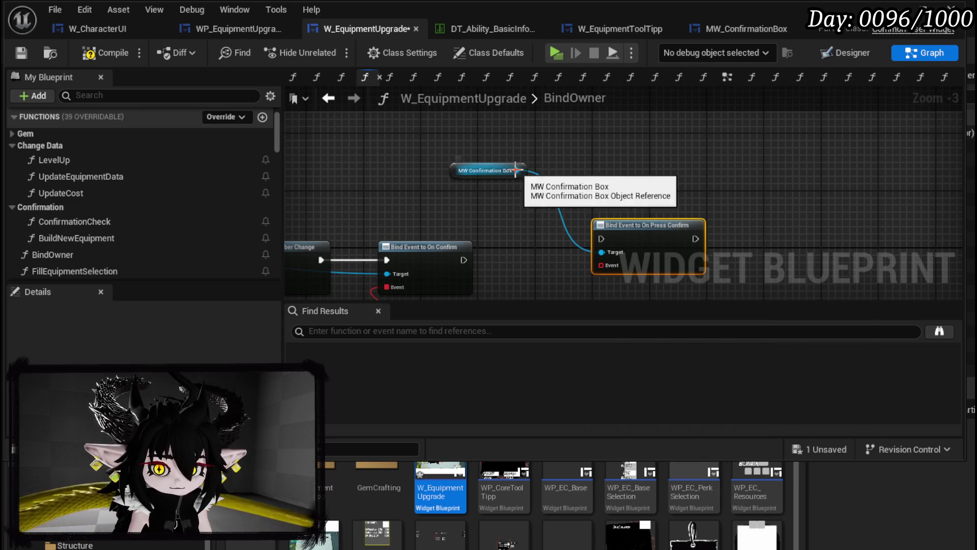
{"action": "left_click_drag", "start_coordinate": [516, 170], "coordinate": [601, 169]}
{"action": "type", "text": "Bind on Can"}
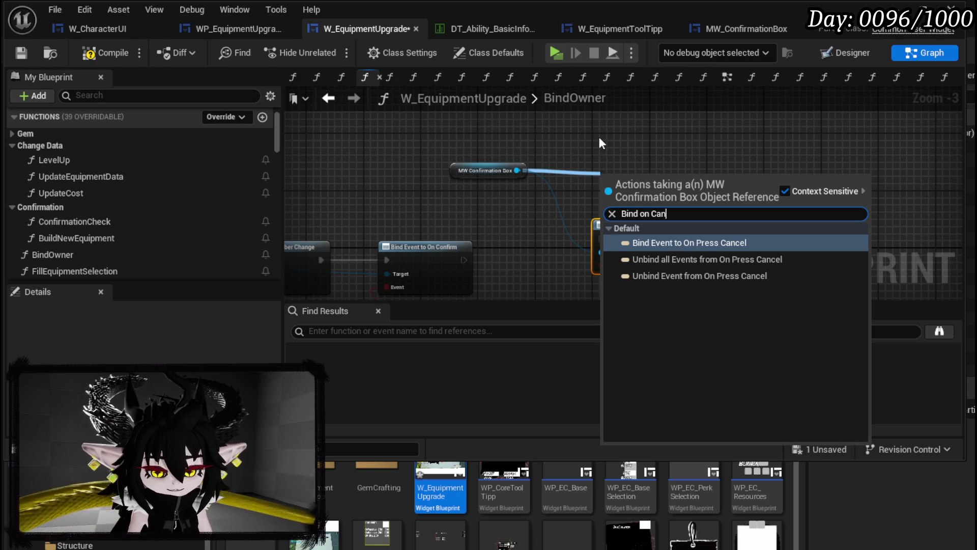
{"action": "left_click", "coordinate": [674, 242]}
{"action": "mouse_move", "coordinate": [677, 229]}
{"action": "left_mouse_down"}
{"action": "mouse_move", "coordinate": [824, 232]}
{"action": "mouse_move", "coordinate": [810, 249]}
{"action": "mouse_move", "coordinate": [818, 255]}
{"action": "left_mouse_up"}
Add a Bind Event to On Retry and line it up with the Cancel binding.
{"action": "left_click_drag", "start_coordinate": [520, 171], "coordinate": [591, 163]}
{"action": "type", "text": "B"}
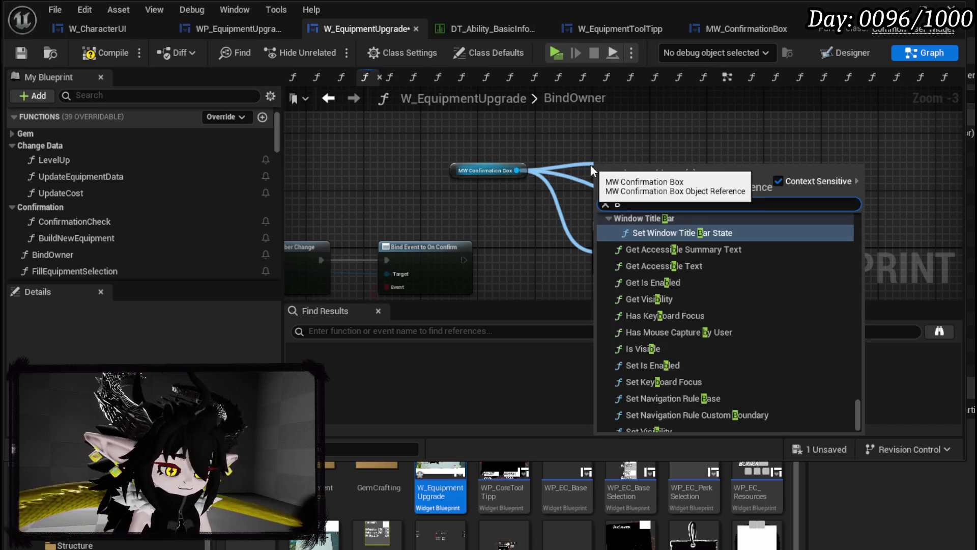
{"action": "type", "text": "ind on re"}
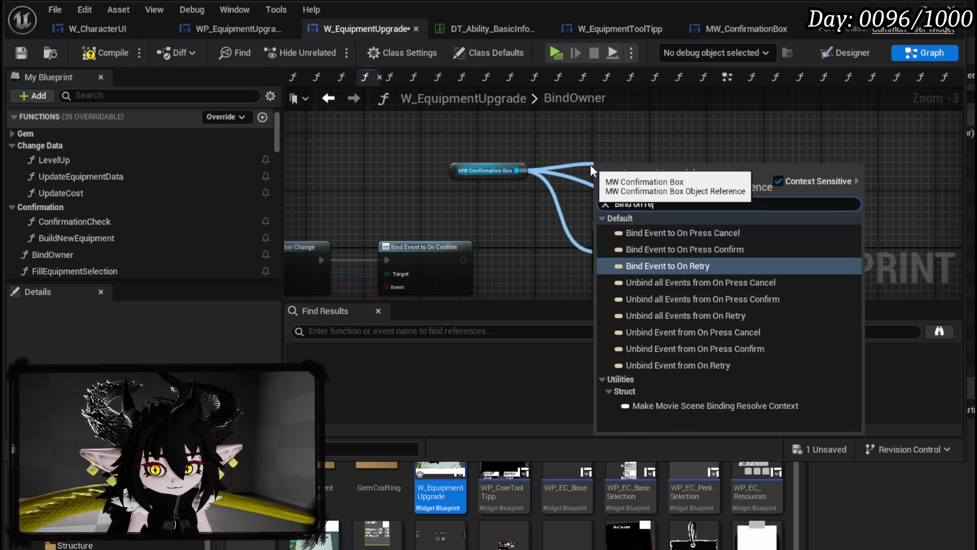
{"action": "key", "text": "Return"}
{"action": "mouse_move", "coordinate": [622, 149]}
{"action": "left_mouse_down"}
{"action": "mouse_move", "coordinate": [910, 189]}
{"action": "mouse_move", "coordinate": [897, 195]}
{"action": "left_mouse_up"}
{"action": "left_click_drag", "start_coordinate": [784, 177], "coordinate": [772, 184]}
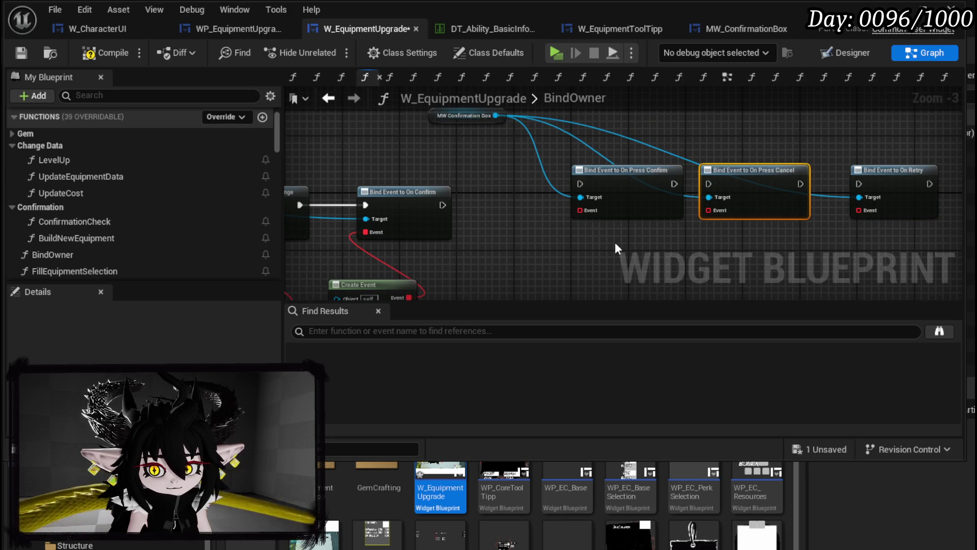
Chain the new bindings after the existing On Confirm binding and add a Create Event.
{"action": "left_click_drag", "start_coordinate": [630, 173], "coordinate": [544, 212]}
{"action": "mouse_move", "coordinate": [443, 204]}
{"action": "left_mouse_down"}
{"action": "mouse_move", "coordinate": [515, 211]}
{"action": "mouse_move", "coordinate": [474, 179]}
{"action": "mouse_move", "coordinate": [504, 222]}
{"action": "mouse_move", "coordinate": [501, 201]}
{"action": "left_mouse_up"}
{"action": "type", "text": "Crea"}
{"action": "left_click", "coordinate": [575, 295]}
Browse the Create Event's function list and dismiss it without choosing a function.
{"action": "left_click", "coordinate": [505, 241]}
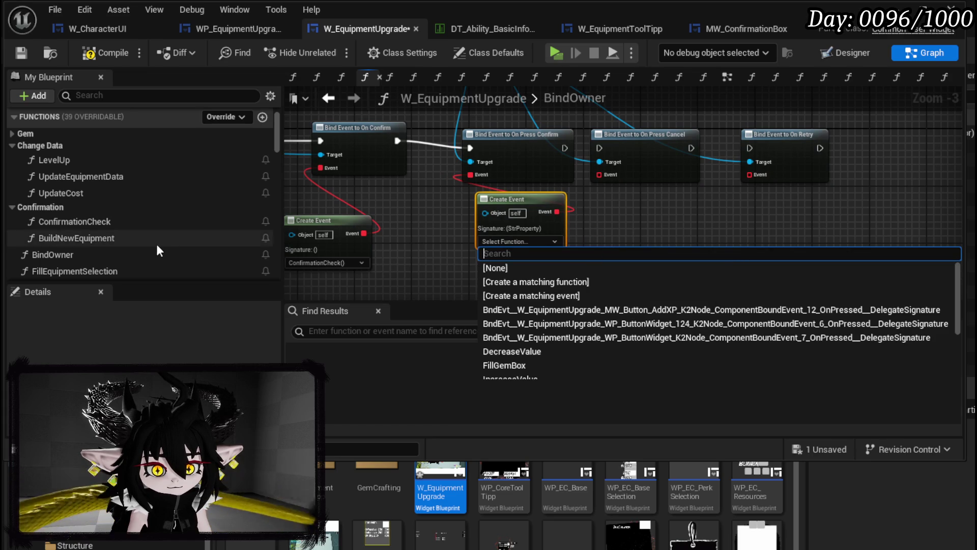
{"action": "scroll", "coordinate": [143, 217], "scroll_direction": "down", "scroll_amount": 3}
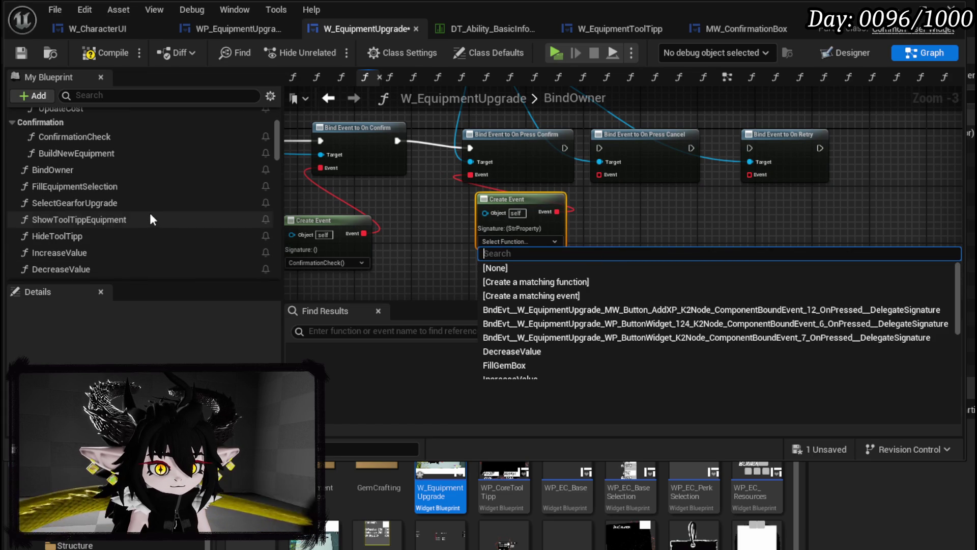
{"action": "type", "text": "B"}
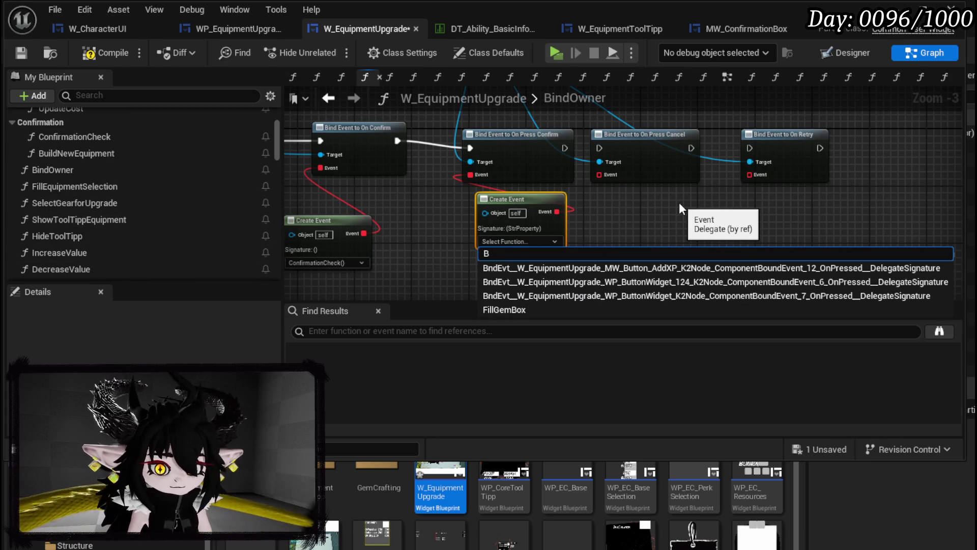
{"action": "left_click", "coordinate": [648, 204]}
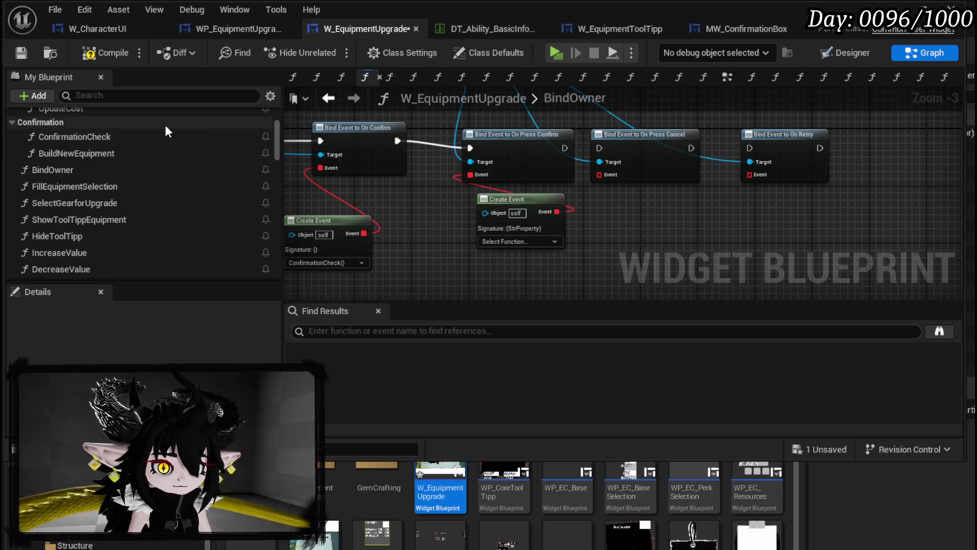
On BuildNewEquipment's entry node, rename the New Param input to Data and save.
{"action": "double_click", "coordinate": [76, 153]}
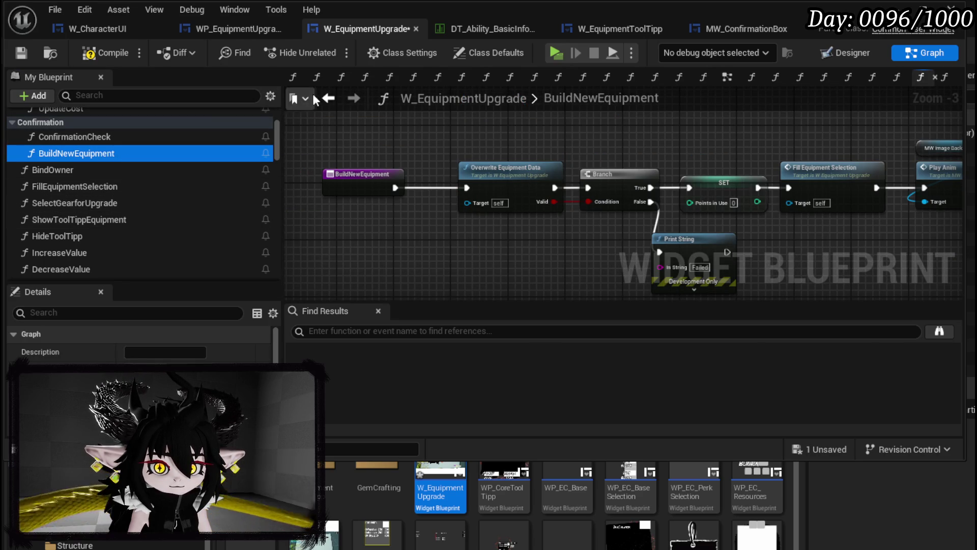
{"action": "left_click", "coordinate": [328, 98]}
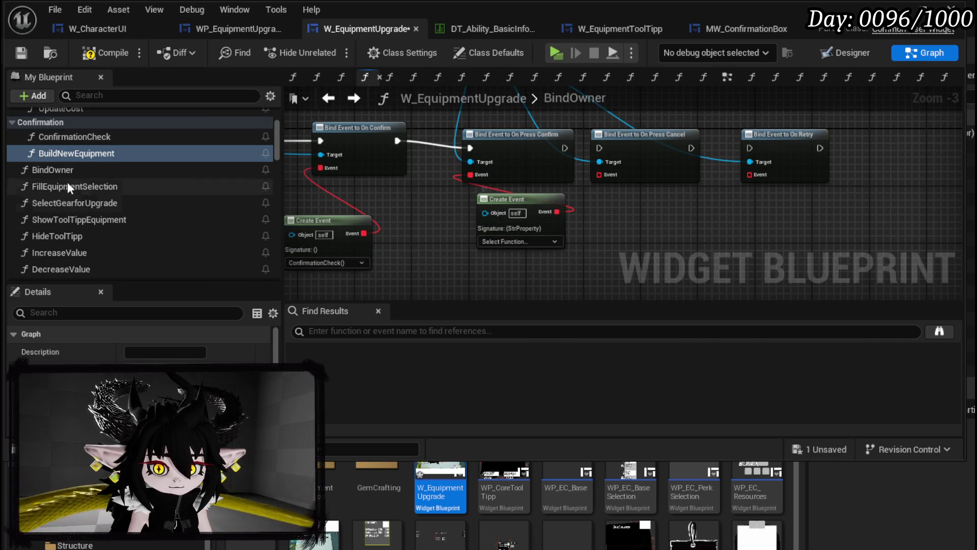
{"action": "double_click", "coordinate": [59, 154]}
{"action": "left_click", "coordinate": [352, 175]}
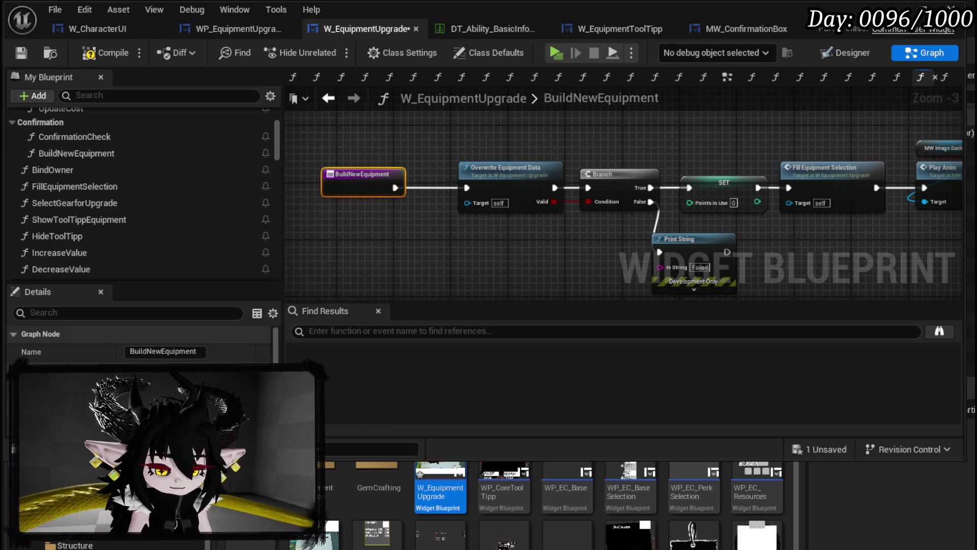
{"action": "scroll", "coordinate": [138, 341], "scroll_direction": "down", "scroll_amount": 5}
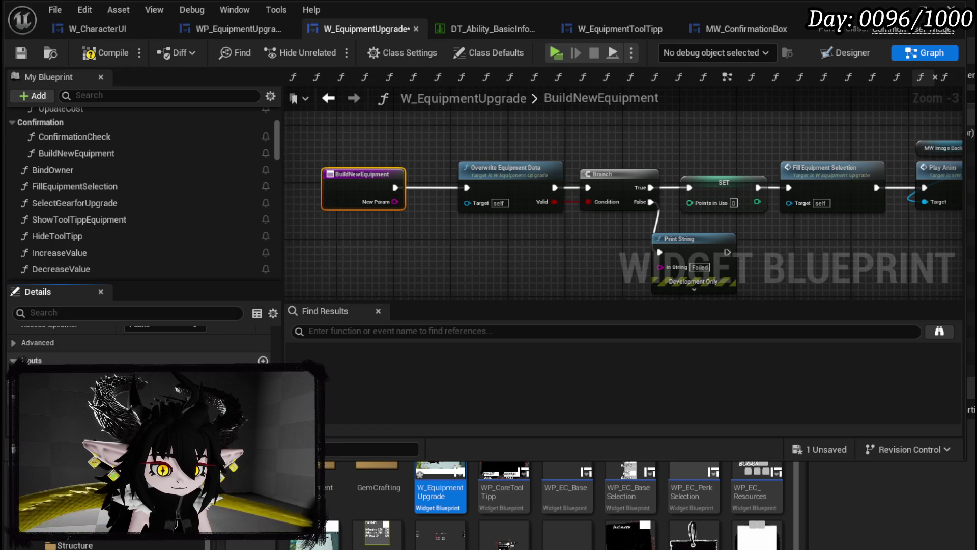
{"action": "left_click", "coordinate": [128, 75]}
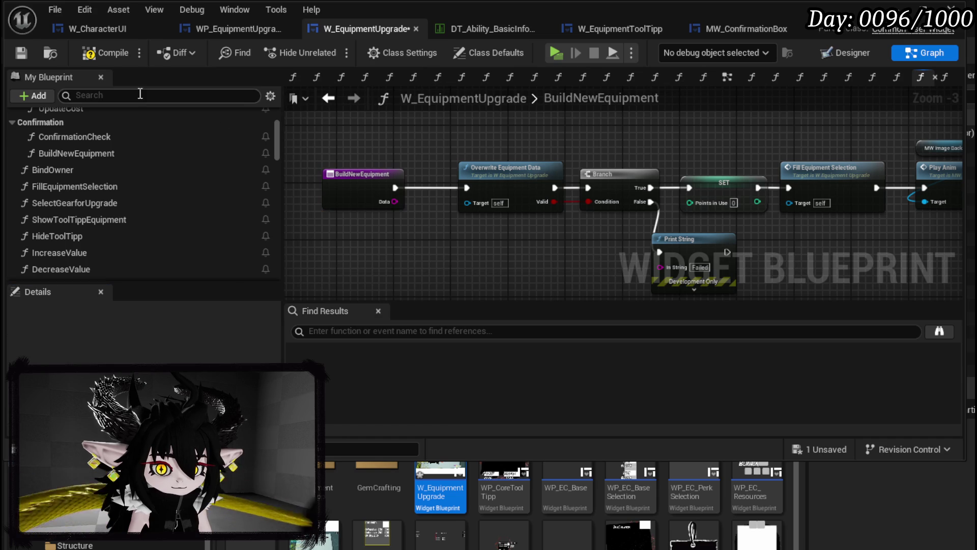
{"action": "left_click", "coordinate": [21, 53]}
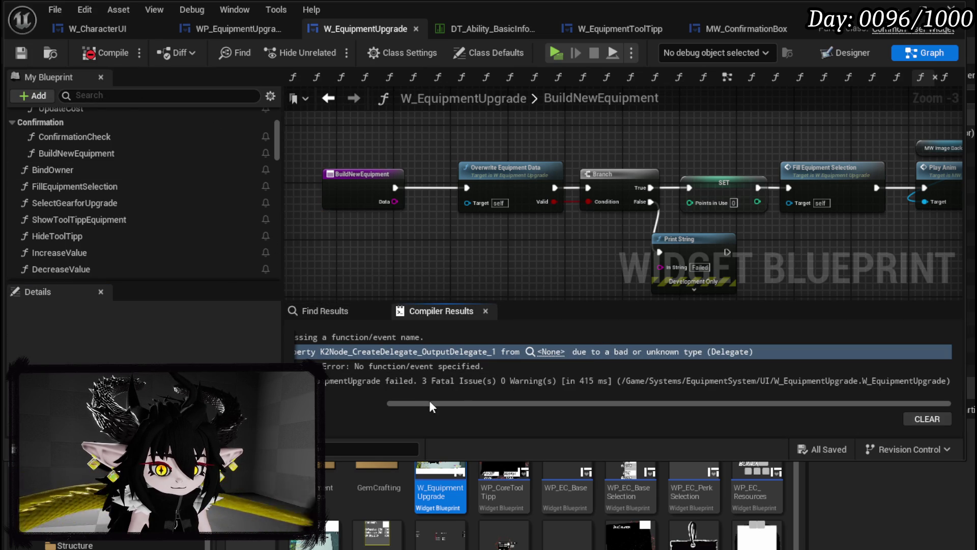
Jump to the compile error and set the broken Create Event to call BuildNewEquipment.
{"action": "left_click_drag", "start_coordinate": [403, 405], "coordinate": [343, 397]}
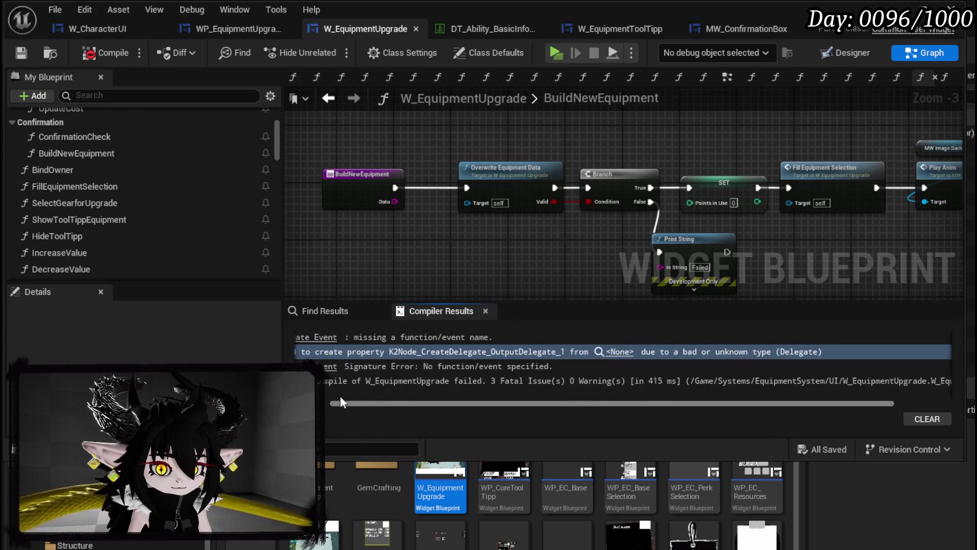
{"action": "left_click", "coordinate": [342, 338]}
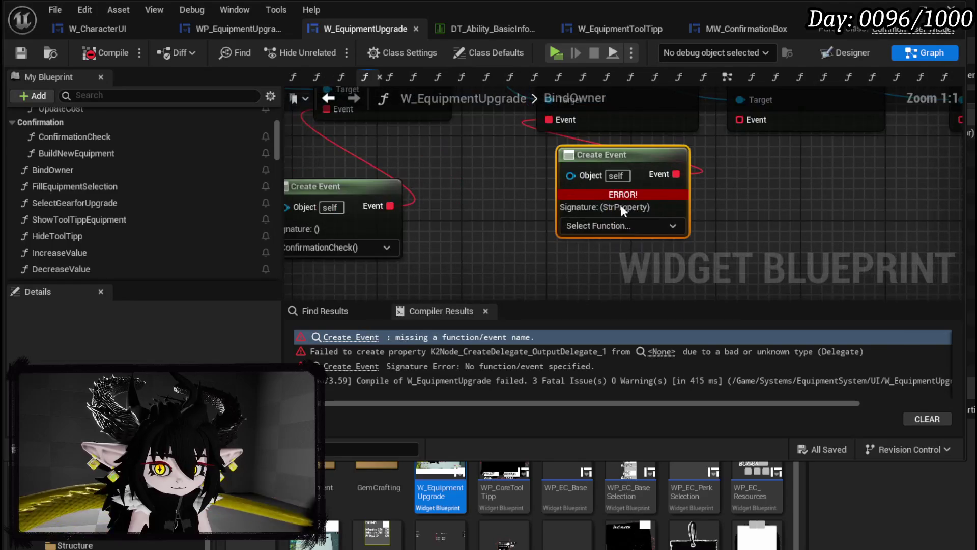
{"action": "left_click", "coordinate": [580, 225]}
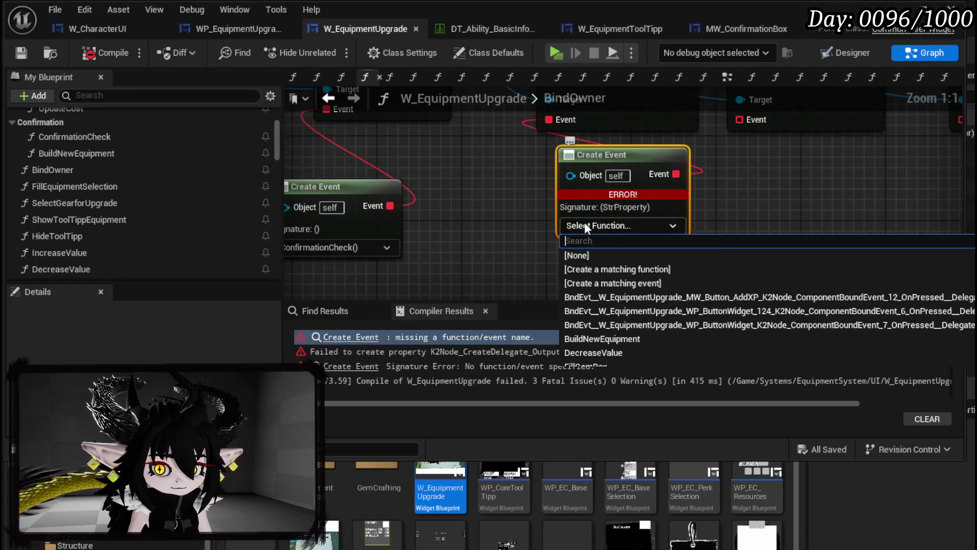
{"action": "left_click", "coordinate": [611, 339]}
Add Create Event nodes for the cancel and retry bindings and compile.
{"action": "mouse_move", "coordinate": [641, 163]}
{"action": "left_mouse_down"}
{"action": "mouse_move", "coordinate": [608, 184]}
{"action": "mouse_move", "coordinate": [589, 234]}
{"action": "left_mouse_up"}
{"action": "type", "text": "cre"}
{"action": "key", "text": "Return"}
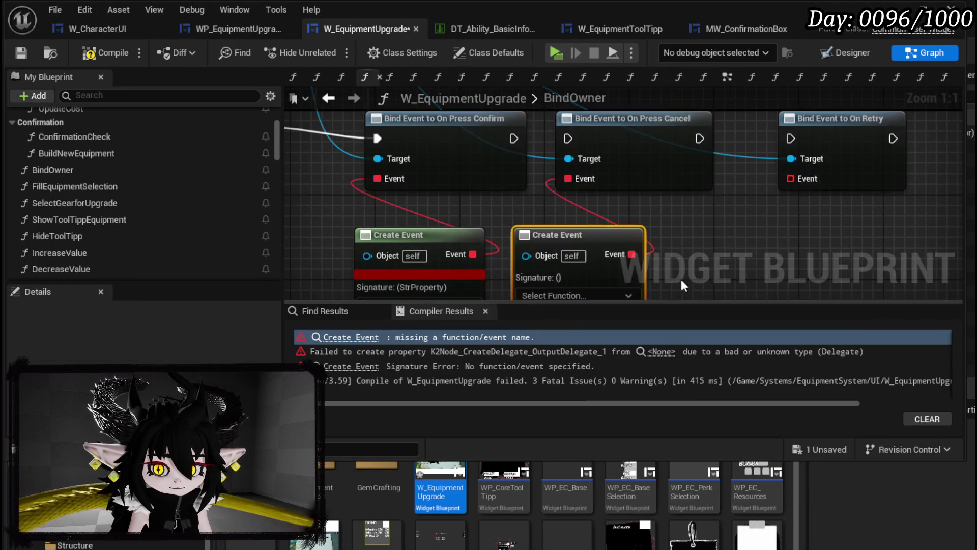
{"action": "left_click_drag", "start_coordinate": [740, 157], "coordinate": [677, 231]}
{"action": "type", "text": "cre"}
{"action": "left_click", "coordinate": [712, 302]}
{"action": "key", "text": "F7"}
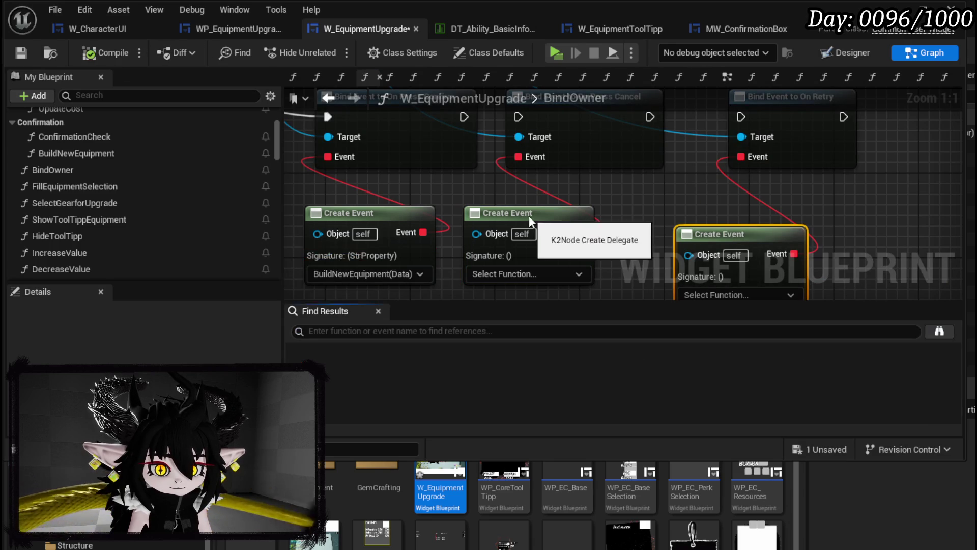
Link the bind nodes' execution flow and generate a matching function for the cancel event.
{"action": "left_click_drag", "start_coordinate": [529, 215], "coordinate": [592, 226]}
{"action": "left_click_drag", "start_coordinate": [465, 121], "coordinate": [524, 121]}
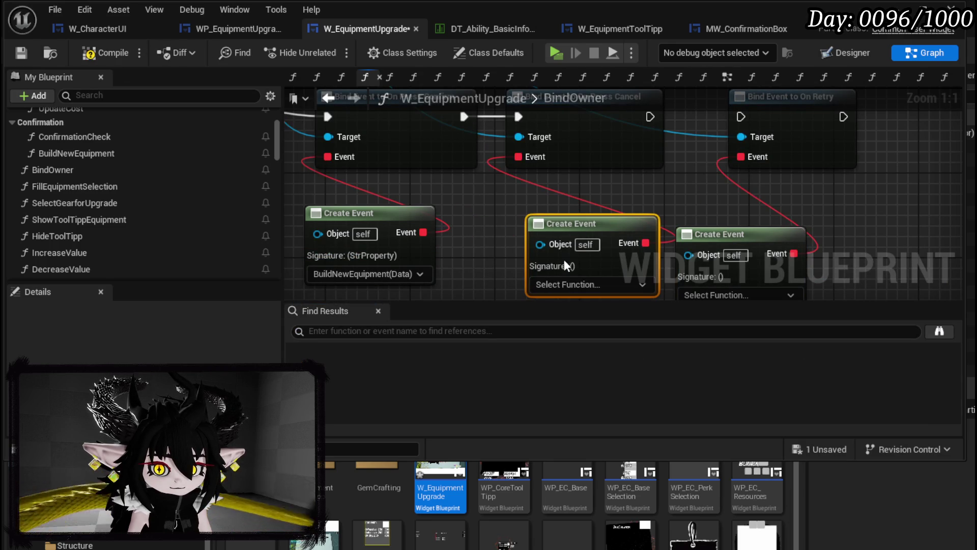
{"action": "left_click", "coordinate": [564, 285]}
{"action": "left_click", "coordinate": [589, 329]}
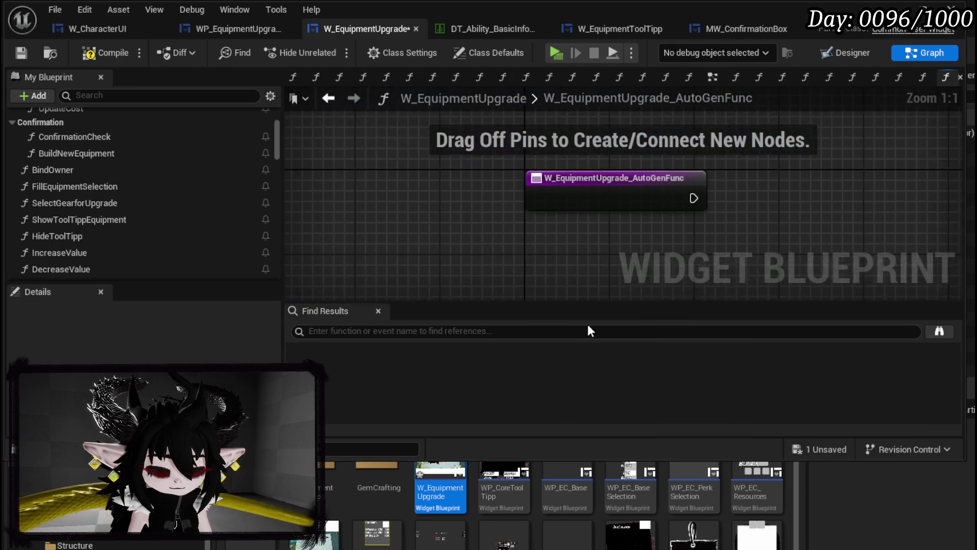
In the generated function, collapse MW_ConfirmationBox with a Set Visibility node set to Collapsed.
{"action": "right_click", "coordinate": [446, 171]}
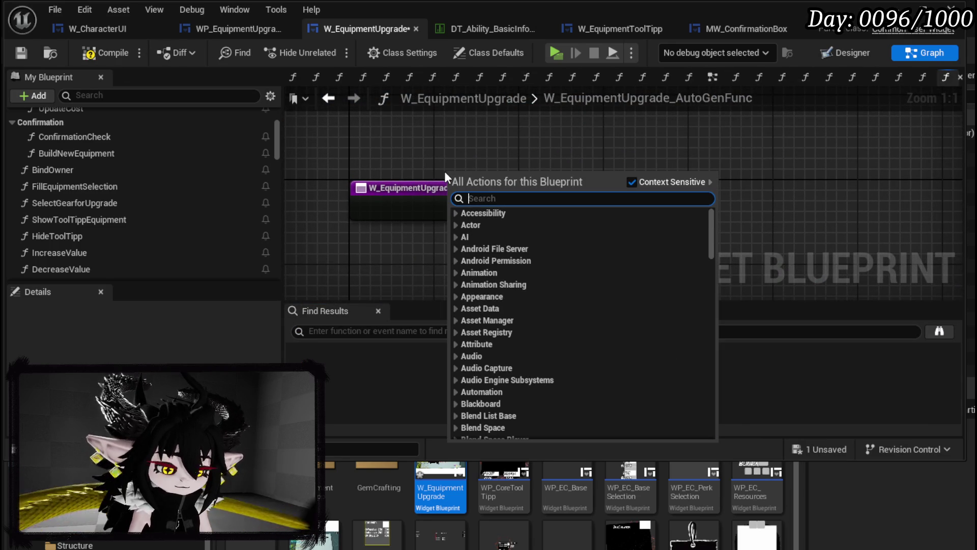
{"action": "type", "text": "confirmation"}
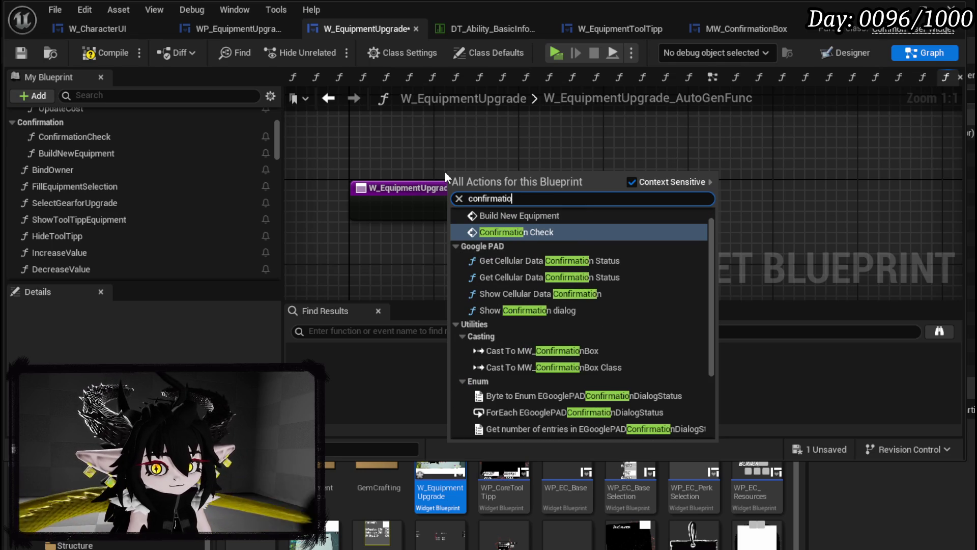
{"action": "scroll", "coordinate": [698, 351], "scroll_direction": "down", "scroll_amount": 3}
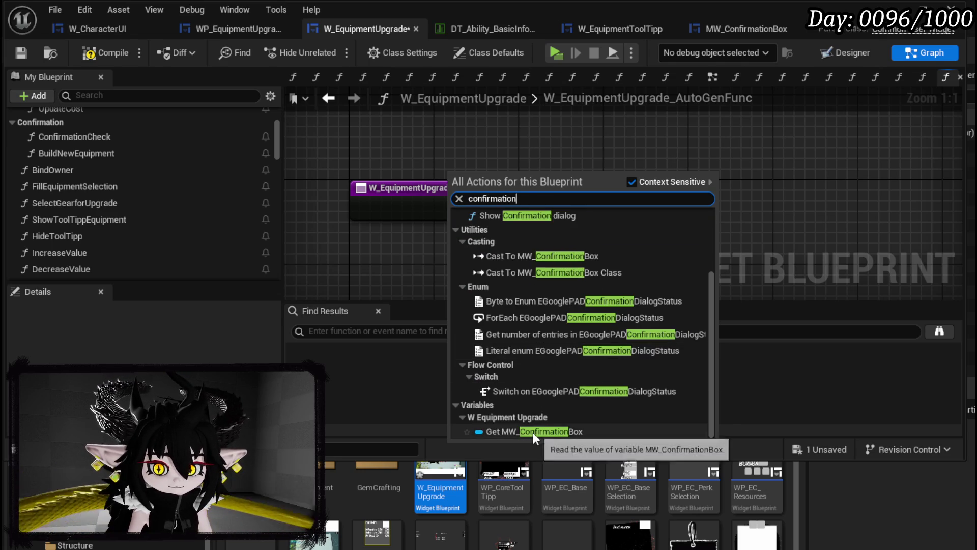
{"action": "left_click", "coordinate": [532, 432]}
{"action": "left_click_drag", "start_coordinate": [457, 171], "coordinate": [416, 129]}
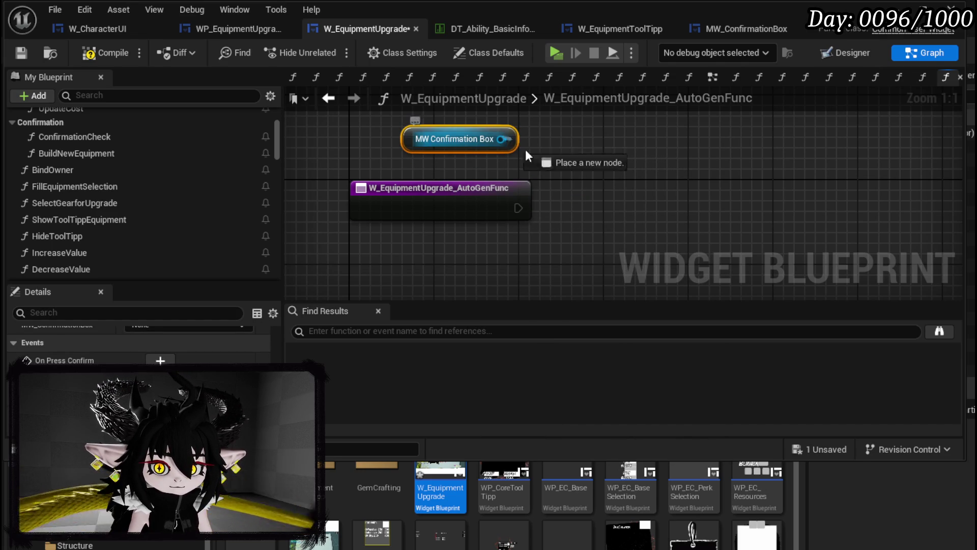
{"action": "left_click_drag", "start_coordinate": [501, 139], "coordinate": [593, 191]}
{"action": "type", "text": "Set Visi"}
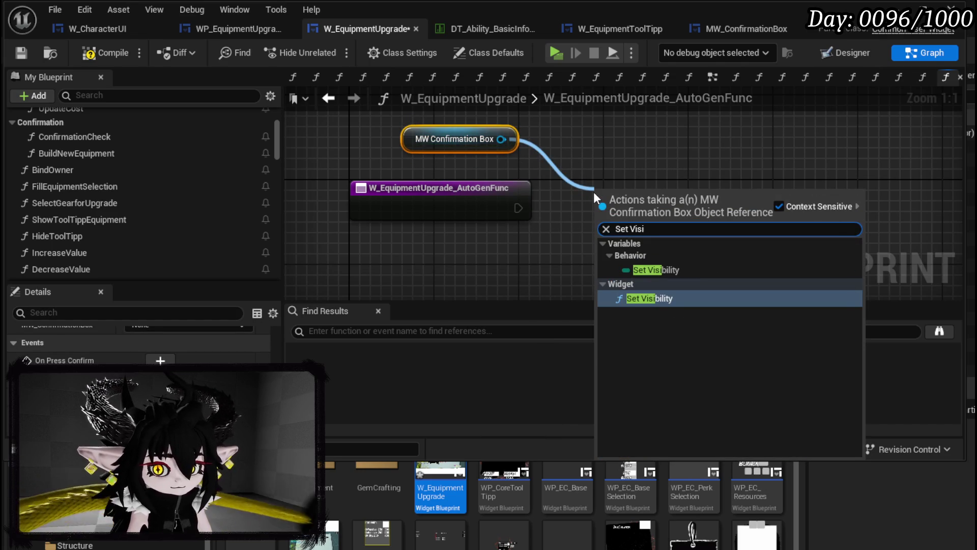
{"action": "left_click", "coordinate": [653, 296]}
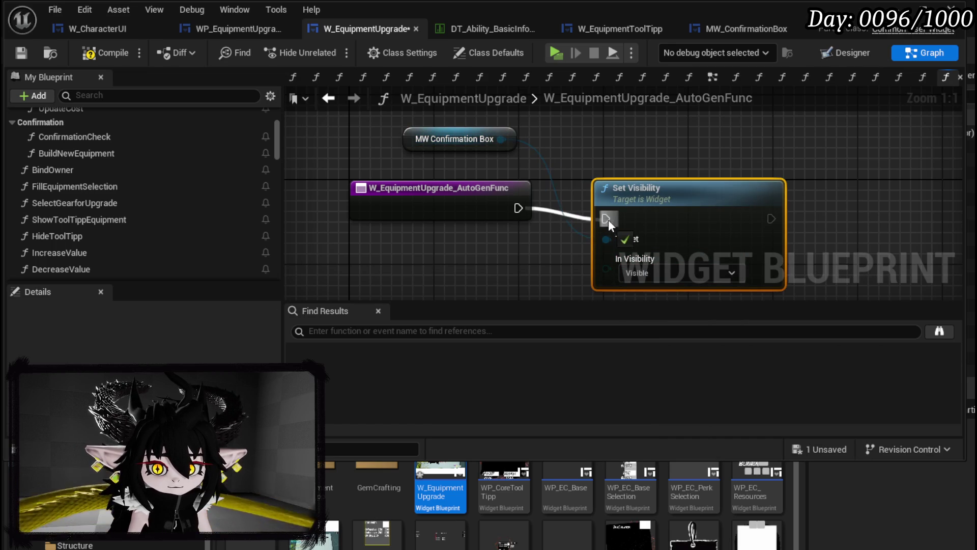
{"action": "left_click_drag", "start_coordinate": [629, 210], "coordinate": [618, 199]}
{"action": "left_click", "coordinate": [610, 264]}
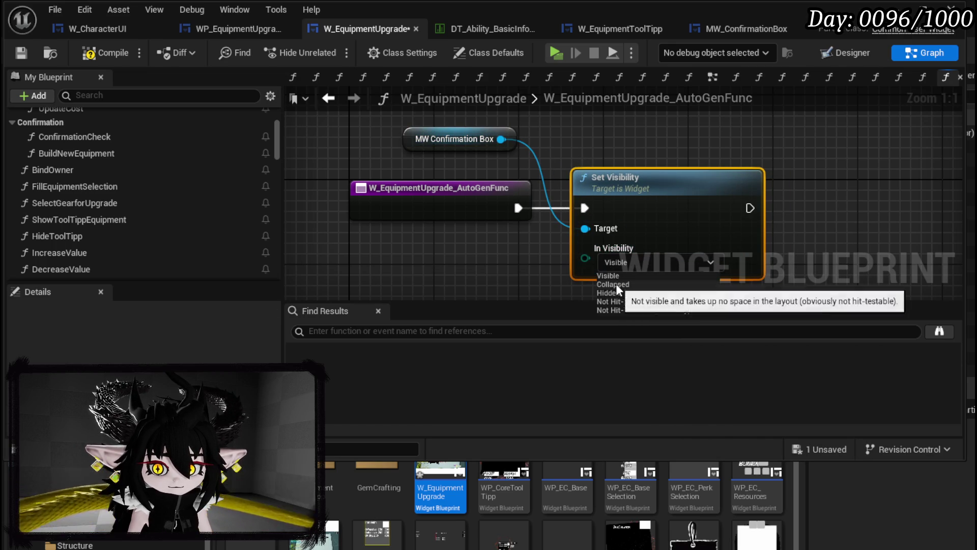
{"action": "left_click", "coordinate": [616, 283]}
Rename the function CancelConfirmation, file it under Confirmation, save, and return to BindOwner.
{"action": "right_click", "coordinate": [421, 209]}
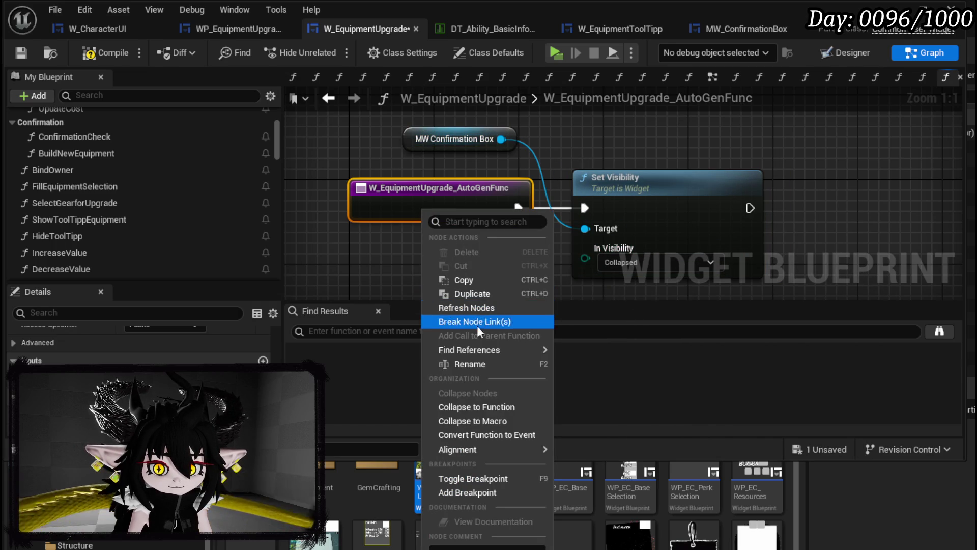
{"action": "left_click", "coordinate": [484, 368]}
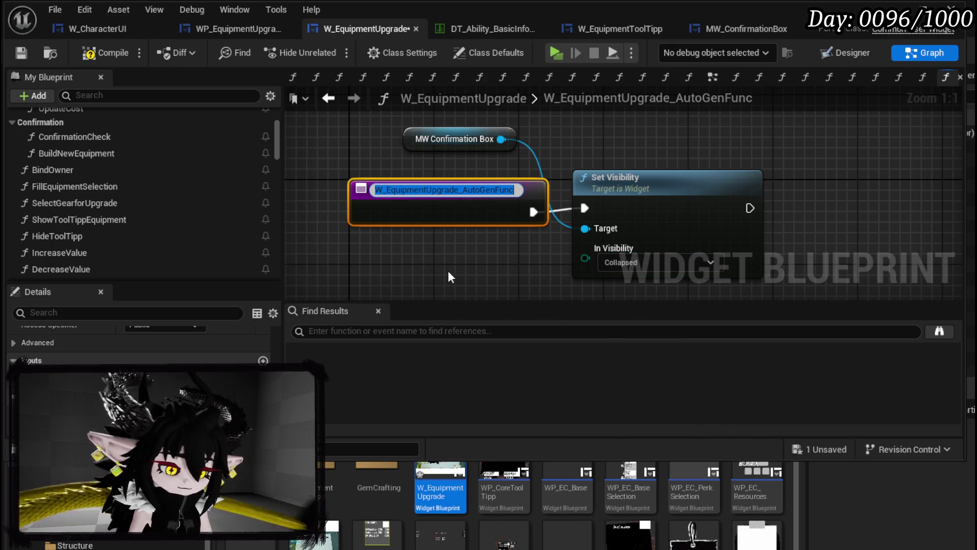
{"action": "type", "text": "CancelConfirmation"}
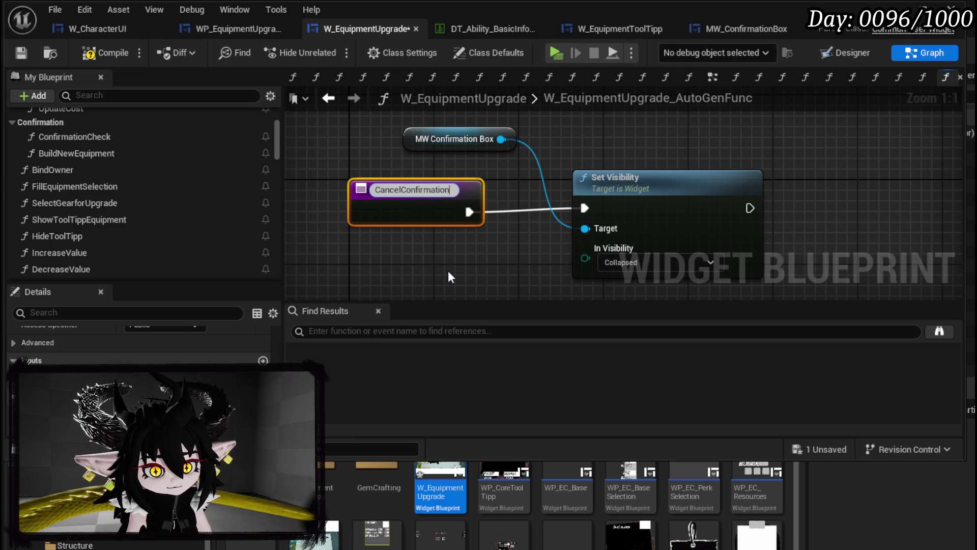
{"action": "key", "text": "Return"}
{"action": "scroll", "coordinate": [89, 251], "scroll_direction": "down", "scroll_amount": 10}
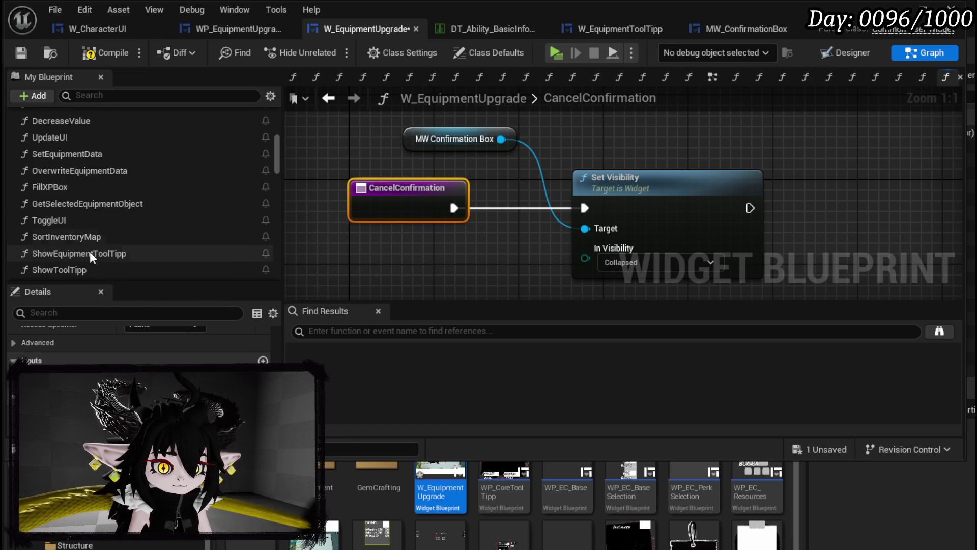
{"action": "mouse_move", "coordinate": [32, 187]}
{"action": "left_mouse_down"}
{"action": "mouse_move", "coordinate": [90, 184]}
{"action": "mouse_move", "coordinate": [107, 166]}
{"action": "mouse_move", "coordinate": [61, 164]}
{"action": "mouse_move", "coordinate": [35, 186]}
{"action": "left_mouse_up"}
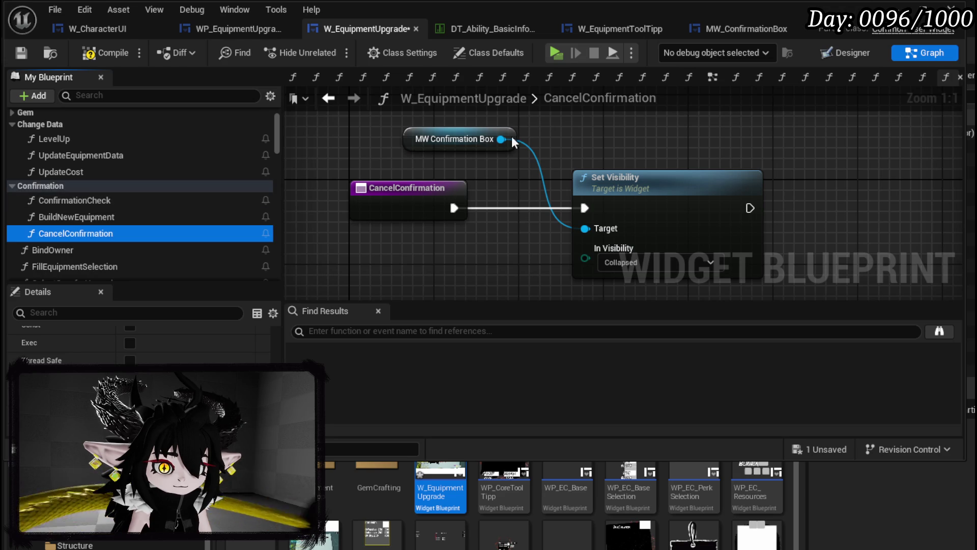
{"action": "left_click", "coordinate": [20, 54]}
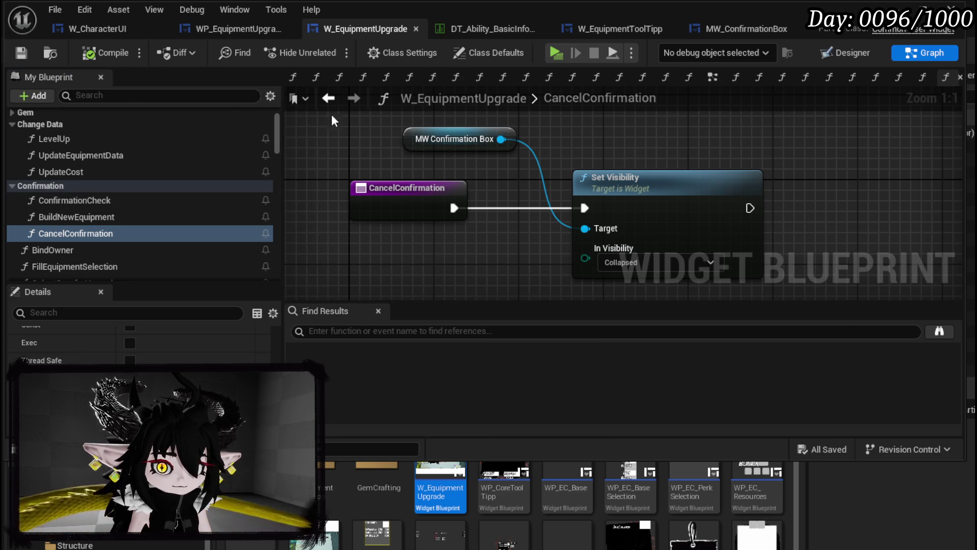
{"action": "left_click", "coordinate": [328, 99]}
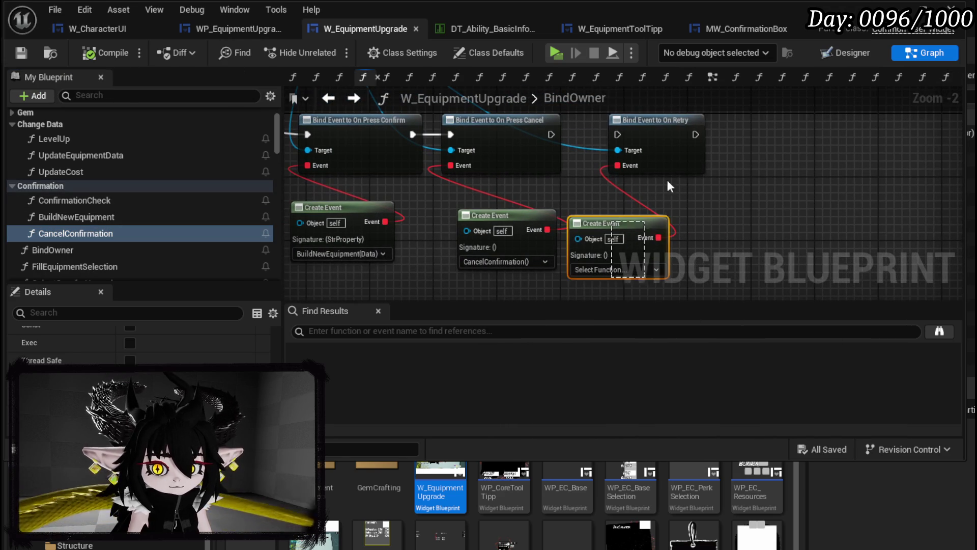
Delete the On Retry Bind Event and its empty Create Event, save, and minimise the editor.
{"action": "left_click", "coordinate": [677, 157], "text": "ctrl"}
{"action": "key", "text": "Delete"}
{"action": "scroll", "coordinate": [584, 138], "scroll_direction": "down", "scroll_amount": 3}
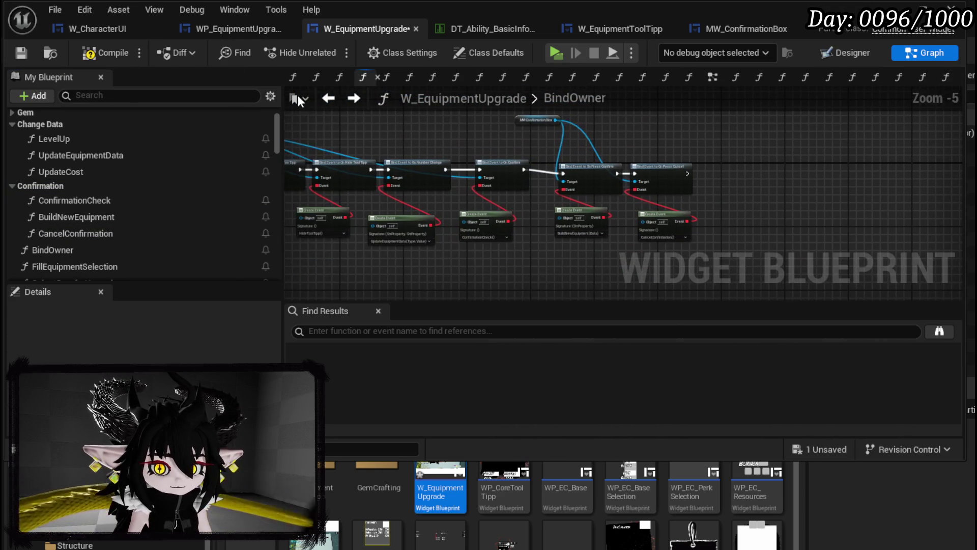
{"action": "left_click", "coordinate": [20, 55]}
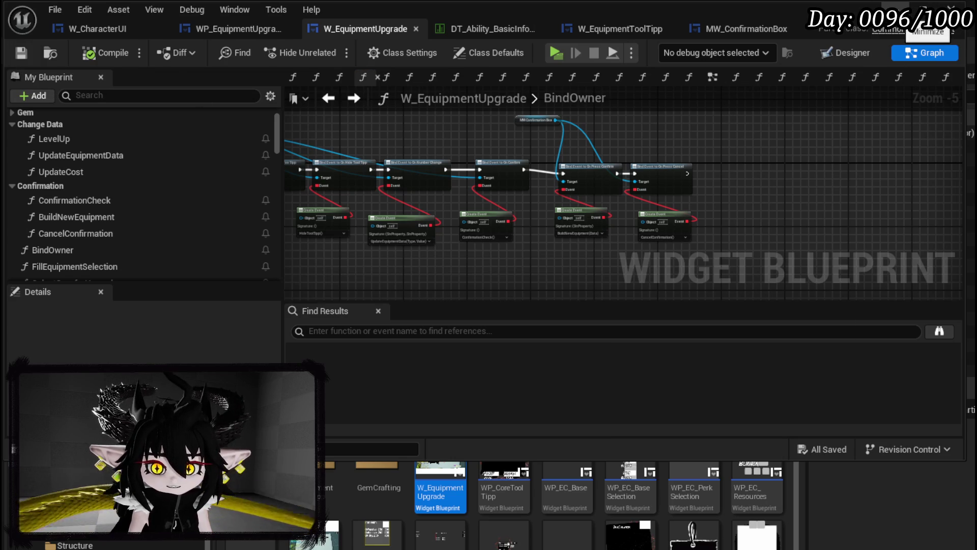
{"action": "left_click", "coordinate": [923, 8]}
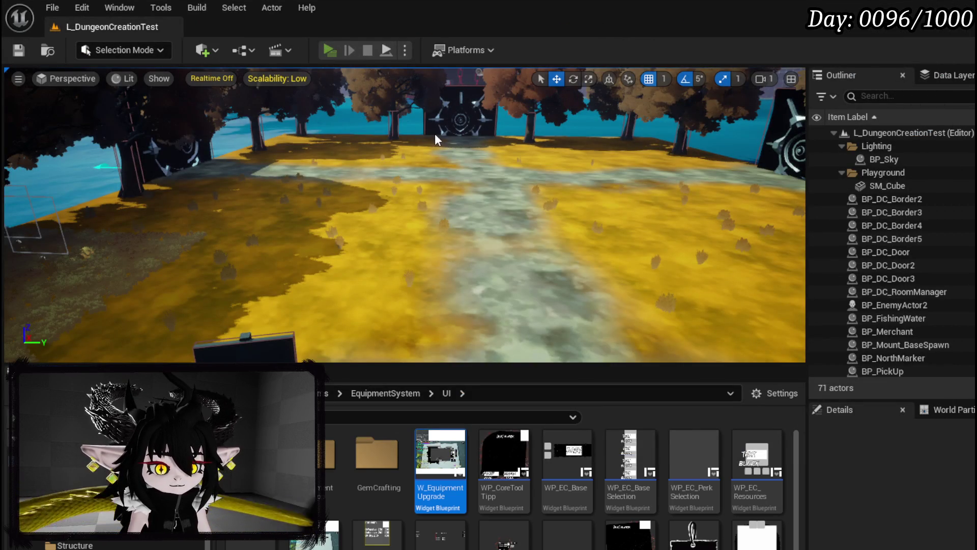
Start a play preview and navigate the menu book to Iron_Head's Upgrade Gear page.
{"action": "key", "text": "alt+p"}
{"action": "key", "text": "Tab"}
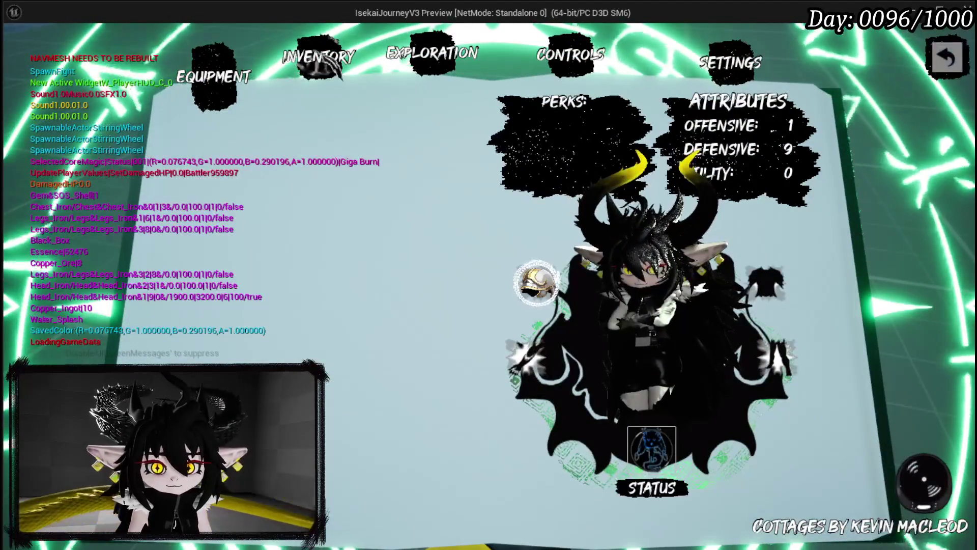
{"action": "left_click", "coordinate": [369, 65]}
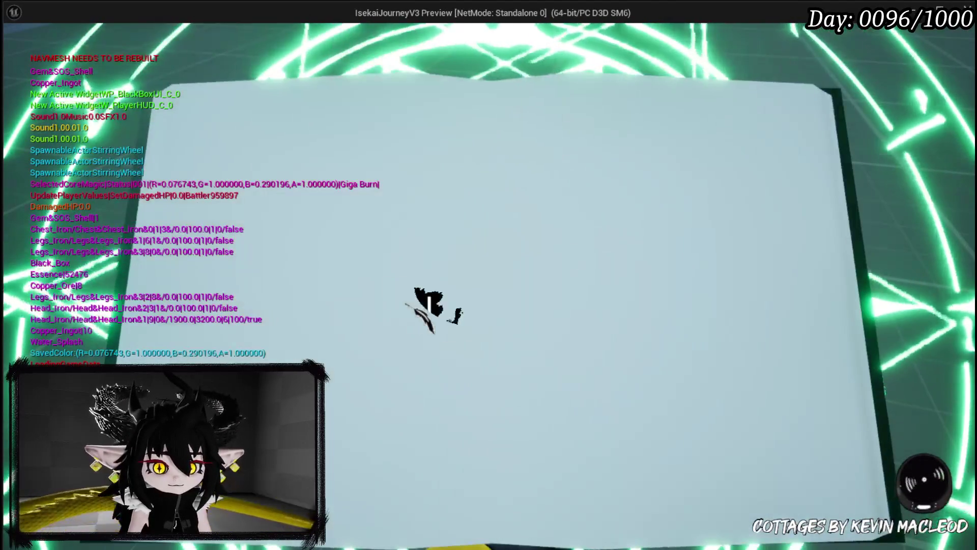
{"action": "left_click", "coordinate": [137, 261]}
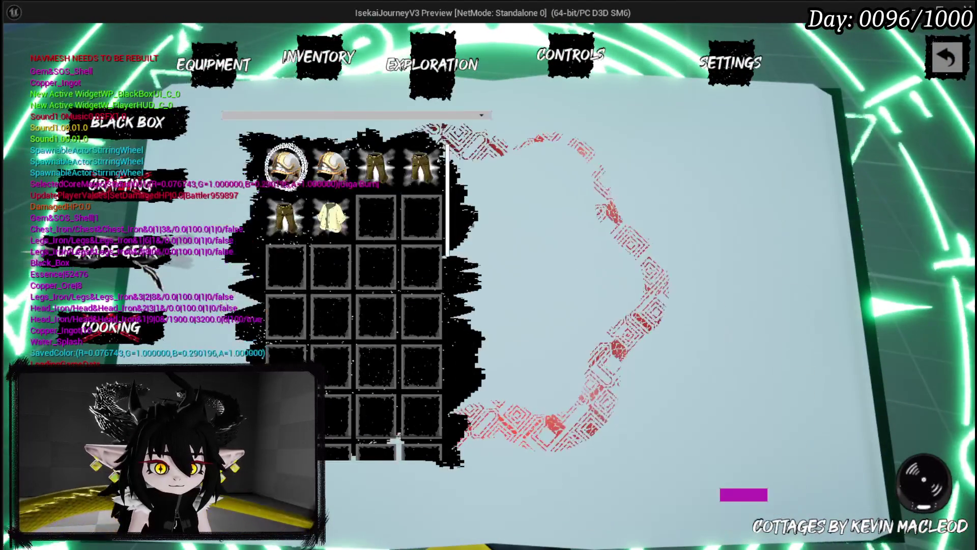
{"action": "left_click", "coordinate": [286, 165]}
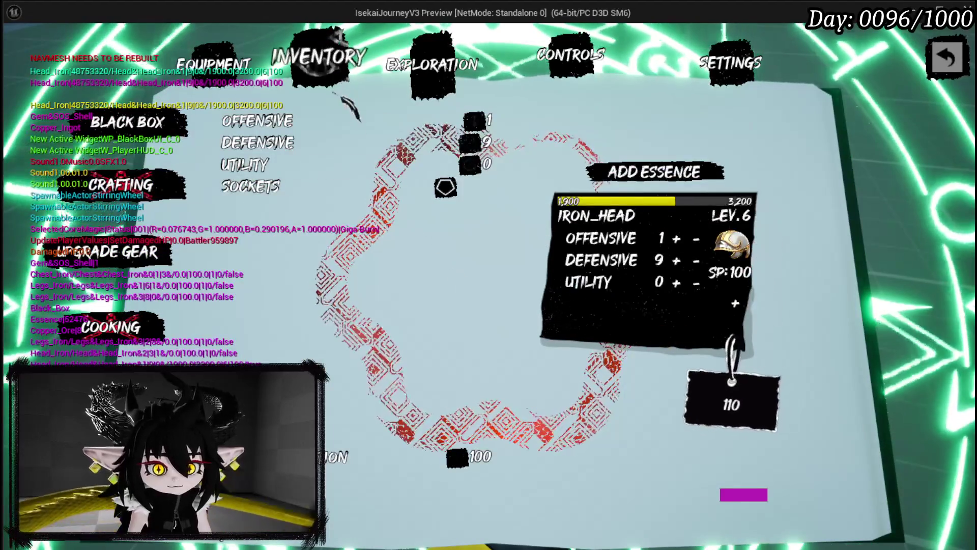
Enter 50 points for the Defensive stat and confirm the gear upgrade.
{"action": "left_click", "coordinate": [357, 121]}
{"action": "type", "text": "1"}
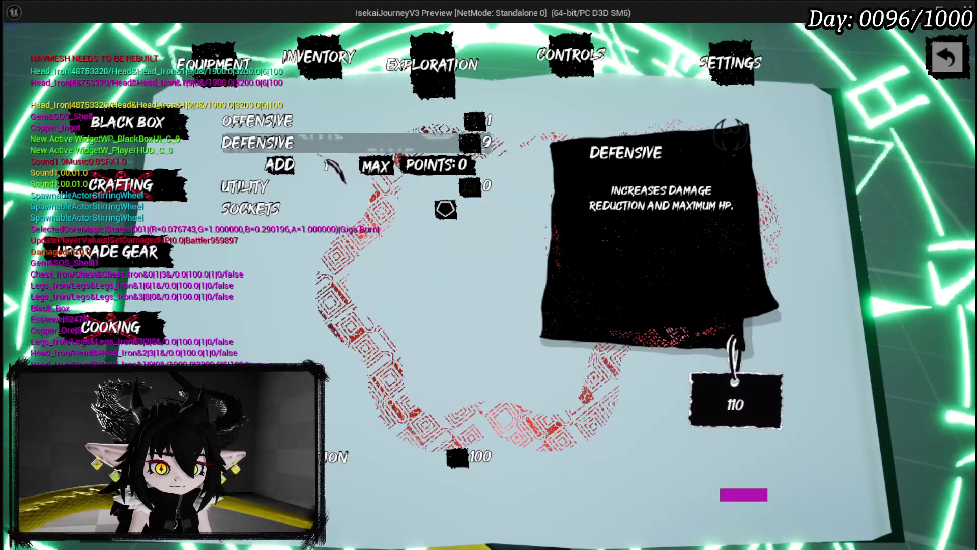
{"action": "left_click", "coordinate": [327, 164]}
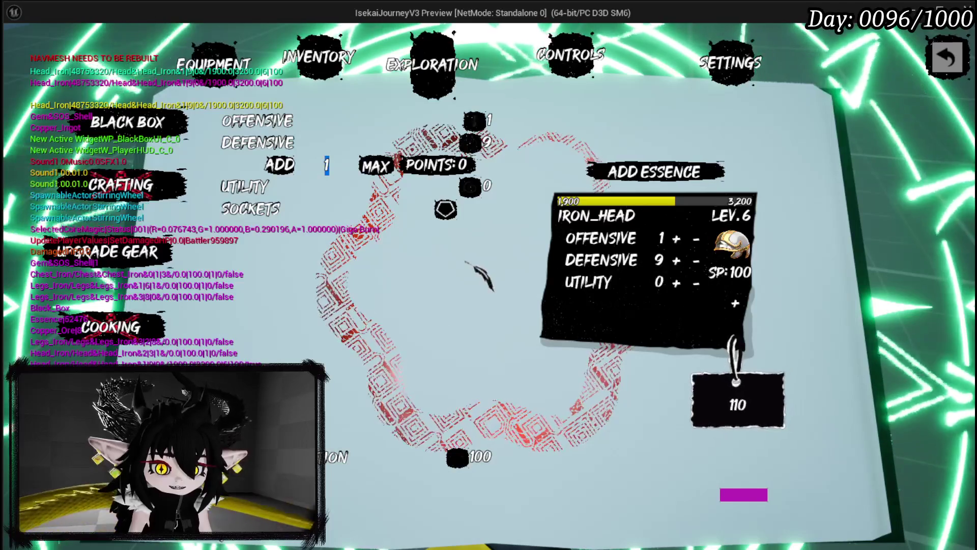
{"action": "type", "text": "50"}
{"action": "key", "text": "Return"}
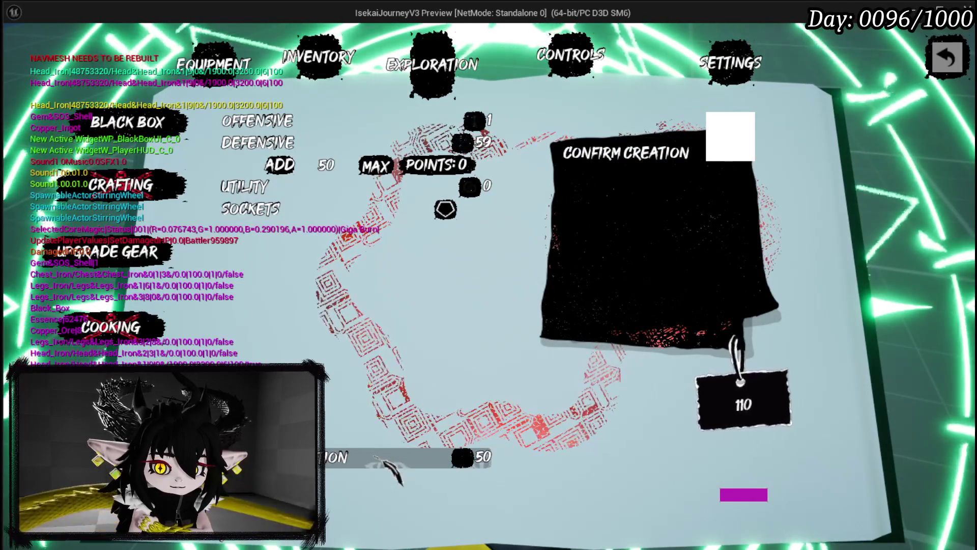
{"action": "left_click", "coordinate": [377, 459]}
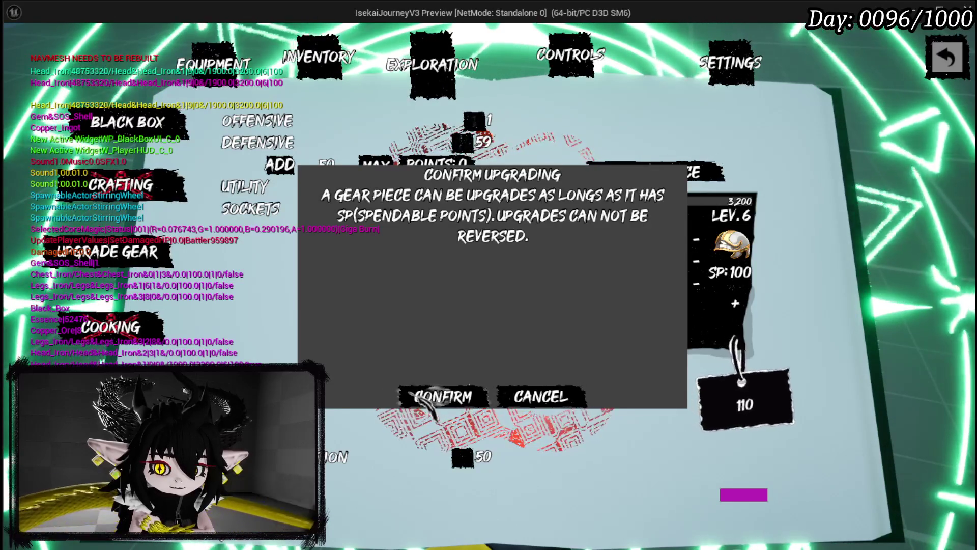
{"action": "left_click", "coordinate": [426, 405]}
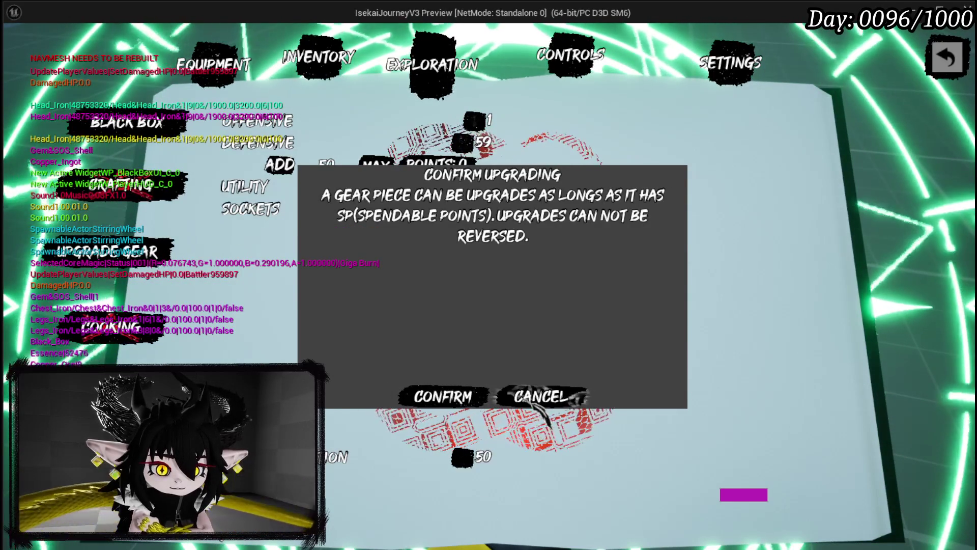
{"action": "left_click", "coordinate": [540, 399]}
Leave the upgrade page and stop the play preview to return to the editor.
{"action": "key", "text": "Escape"}
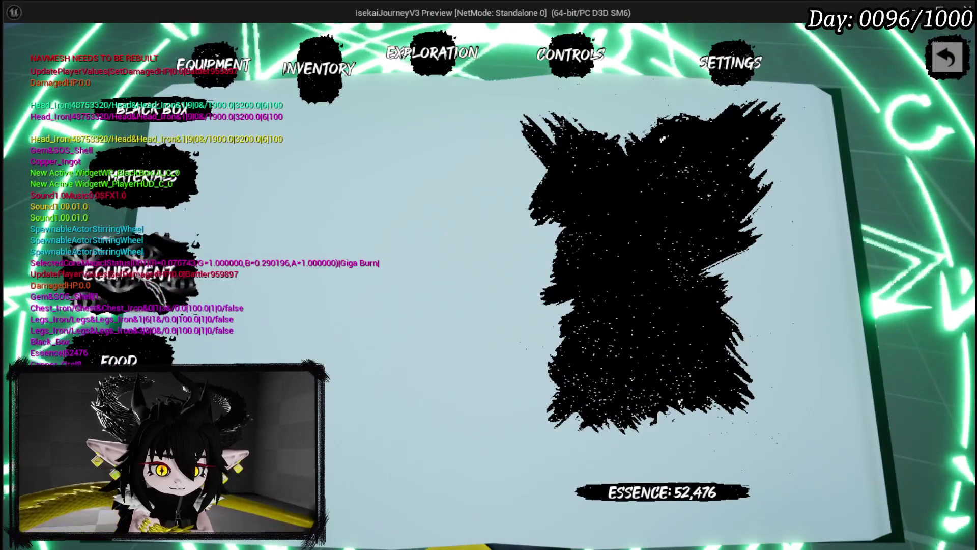
{"action": "mouse_move", "coordinate": [572, 152]}
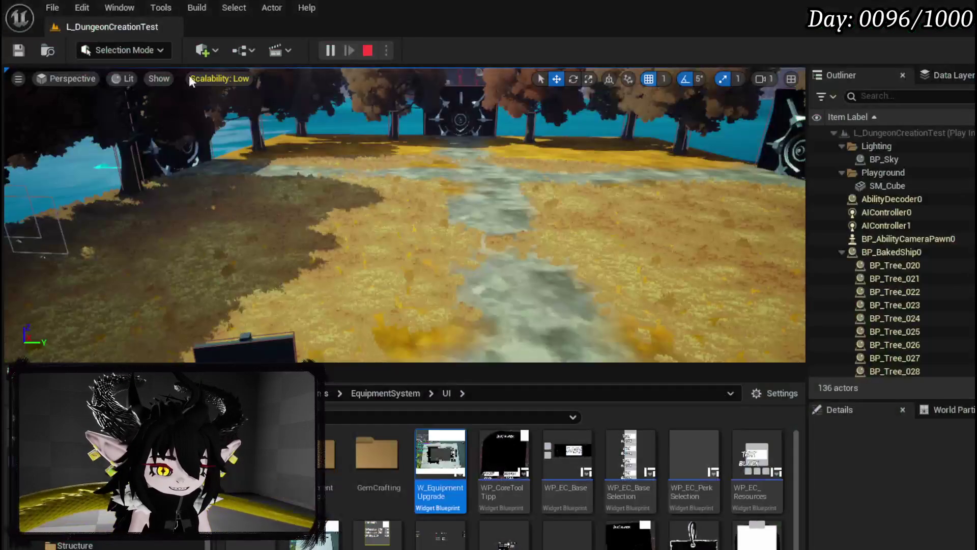
{"action": "key", "text": "Escape"}
{"action": "left_click", "coordinate": [26, 50]}
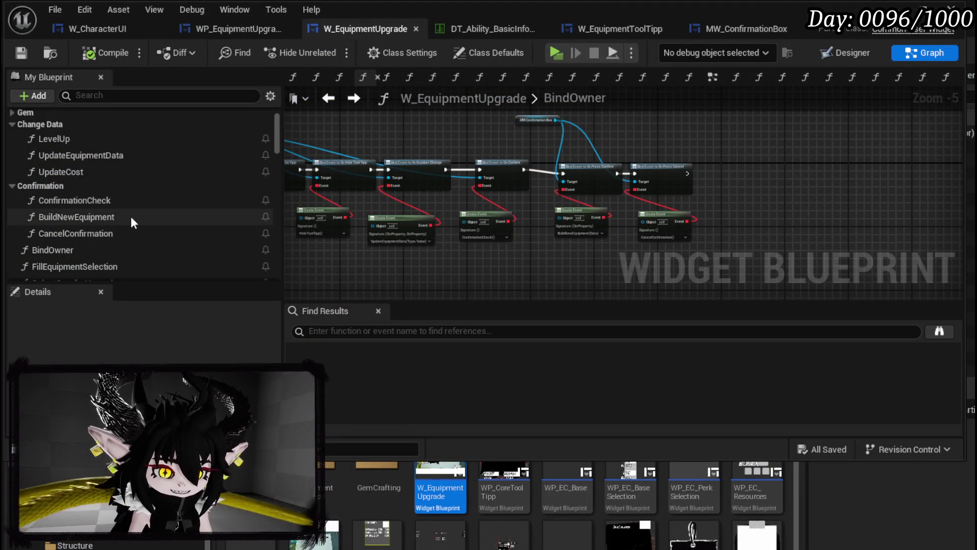
Open UpdateEquipmentData and add SET nodes for OffensiveValue and DefensiveValue.
{"action": "double_click", "coordinate": [111, 219]}
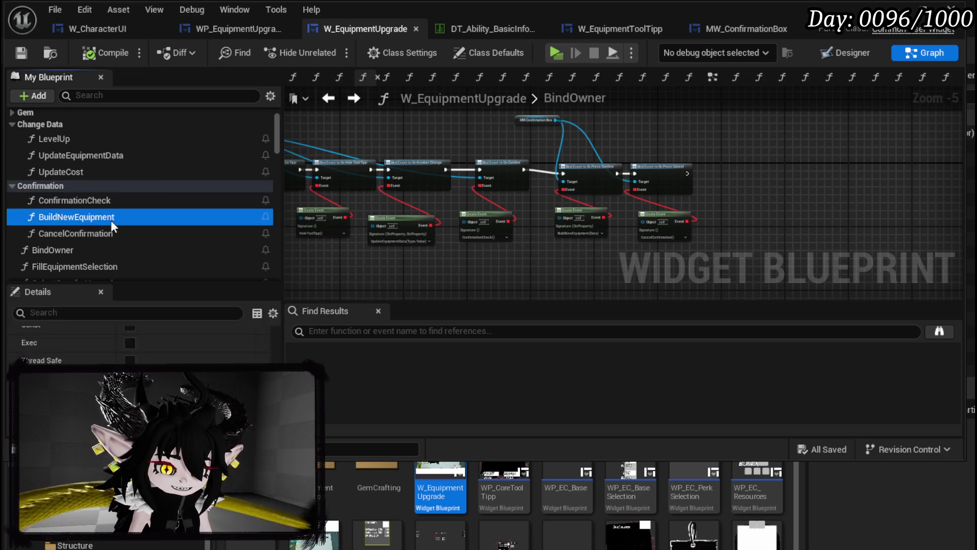
{"action": "double_click", "coordinate": [76, 157]}
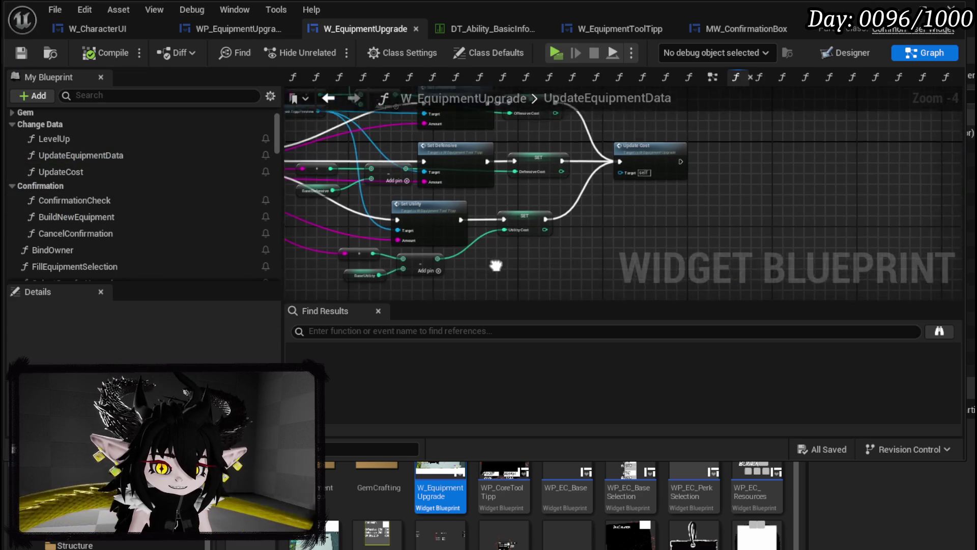
{"action": "scroll", "coordinate": [123, 217], "scroll_direction": "down", "scroll_amount": 10}
{"action": "scroll", "coordinate": [148, 206], "scroll_direction": "down", "scroll_amount": 10}
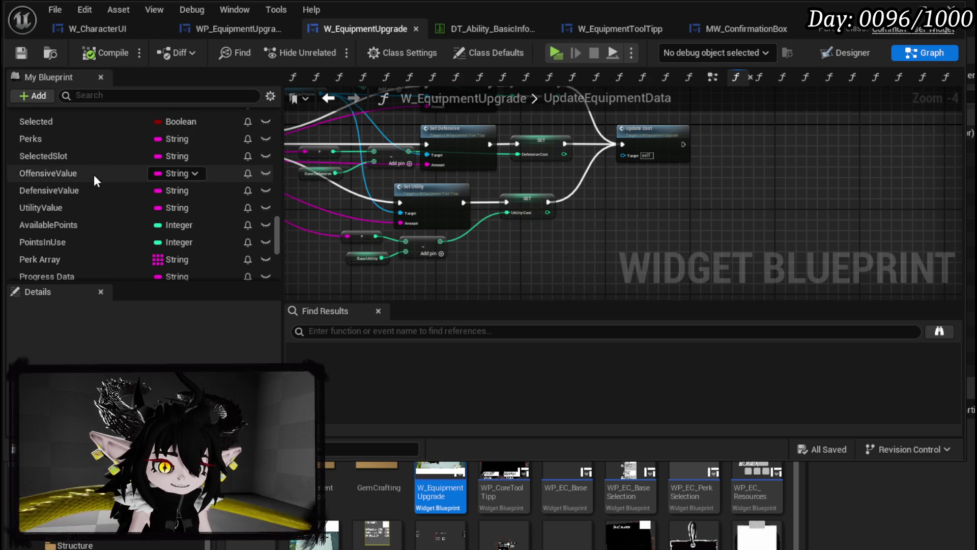
{"action": "scroll", "coordinate": [94, 173], "scroll_direction": "down", "scroll_amount": 1}
{"action": "mouse_move", "coordinate": [80, 153]}
{"action": "left_mouse_down"}
{"action": "mouse_move", "coordinate": [547, 218]}
{"action": "mouse_move", "coordinate": [560, 239]}
{"action": "left_mouse_up"}
{"action": "left_click", "coordinate": [585, 279]}
{"action": "left_click_drag", "start_coordinate": [65, 166], "coordinate": [643, 237]}
{"action": "left_click", "coordinate": [672, 279]}
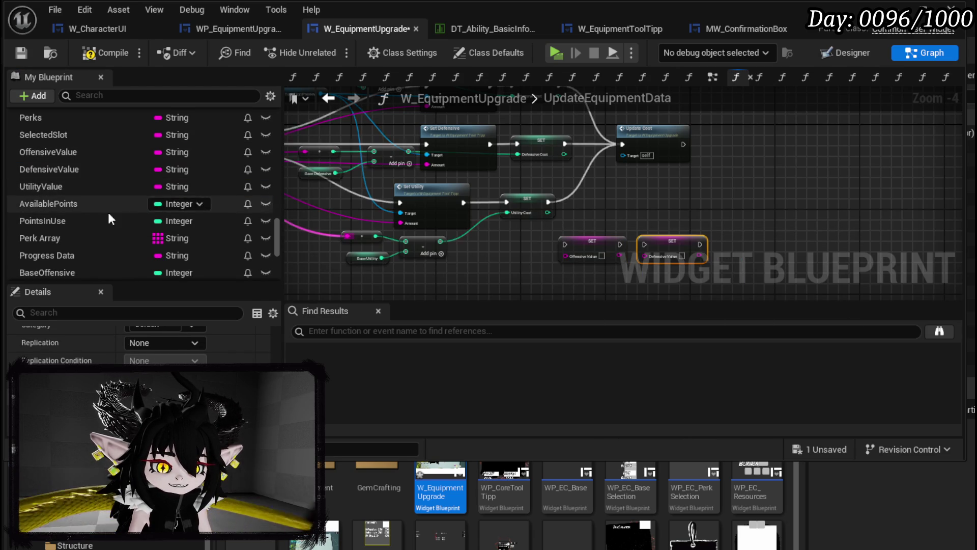
Add a SET node for UtilityValue beside the other setters.
{"action": "scroll", "coordinate": [95, 160], "scroll_direction": "down", "scroll_amount": 1}
{"action": "scroll", "coordinate": [102, 191], "scroll_direction": "down", "scroll_amount": 10}
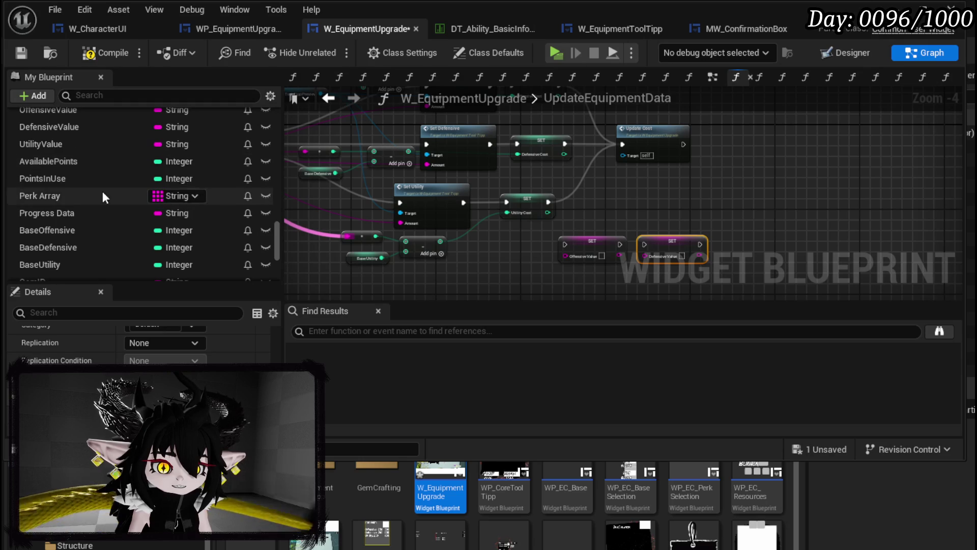
{"action": "scroll", "coordinate": [102, 191], "scroll_direction": "down", "scroll_amount": 3}
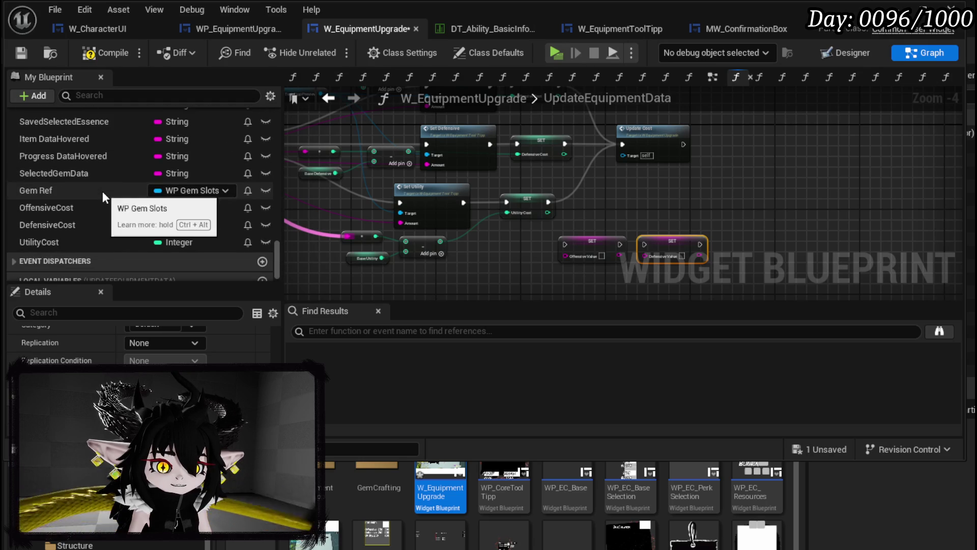
{"action": "scroll", "coordinate": [102, 209], "scroll_direction": "up", "scroll_amount": 1}
{"action": "scroll", "coordinate": [77, 203], "scroll_direction": "up", "scroll_amount": 5}
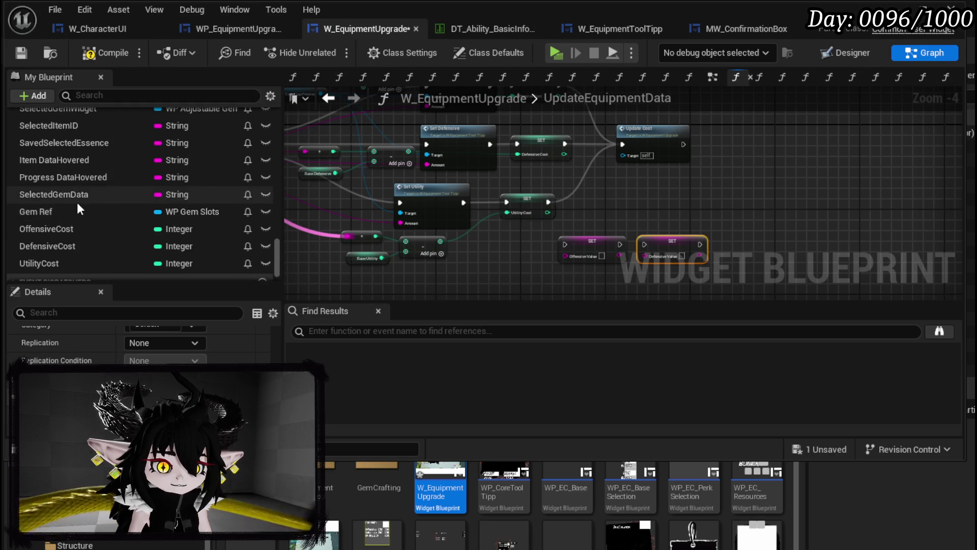
{"action": "scroll", "coordinate": [78, 208], "scroll_direction": "up", "scroll_amount": 3}
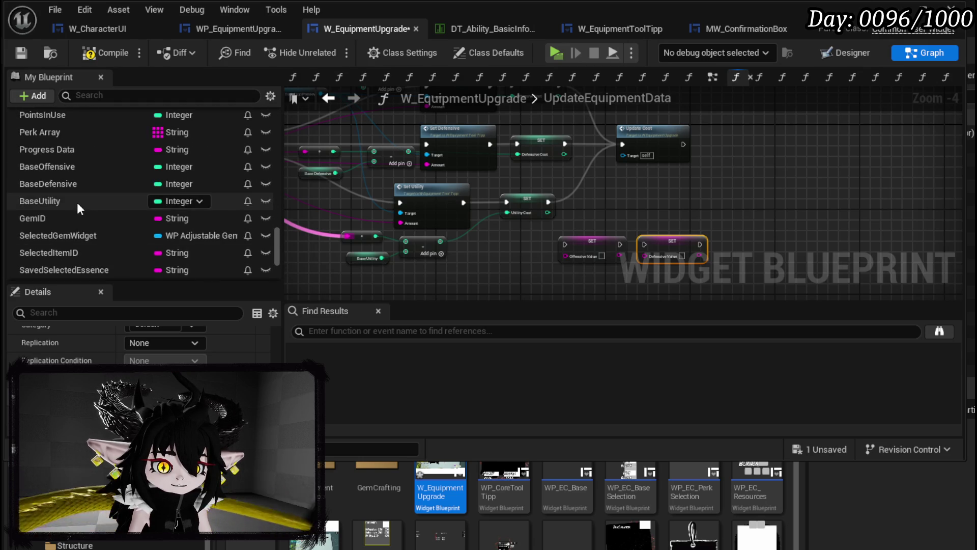
{"action": "scroll", "coordinate": [68, 209], "scroll_direction": "up", "scroll_amount": 1}
{"action": "scroll", "coordinate": [67, 203], "scroll_direction": "up", "scroll_amount": 4}
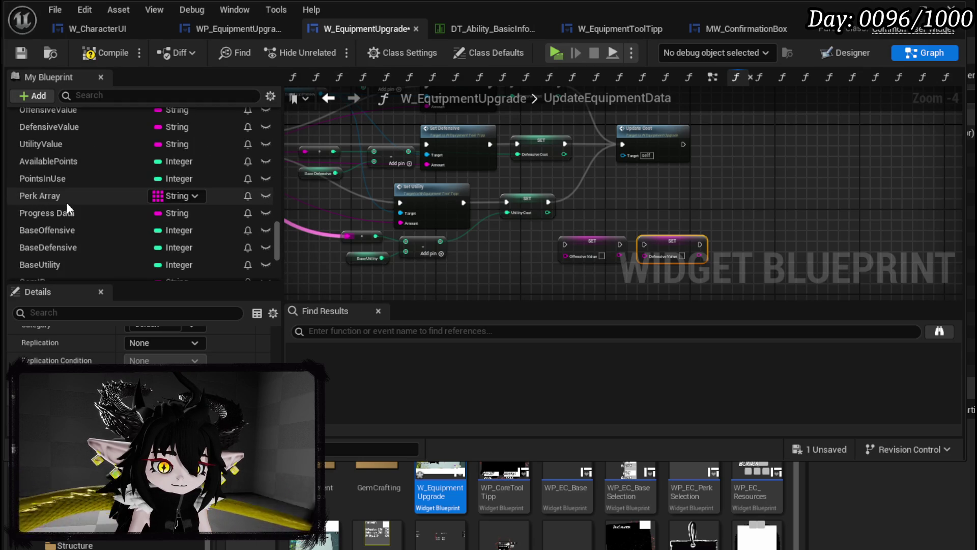
{"action": "mouse_move", "coordinate": [65, 171]}
{"action": "left_mouse_down"}
{"action": "mouse_move", "coordinate": [736, 219]}
{"action": "mouse_move", "coordinate": [733, 234]}
{"action": "left_mouse_up"}
{"action": "left_click", "coordinate": [764, 275]}
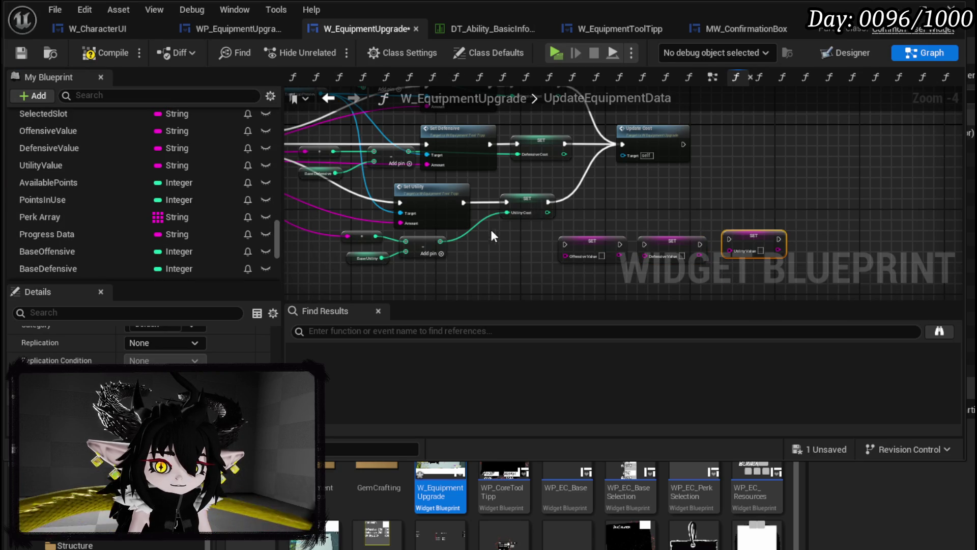
Make room in UpdateEquipmentData and wire the OffensiveValue setter after Set Offensive.
{"action": "left_click_drag", "start_coordinate": [473, 245], "coordinate": [617, 116]}
{"action": "left_click_drag", "start_coordinate": [610, 170], "coordinate": [756, 185]}
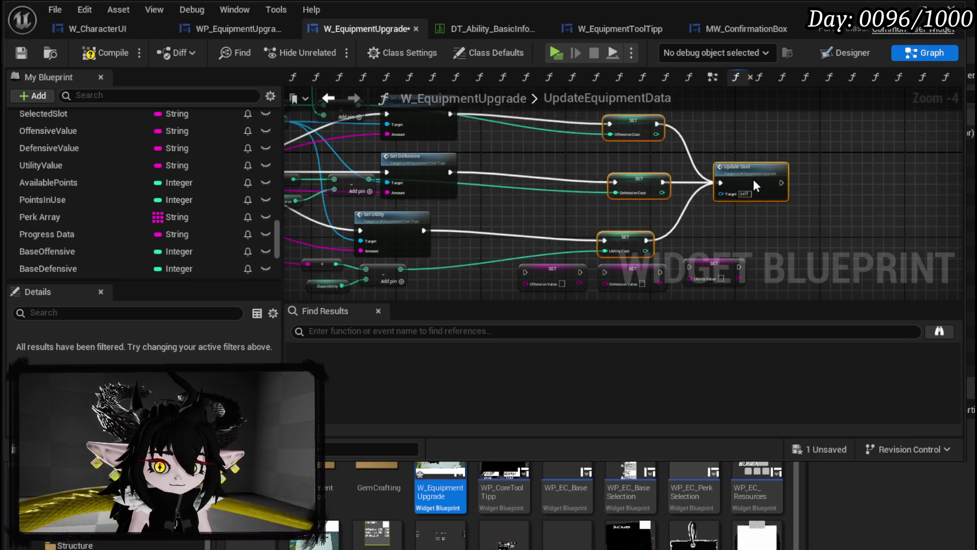
{"action": "scroll", "coordinate": [675, 256], "scroll_direction": "up", "scroll_amount": 2}
{"action": "mouse_move", "coordinate": [674, 256]}
{"action": "left_mouse_down"}
{"action": "mouse_move", "coordinate": [618, 193]}
{"action": "mouse_move", "coordinate": [624, 148]}
{"action": "left_mouse_up"}
{"action": "scroll", "coordinate": [618, 193], "scroll_direction": "down", "scroll_amount": 2}
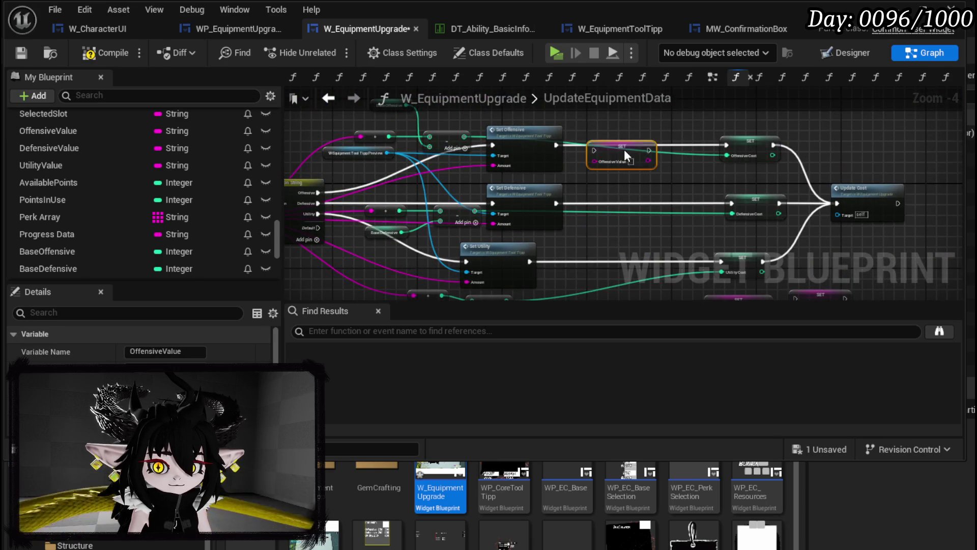
{"action": "scroll", "coordinate": [580, 155], "scroll_direction": "up", "scroll_amount": 2}
{"action": "left_click_drag", "start_coordinate": [659, 168], "coordinate": [536, 168]}
{"action": "mouse_move", "coordinate": [604, 141]}
{"action": "left_mouse_down"}
{"action": "mouse_move", "coordinate": [730, 152]}
{"action": "mouse_move", "coordinate": [727, 142]}
{"action": "mouse_move", "coordinate": [602, 206]}
{"action": "mouse_move", "coordinate": [598, 101]}
{"action": "left_mouse_up"}
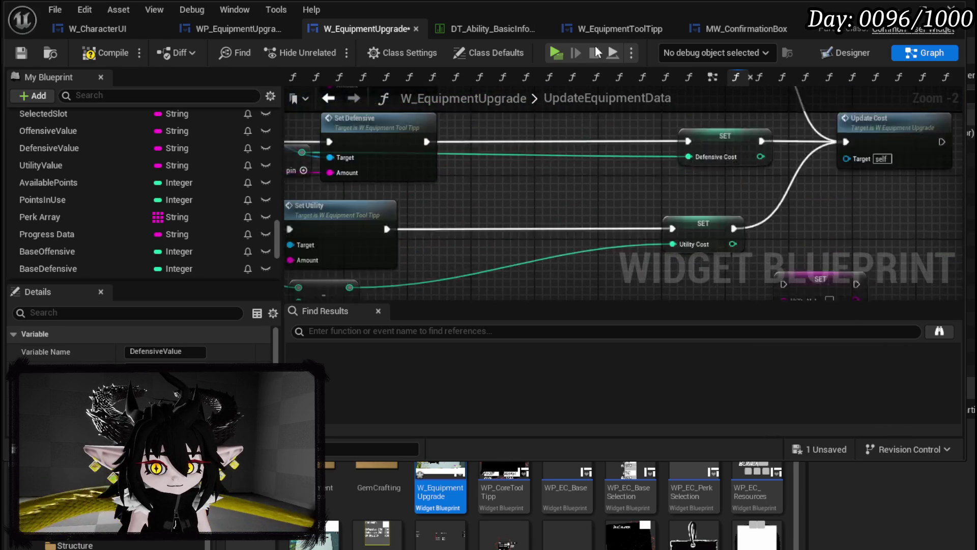
Wire the DefensiveValue setter between Set Defensive and SET Defensive Cost.
{"action": "left_click_drag", "start_coordinate": [591, 219], "coordinate": [554, 213]}
{"action": "left_click_drag", "start_coordinate": [427, 214], "coordinate": [511, 213]}
{"action": "left_click_drag", "start_coordinate": [599, 213], "coordinate": [688, 213]}
{"action": "left_click_drag", "start_coordinate": [321, 239], "coordinate": [419, 226]}
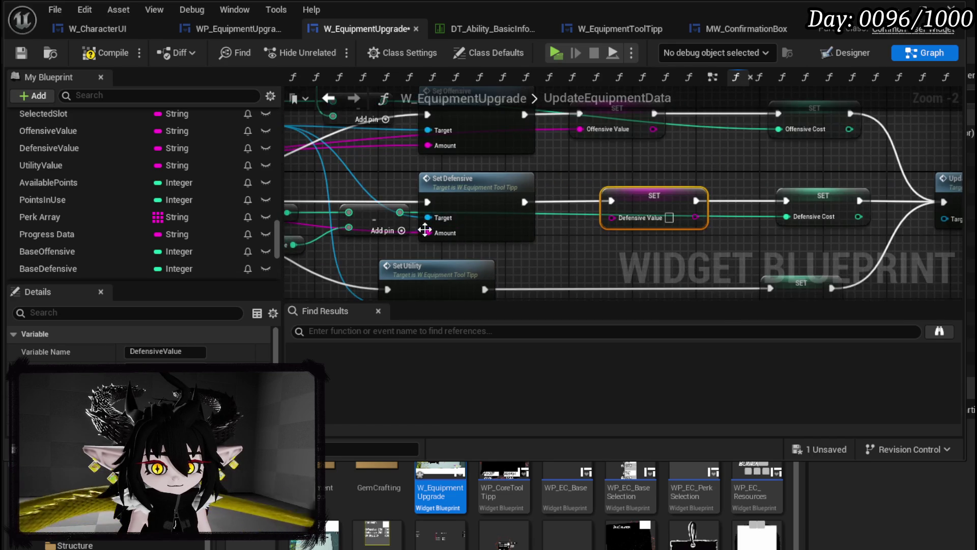
Add the UtilityValue setter between Set Utility and SET Utility Cost, fed by the utility amount.
{"action": "left_click_drag", "start_coordinate": [627, 220], "coordinate": [529, 84]}
{"action": "left_click_drag", "start_coordinate": [815, 201], "coordinate": [532, 150]}
{"action": "left_click_drag", "start_coordinate": [401, 151], "coordinate": [503, 150]}
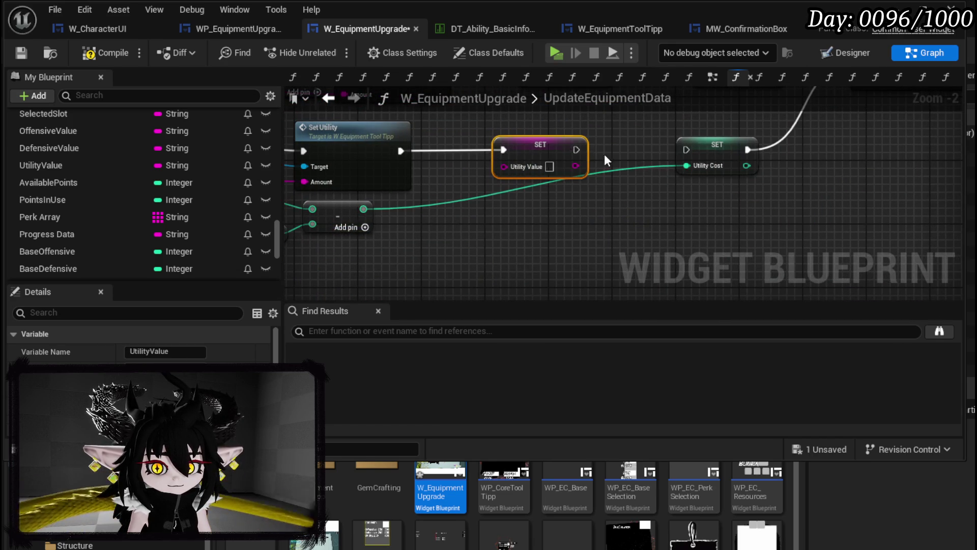
{"action": "left_click_drag", "start_coordinate": [577, 150], "coordinate": [761, 155]}
{"action": "left_click_drag", "start_coordinate": [378, 184], "coordinate": [602, 171]}
Compile, save and close the W_EquipmentUpgrade blueprint.
{"action": "left_click", "coordinate": [665, 209]}
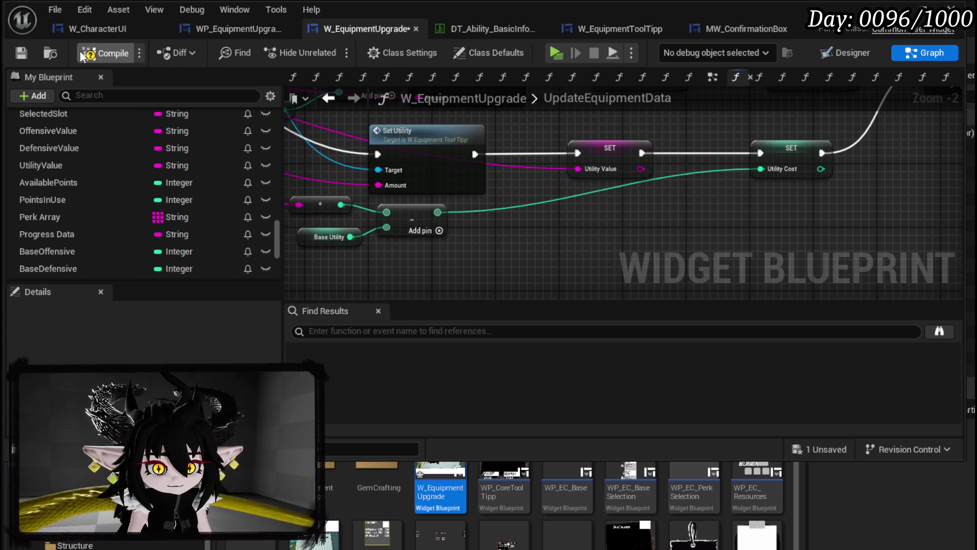
{"action": "left_click", "coordinate": [21, 53]}
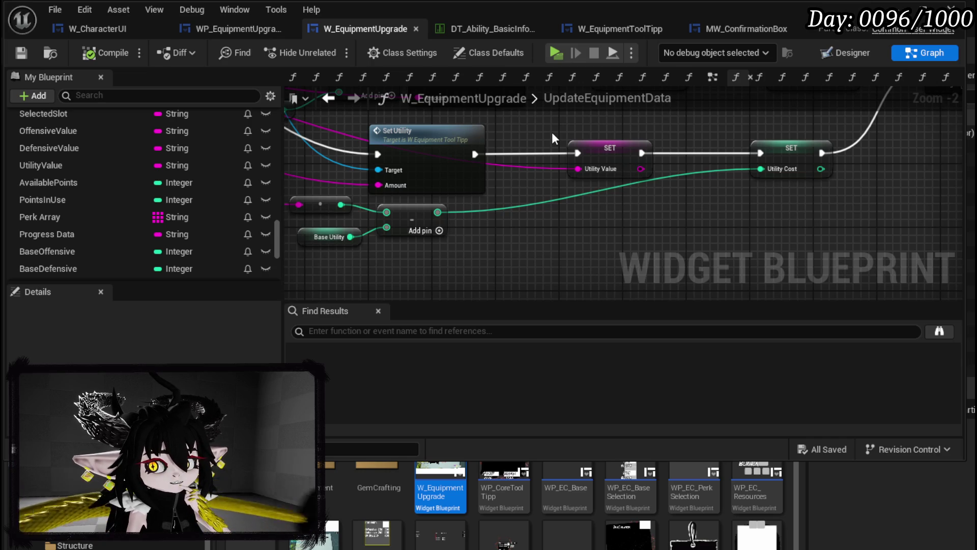
{"action": "left_click", "coordinate": [895, 7]}
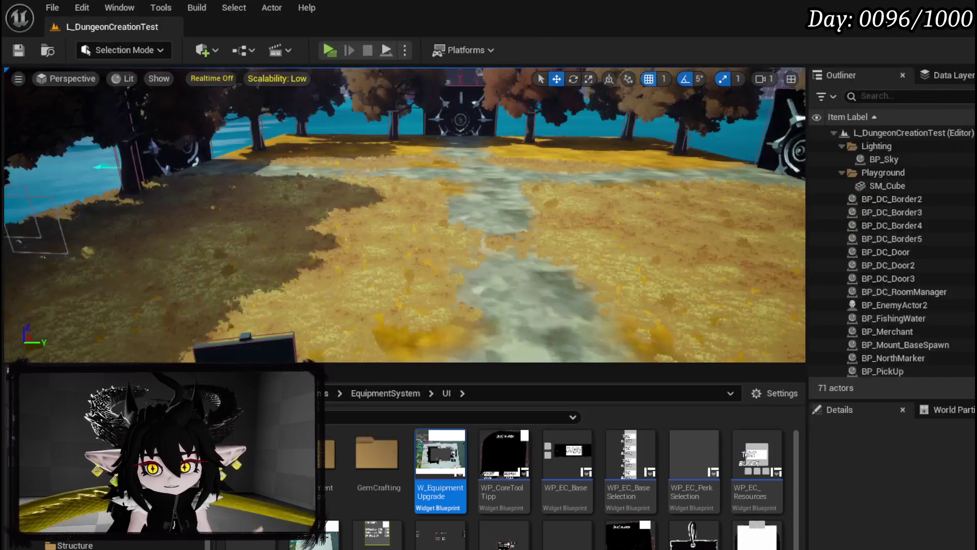
Save the level, launch a standalone preview and check equipped Iron_Head's details.
{"action": "left_click", "coordinate": [18, 51]}
{"action": "left_click", "coordinate": [329, 49]}
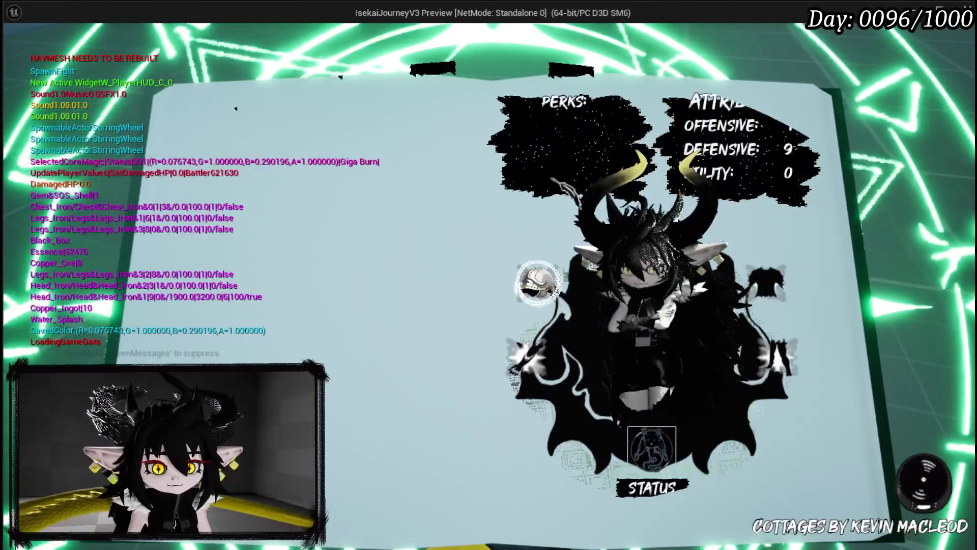
{"action": "left_click", "coordinate": [537, 282]}
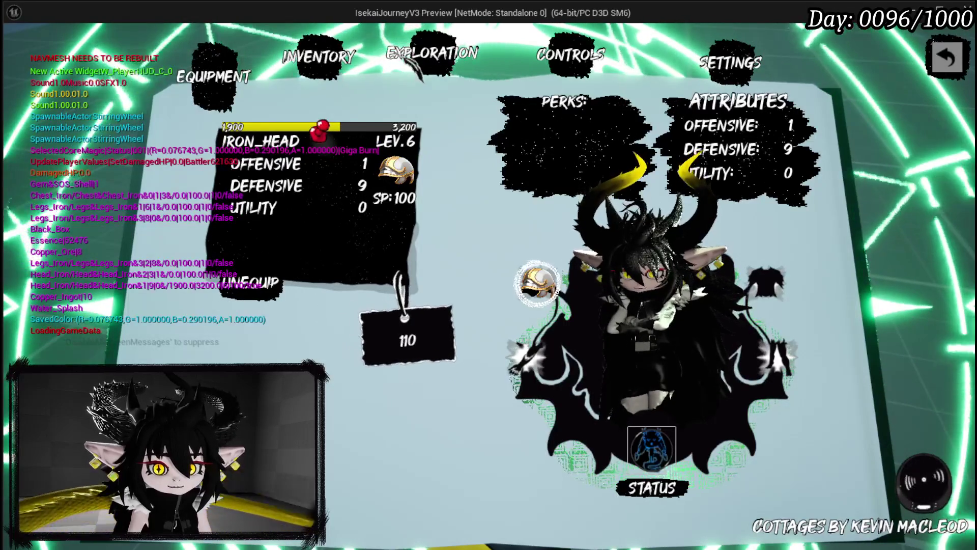
{"action": "left_click", "coordinate": [430, 58]}
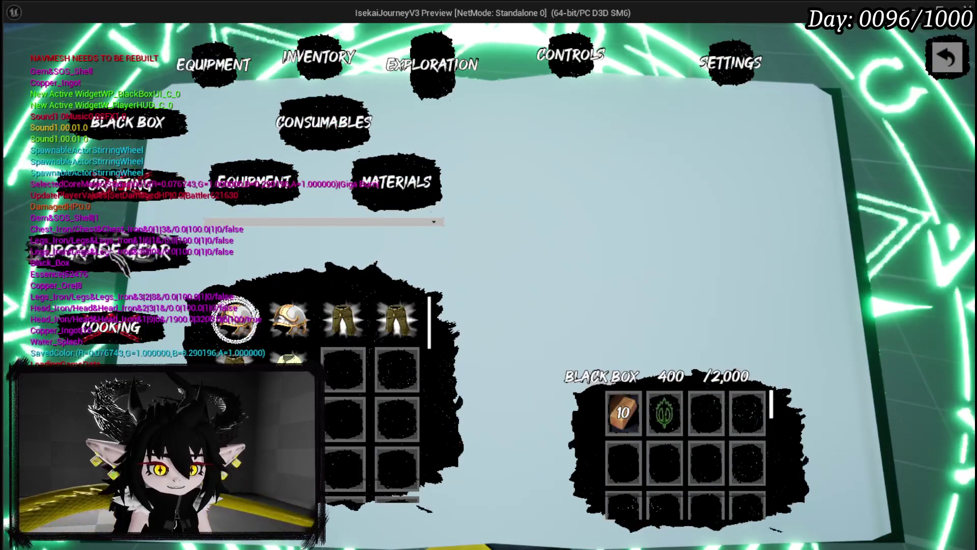
On IRON_HEAD's upgrade page, try adding essence to Defensive, then cancel the confirmation.
{"action": "left_click", "coordinate": [158, 162]}
{"action": "left_click", "coordinate": [298, 169]}
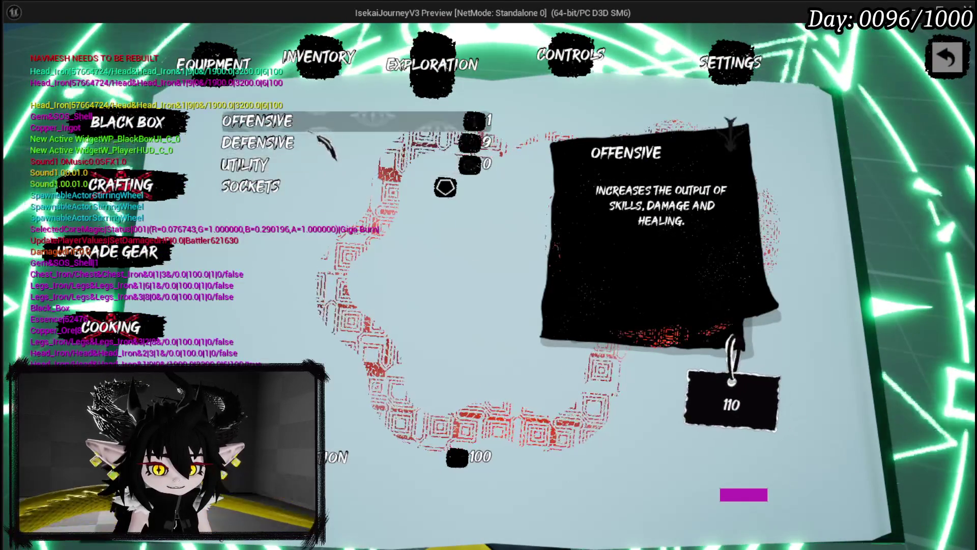
{"action": "left_click", "coordinate": [285, 142]}
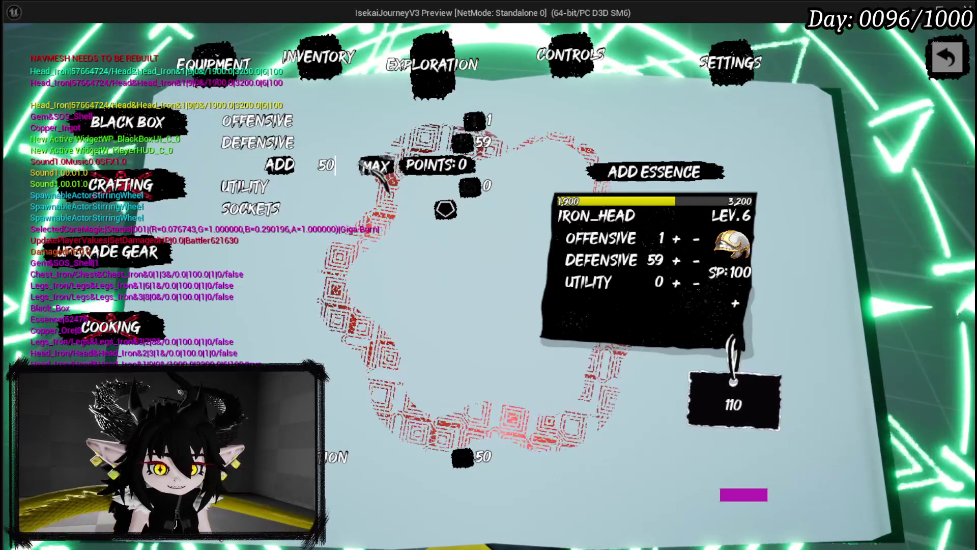
{"action": "left_click", "coordinate": [305, 168]}
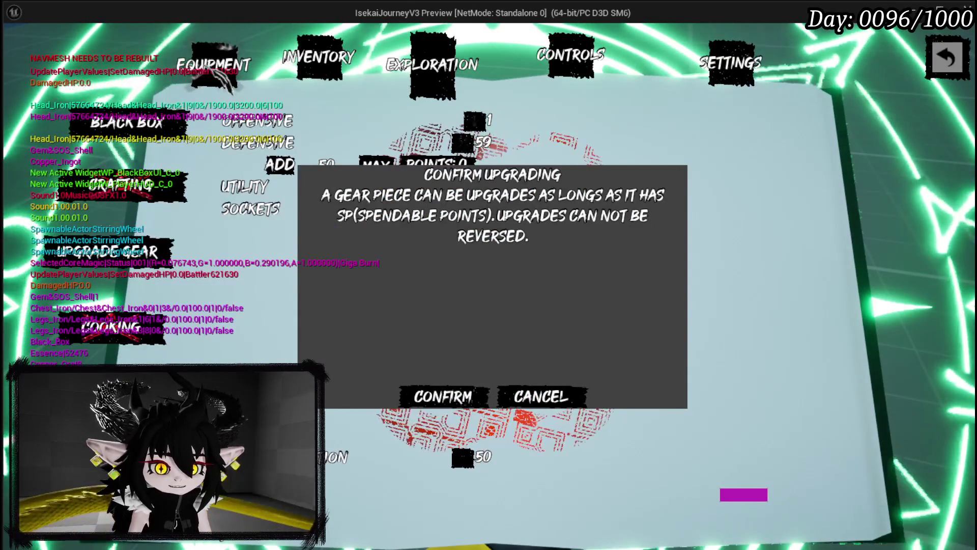
{"action": "left_click", "coordinate": [544, 397]}
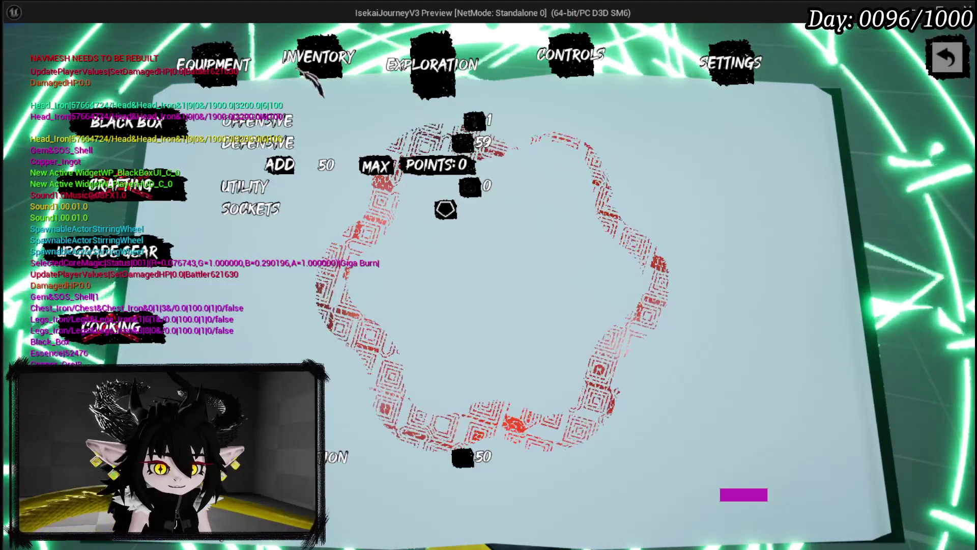
Show equipment items in the inventory and inspect the helmet's item card.
{"action": "left_click", "coordinate": [310, 71]}
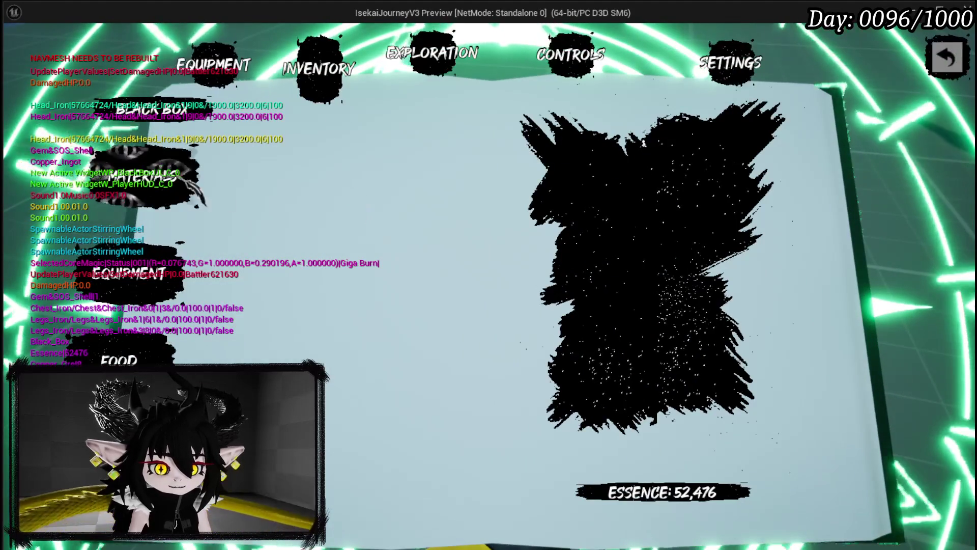
{"action": "left_click", "coordinate": [129, 274]}
{"action": "mouse_move", "coordinate": [575, 143]}
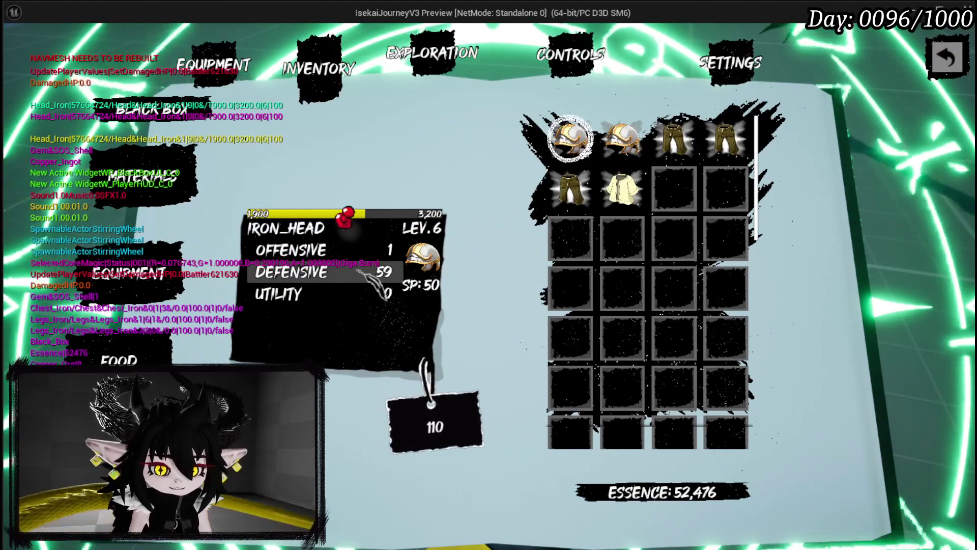
{"action": "left_click", "coordinate": [318, 66]}
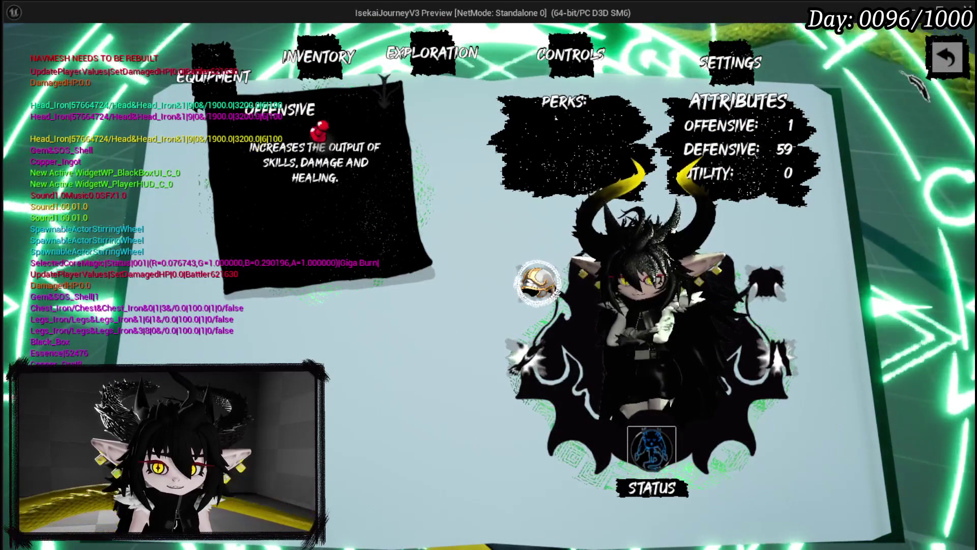
Stop the play preview and save all modified assets.
{"action": "key", "text": "Escape"}
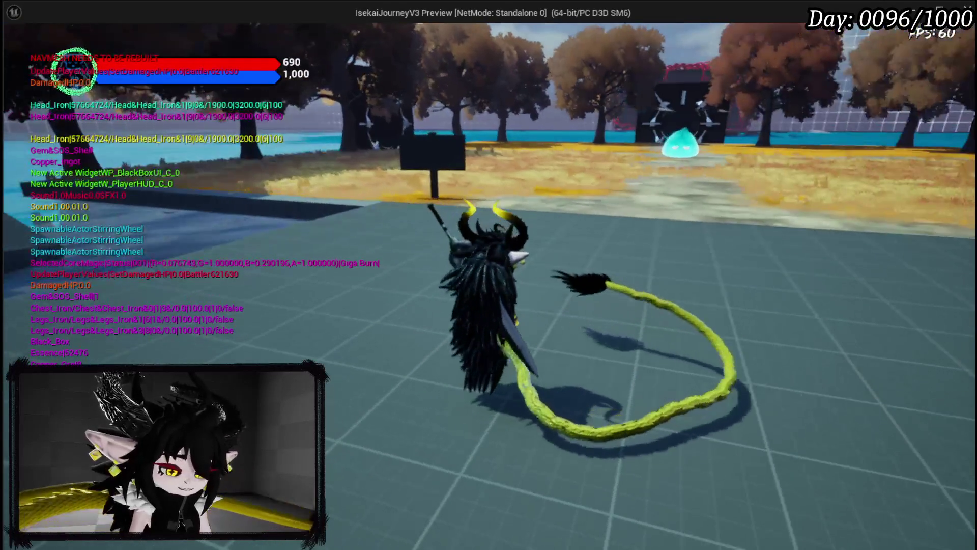
{"action": "key", "text": "Escape"}
{"action": "left_click", "coordinate": [15, 53]}
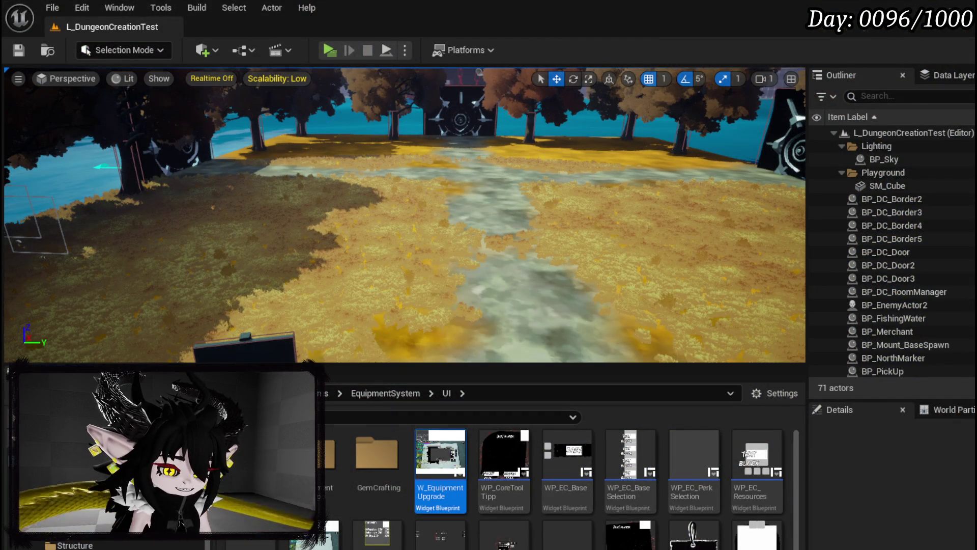
Open W_EquipmentToolTipp's Designer from W_EquipmentUpgrade and select the first OFFENSIVE stat row.
{"action": "double_click", "coordinate": [441, 453]}
{"action": "scroll", "coordinate": [511, 248], "scroll_direction": "down", "scroll_amount": 2}
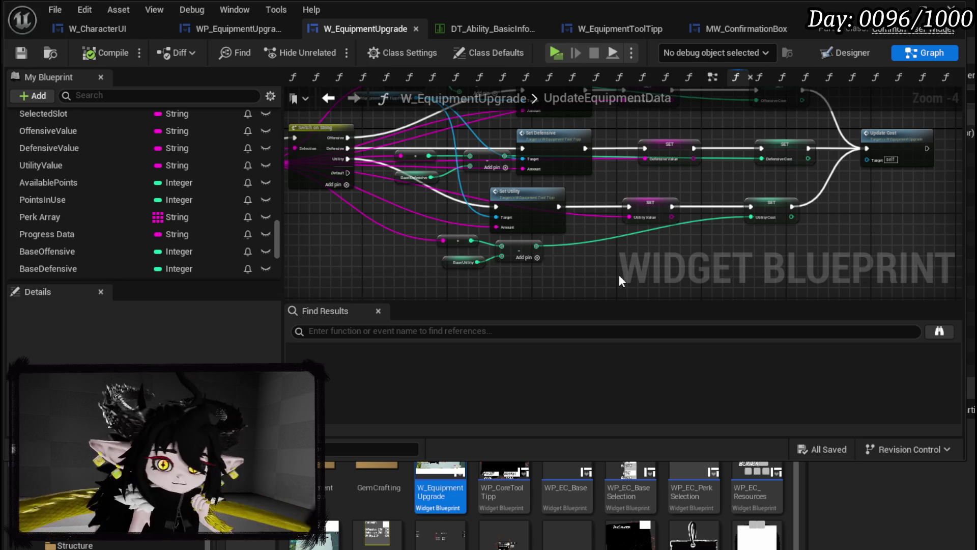
{"action": "left_click", "coordinate": [615, 29]}
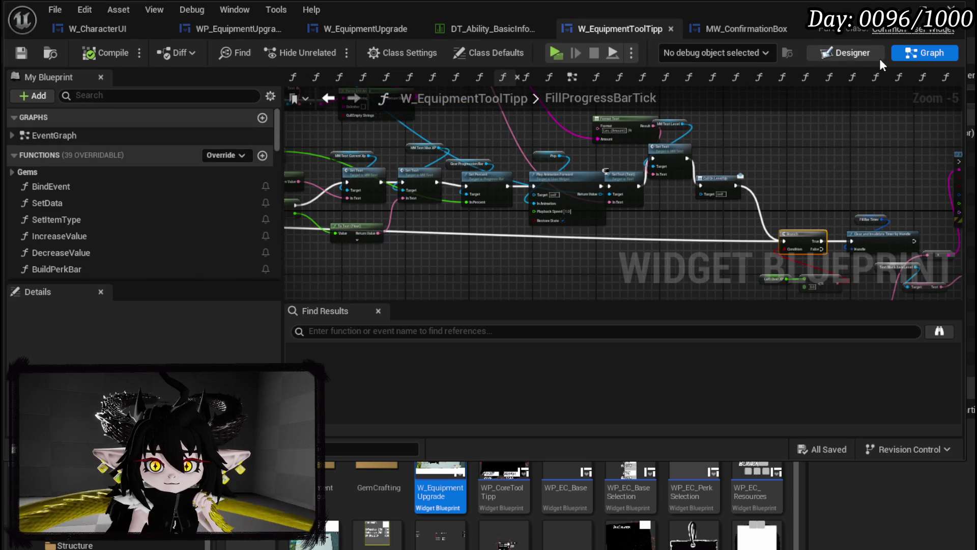
{"action": "left_click", "coordinate": [825, 54]}
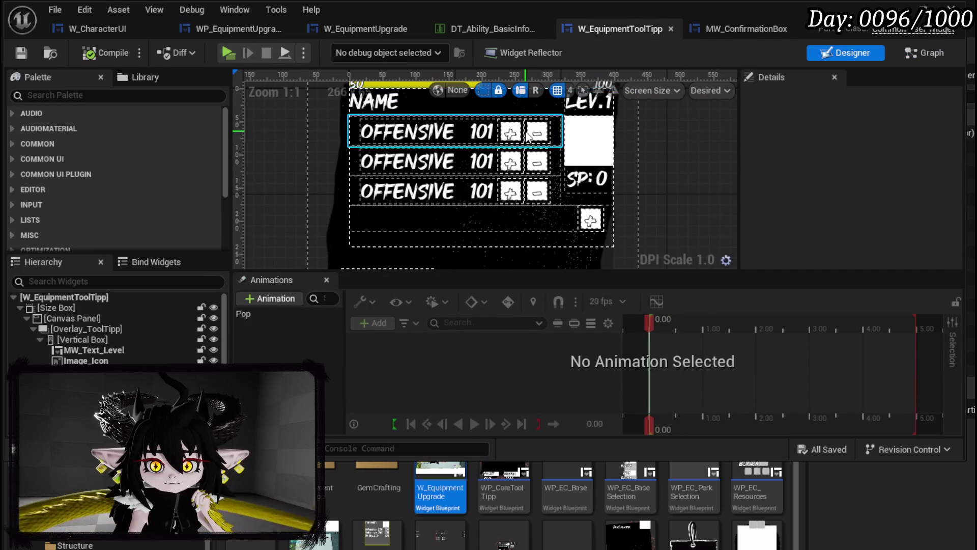
{"action": "left_click", "coordinate": [519, 135]}
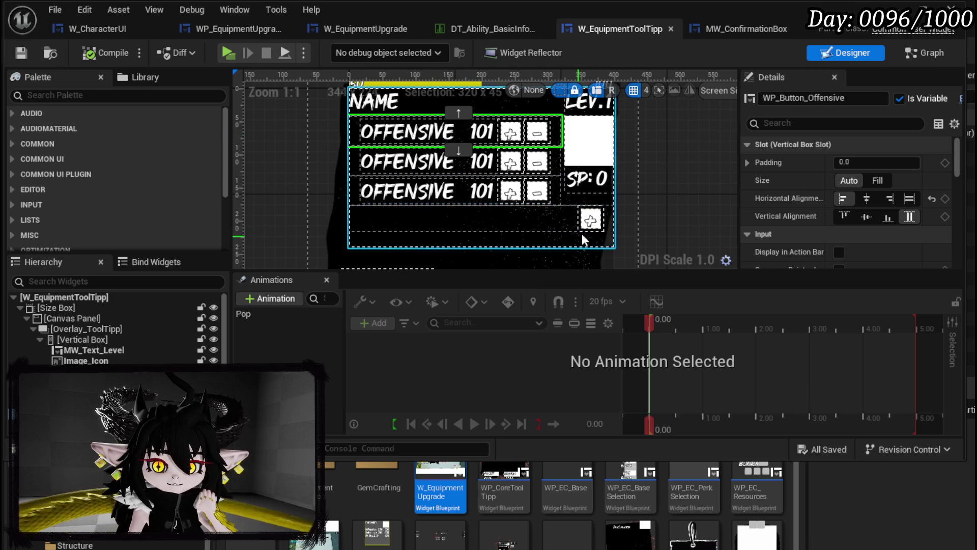
Select the tooltip stat rows and open their WP_Equipment_TextButton widget blueprint.
{"action": "left_click", "coordinate": [595, 221]}
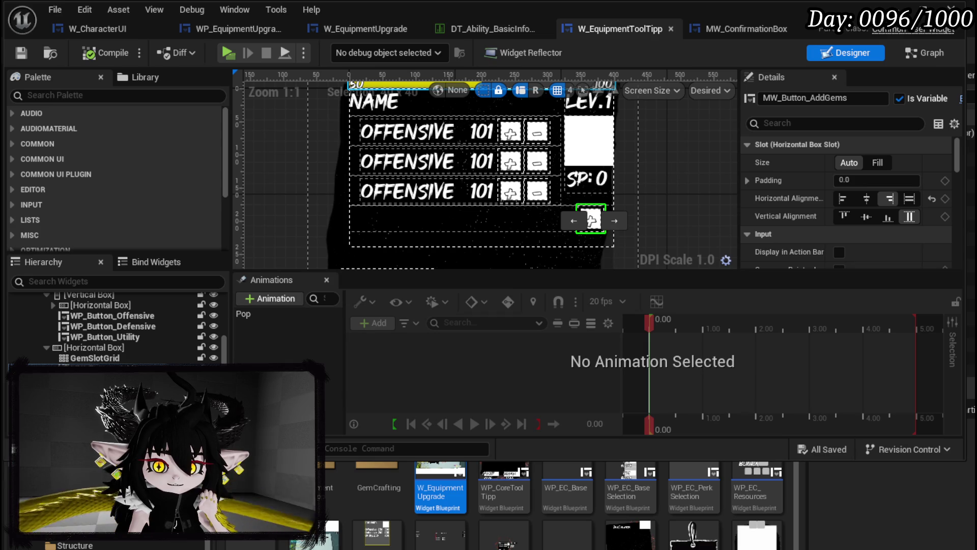
{"action": "left_click", "coordinate": [153, 336]}
{"action": "left_click", "coordinate": [529, 145]}
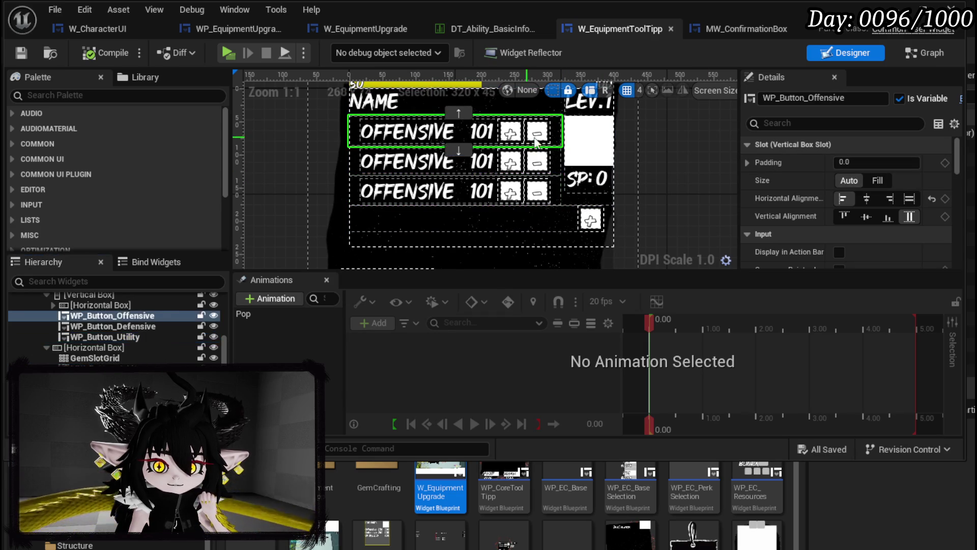
{"action": "left_click", "coordinate": [962, 102]}
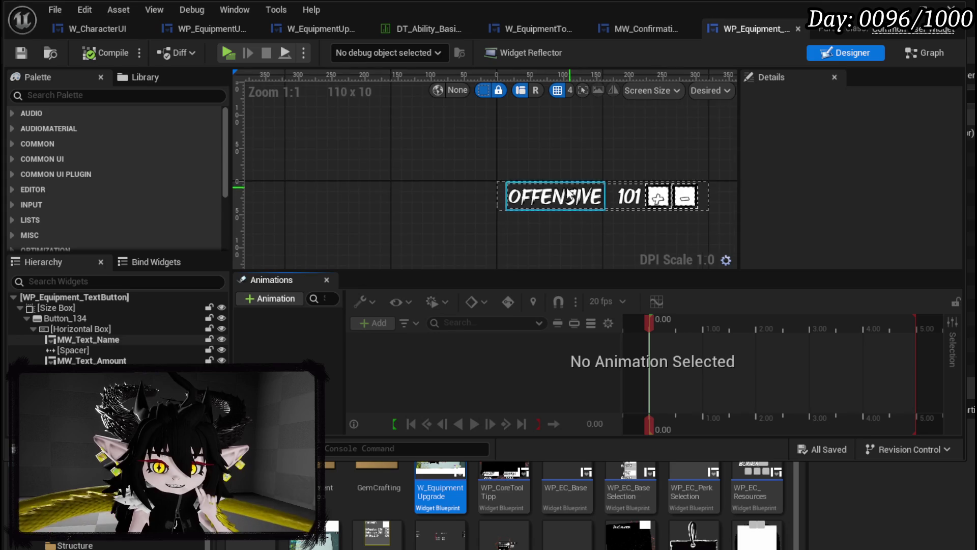
Delete the row's + and − buttons, push 101 to the right edge, then compile and save.
{"action": "left_click", "coordinate": [519, 186]}
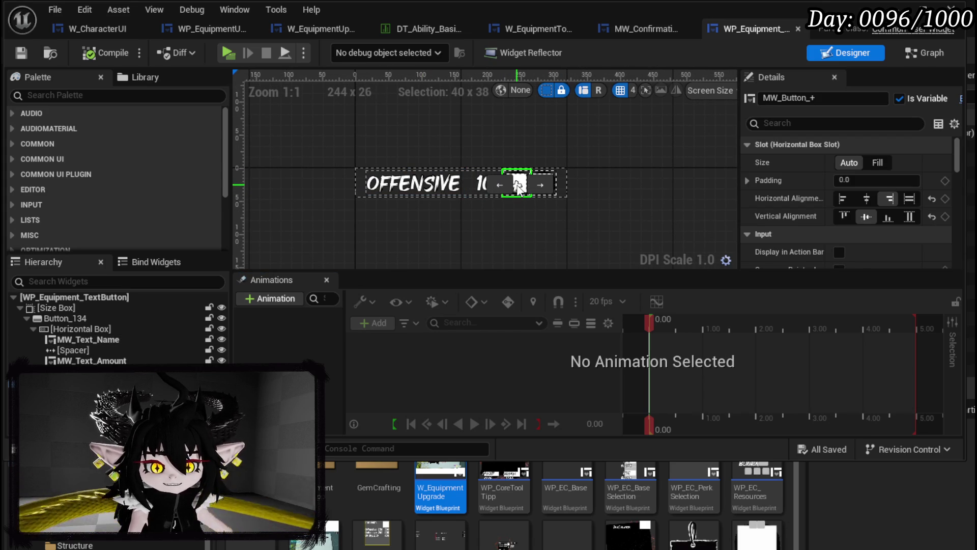
{"action": "key", "text": "Delete"}
{"action": "left_click", "coordinate": [543, 183]}
{"action": "key", "text": "Delete"}
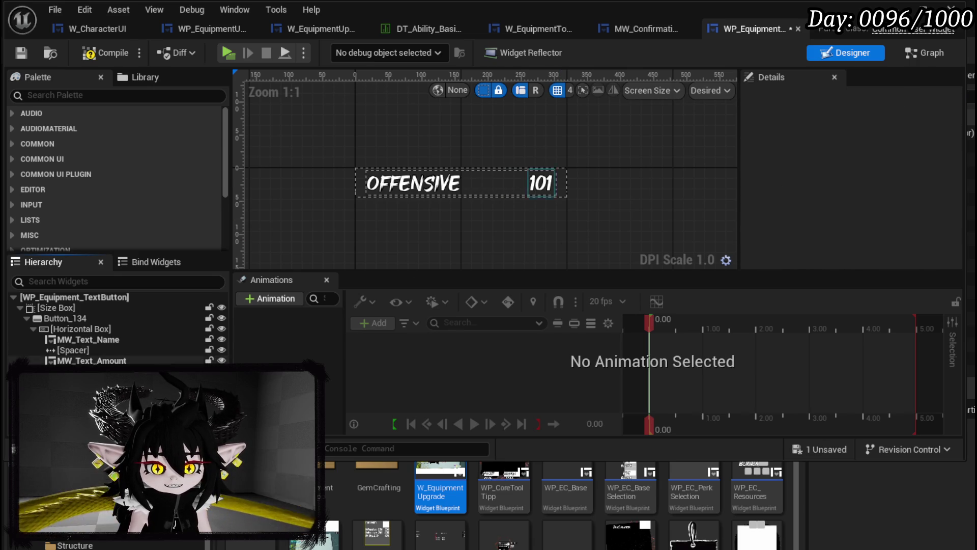
{"action": "left_click", "coordinate": [555, 182]}
{"action": "left_click", "coordinate": [303, 129]}
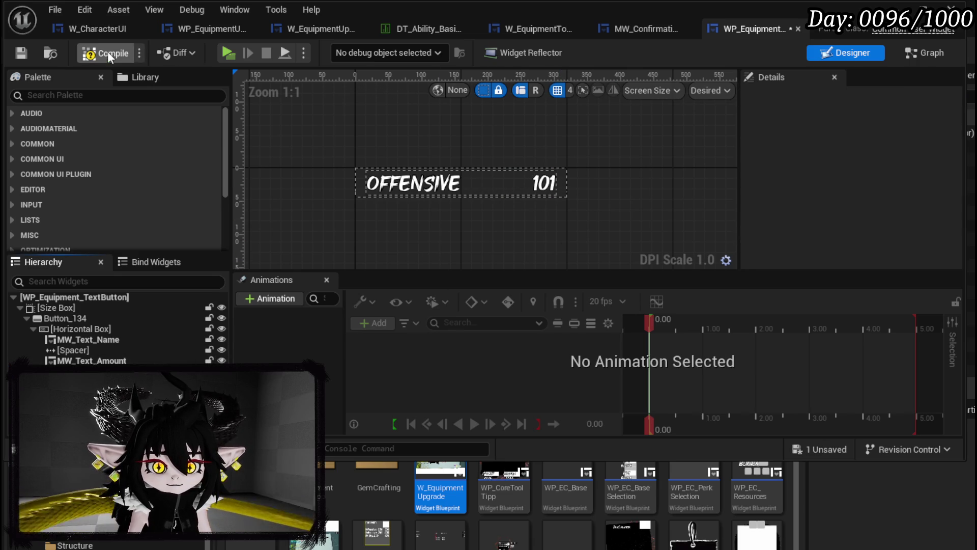
{"action": "left_click", "coordinate": [22, 54]}
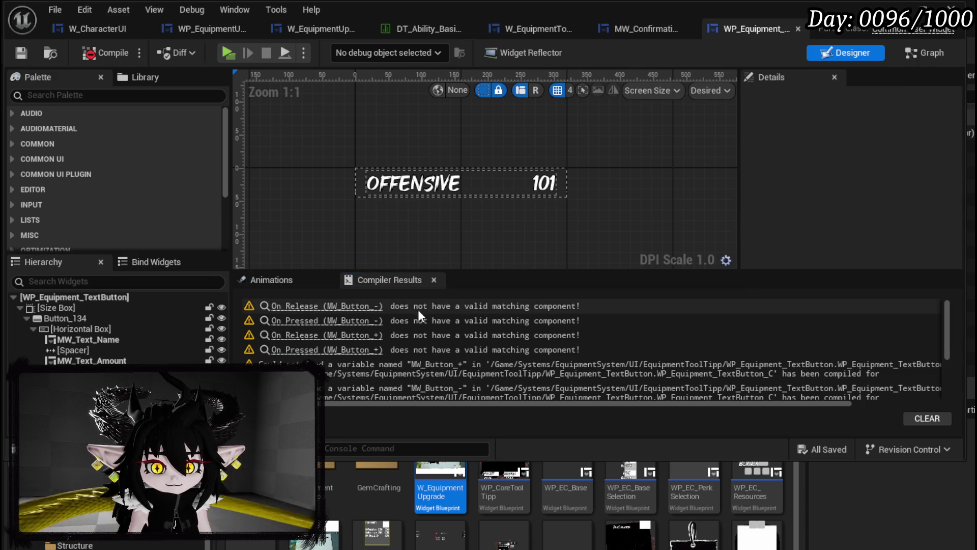
{"action": "left_click", "coordinate": [287, 310]}
Delete the obsolete button event nodes from the EventGraph and compile and save.
{"action": "scroll", "coordinate": [353, 250], "scroll_direction": "down", "scroll_amount": 1}
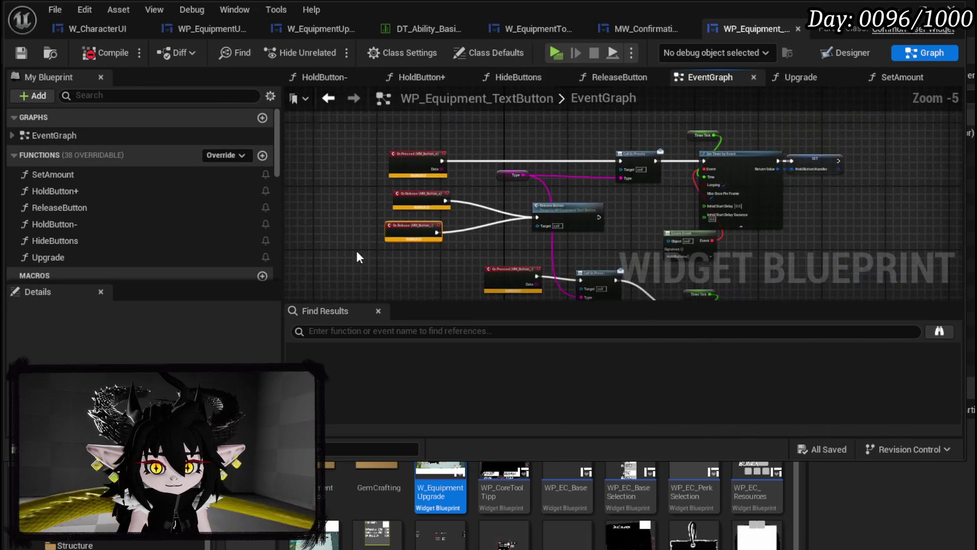
{"action": "scroll", "coordinate": [398, 249], "scroll_direction": "up", "scroll_amount": 1}
{"action": "scroll", "coordinate": [382, 248], "scroll_direction": "down", "scroll_amount": 4}
{"action": "scroll", "coordinate": [562, 178], "scroll_direction": "up", "scroll_amount": 6}
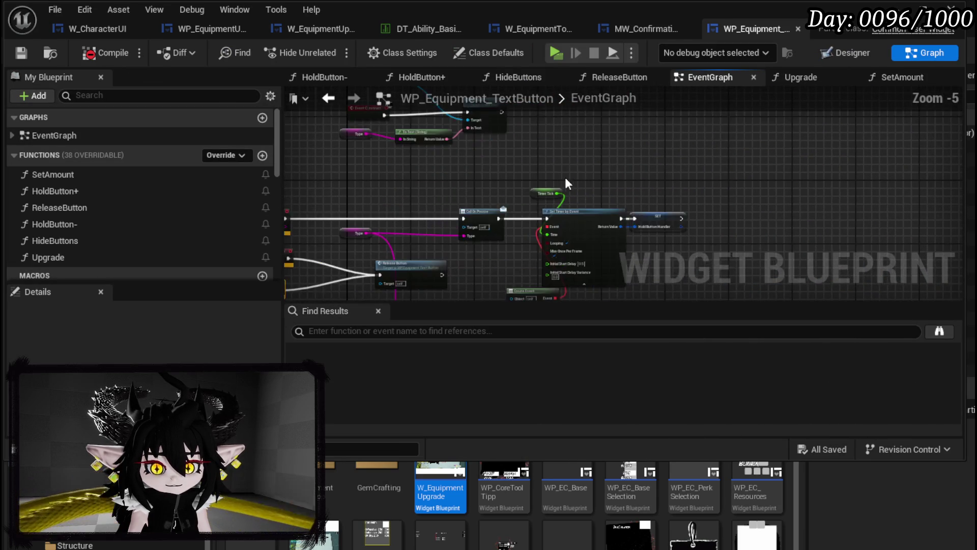
{"action": "scroll", "coordinate": [604, 173], "scroll_direction": "down", "scroll_amount": 7}
{"action": "scroll", "coordinate": [609, 131], "scroll_direction": "down", "scroll_amount": 2}
{"action": "scroll", "coordinate": [408, 129], "scroll_direction": "up", "scroll_amount": 2}
{"action": "left_click_drag", "start_coordinate": [352, 124], "coordinate": [695, 281]}
{"action": "scroll", "coordinate": [529, 251], "scroll_direction": "down", "scroll_amount": 1}
{"action": "scroll", "coordinate": [529, 251], "scroll_direction": "up", "scroll_amount": 7}
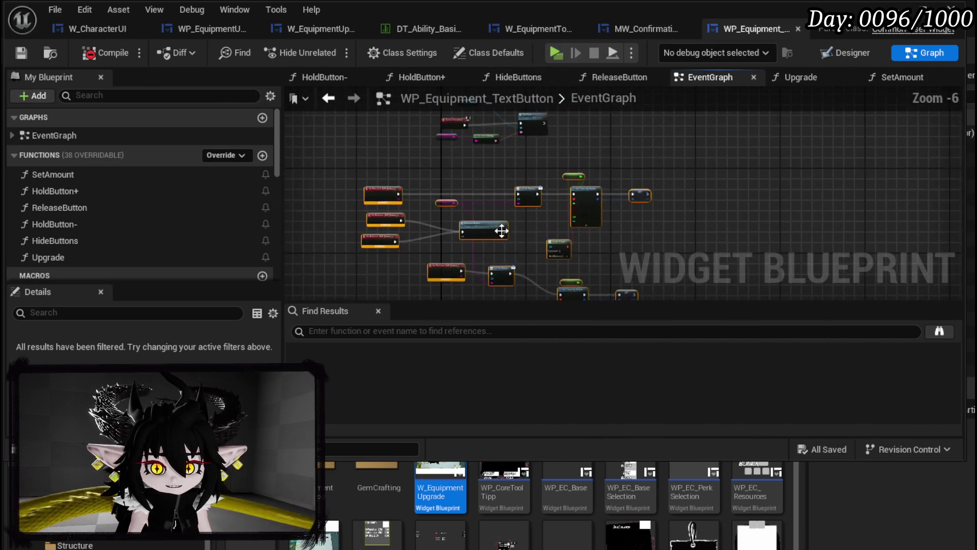
{"action": "mouse_move", "coordinate": [586, 201]}
{"action": "left_mouse_down"}
{"action": "mouse_move", "coordinate": [460, 253]}
{"action": "mouse_move", "coordinate": [536, 200]}
{"action": "left_mouse_up"}
{"action": "scroll", "coordinate": [533, 200], "scroll_direction": "down", "scroll_amount": 2}
{"action": "key", "text": "Delete"}
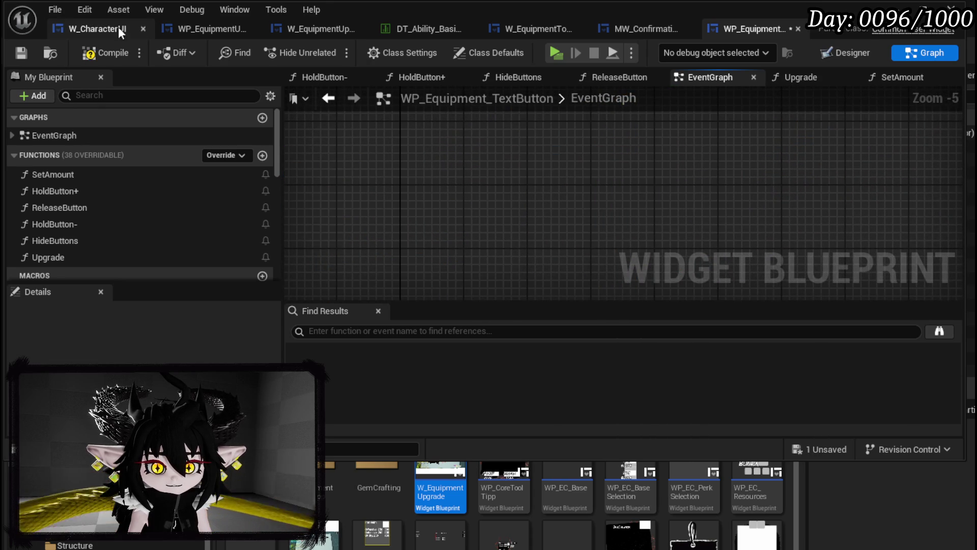
{"action": "left_click", "coordinate": [17, 51]}
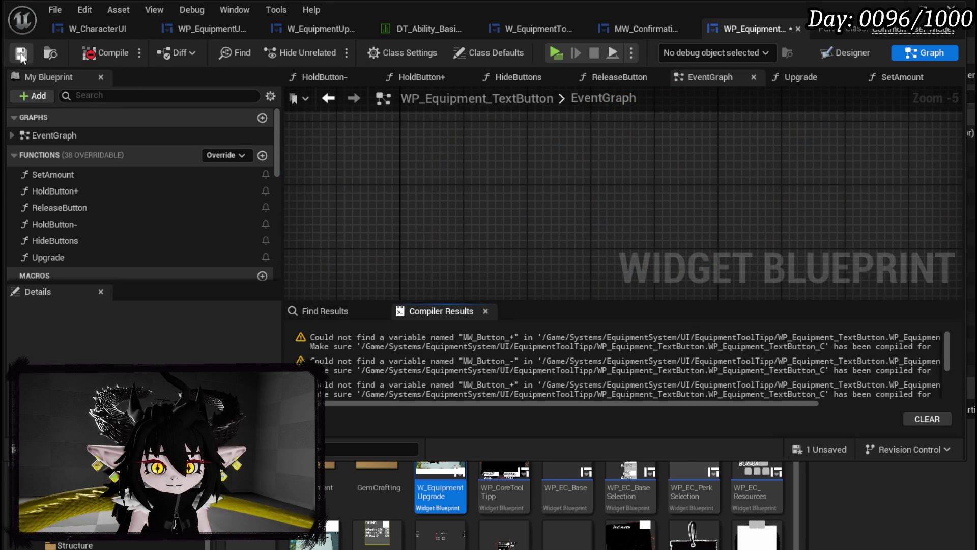
Delete the broken plus-button nodes and their visibility setter.
{"action": "left_click_drag", "start_coordinate": [639, 404], "coordinate": [847, 393]}
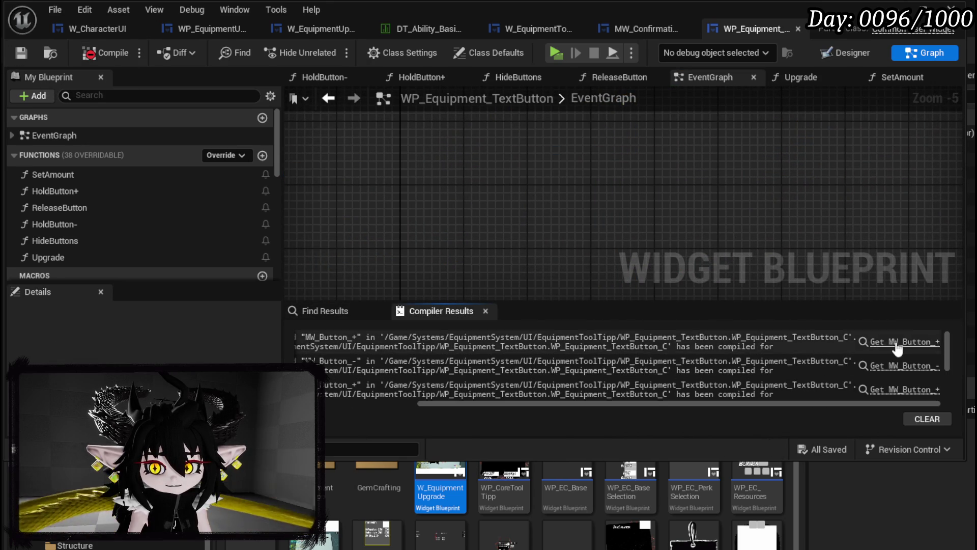
{"action": "left_click", "coordinate": [898, 341]}
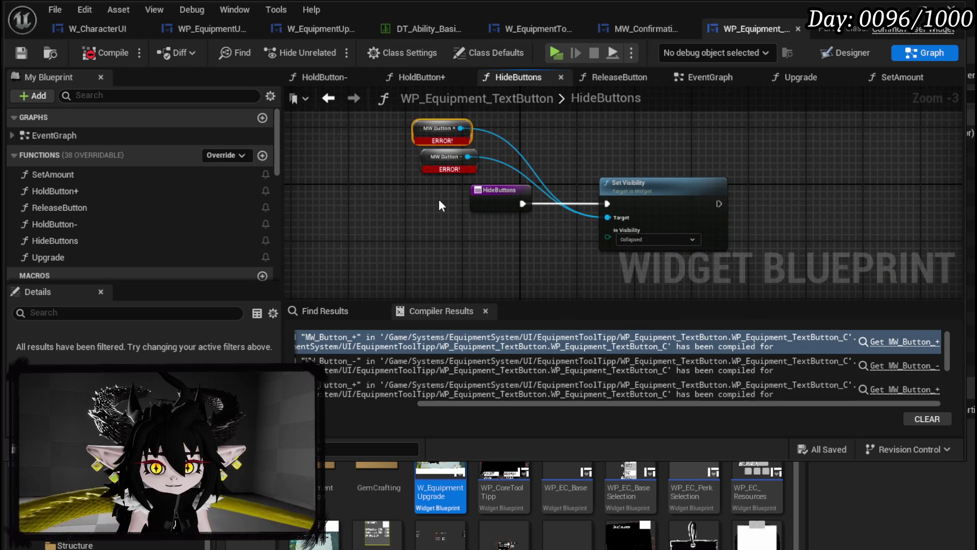
{"action": "left_click_drag", "start_coordinate": [373, 123], "coordinate": [785, 284]}
{"action": "left_click", "coordinate": [785, 263]}
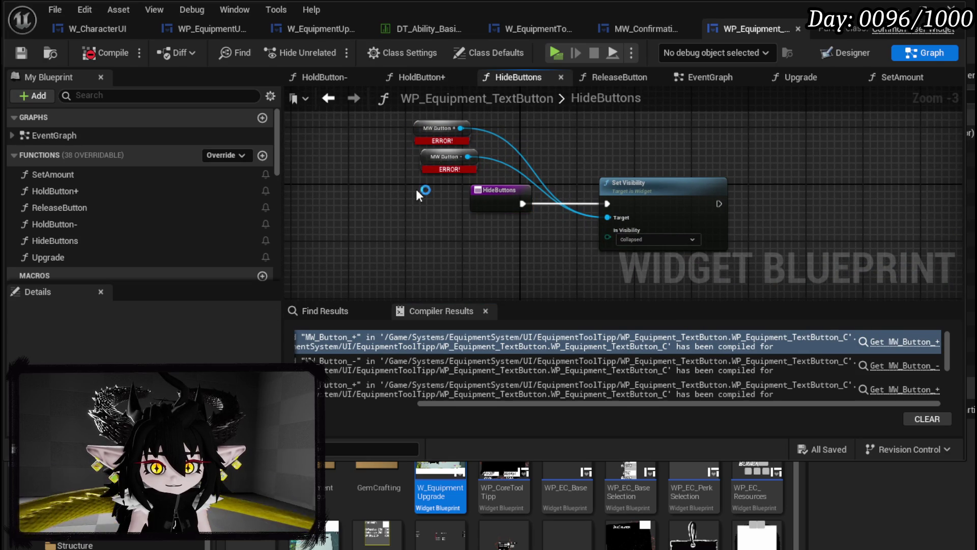
{"action": "left_click_drag", "start_coordinate": [391, 253], "coordinate": [735, 129]}
{"action": "key", "text": "Delete"}
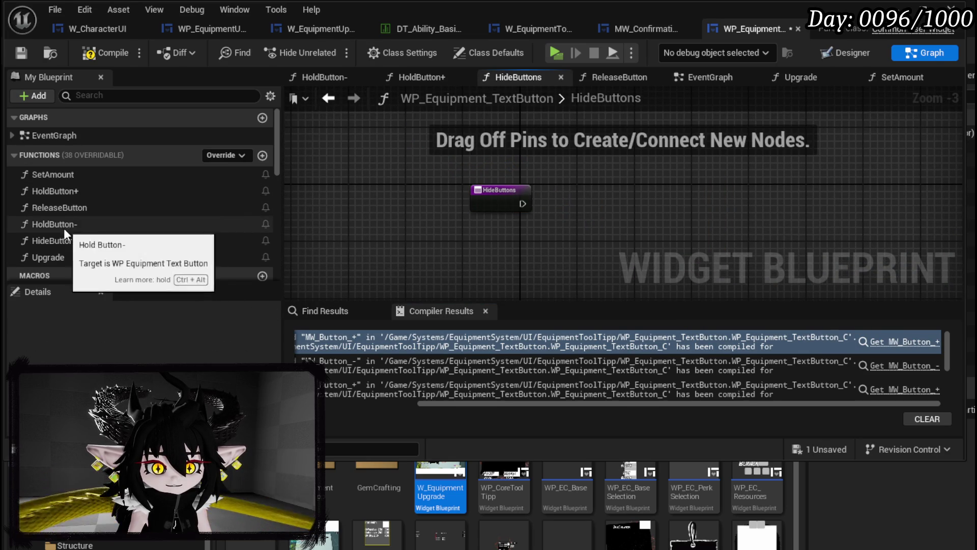
Delete the HideButtons function and recompile to check for errors.
{"action": "left_click", "coordinate": [71, 245]}
{"action": "key", "text": "Delete"}
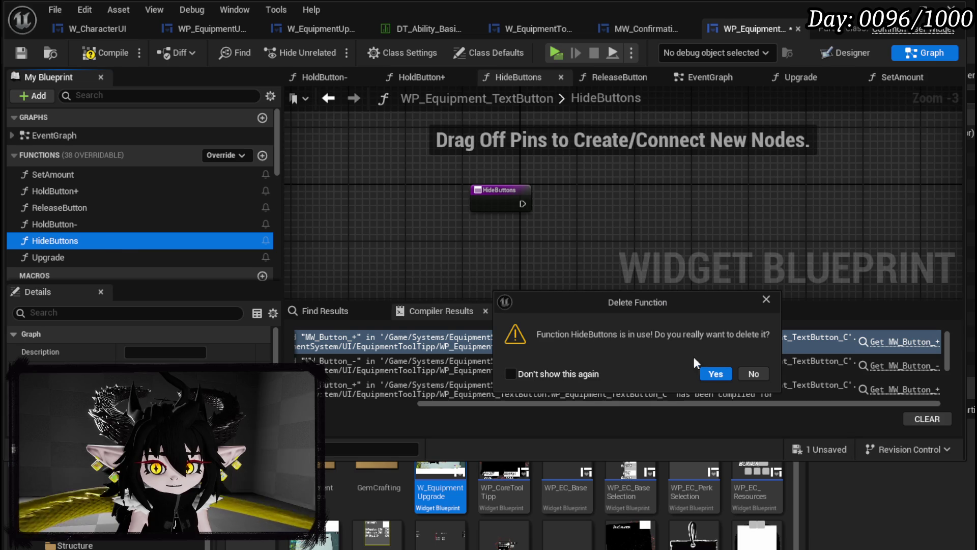
{"action": "left_click", "coordinate": [715, 373]}
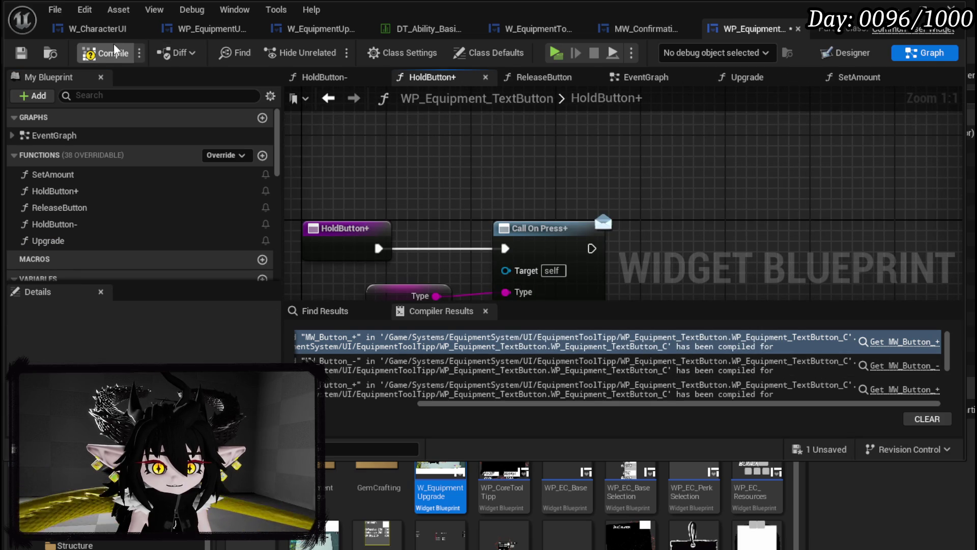
{"action": "left_click", "coordinate": [116, 51]}
Delete the HoldButton-, ReleaseButton and HoldButton+ functions.
{"action": "left_click", "coordinate": [74, 227]}
{"action": "key", "text": "Delete"}
{"action": "left_click", "coordinate": [66, 208]}
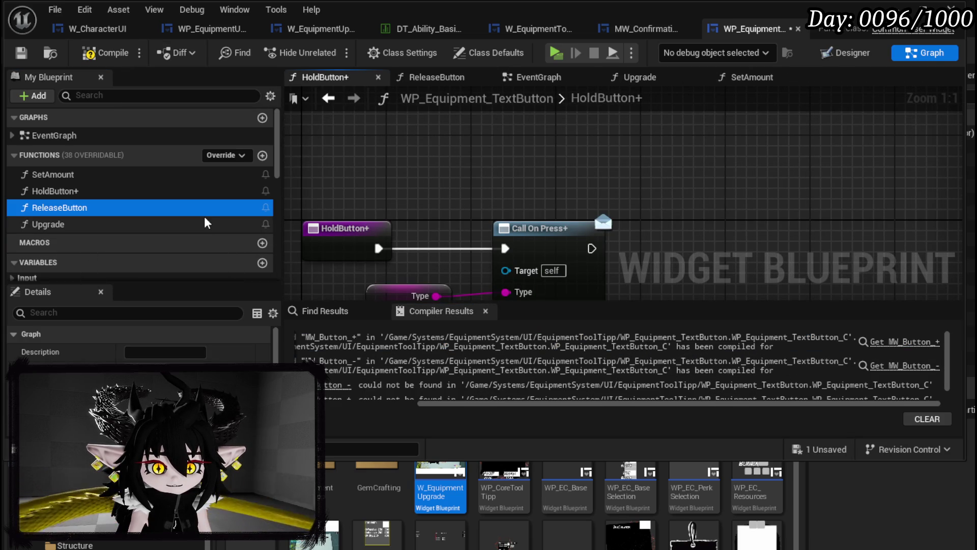
{"action": "key", "text": "Delete"}
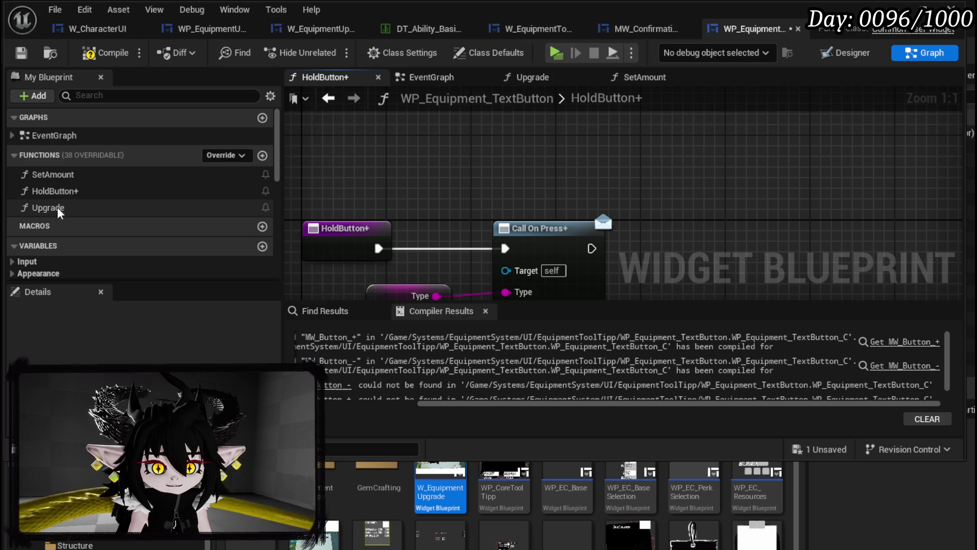
{"action": "left_click", "coordinate": [59, 195]}
{"action": "key", "text": "Delete"}
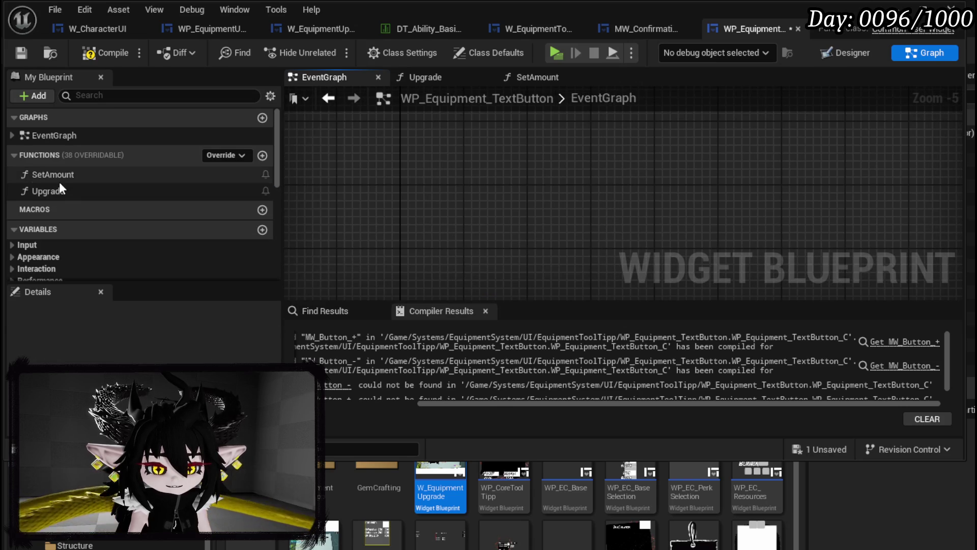
Delete the in-use Upgrade function, leaving only SetAmount.
{"action": "double_click", "coordinate": [59, 182]}
{"action": "double_click", "coordinate": [54, 192]}
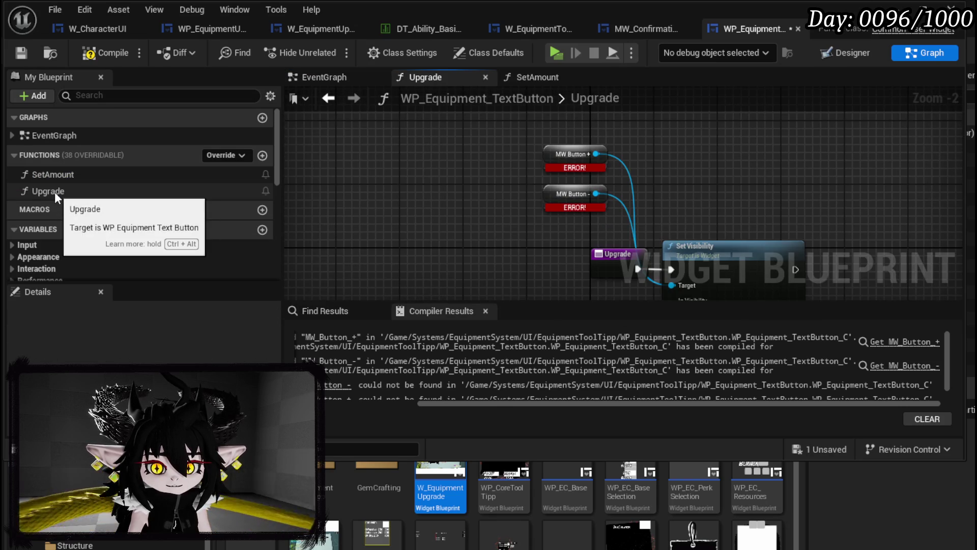
{"action": "key", "text": "Delete"}
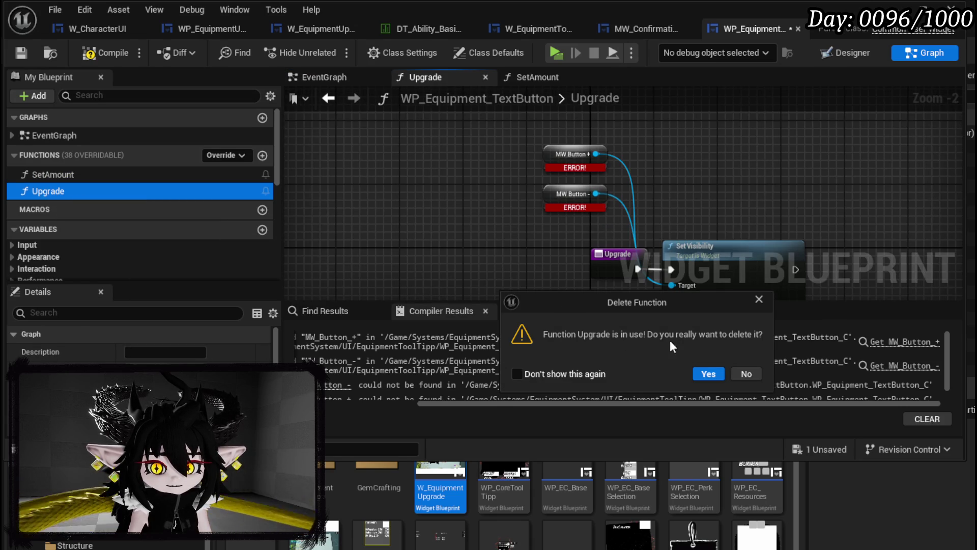
{"action": "left_click", "coordinate": [708, 374]}
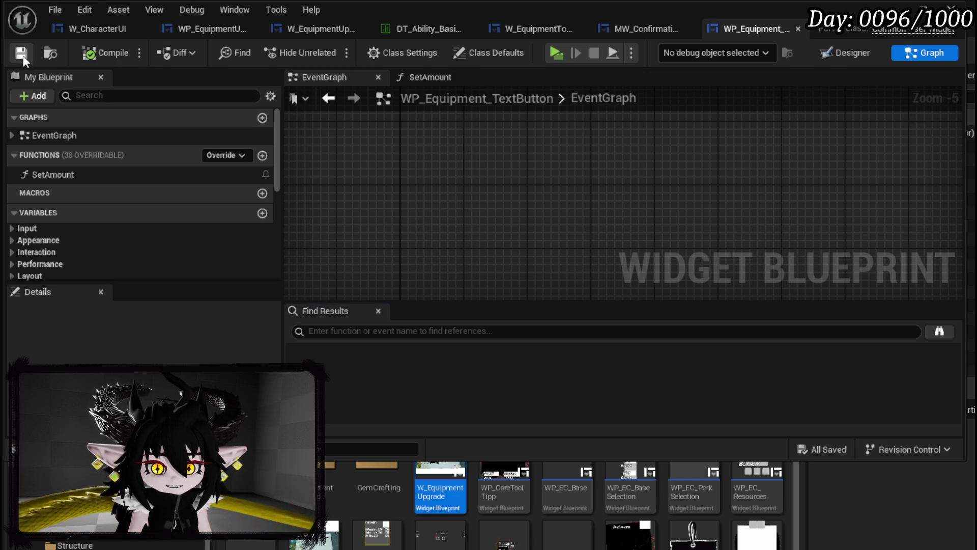
{"action": "scroll", "coordinate": [453, 195], "scroll_direction": "up", "scroll_amount": 2}
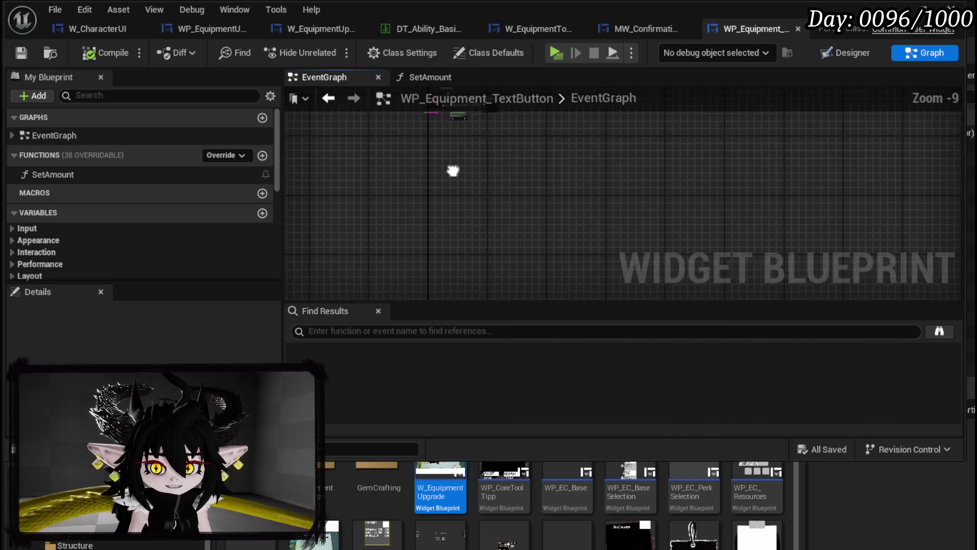
{"action": "left_click", "coordinate": [642, 28]}
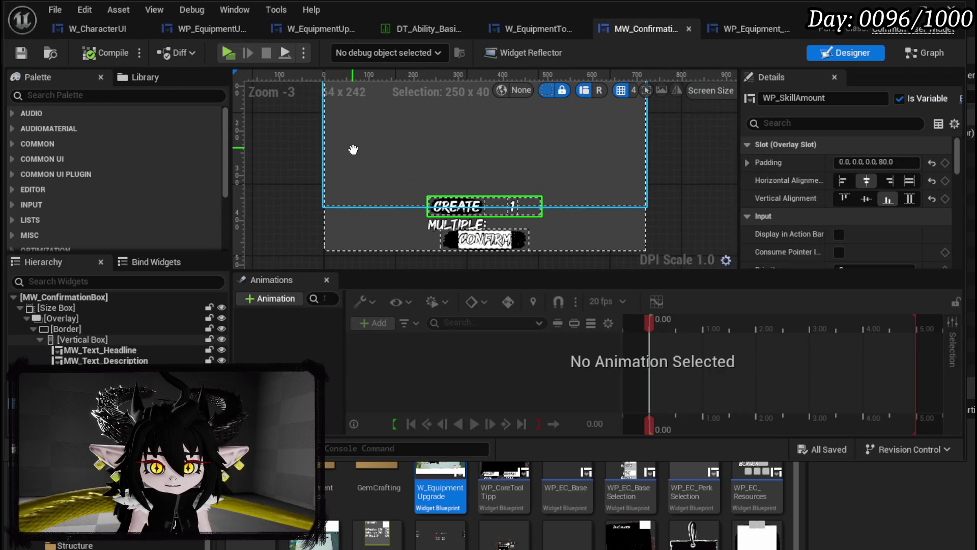
In W_EquipmentToolTipp, delete the three WP_Button nodes from Hide Buttons and compile.
{"action": "left_click", "coordinate": [547, 29]}
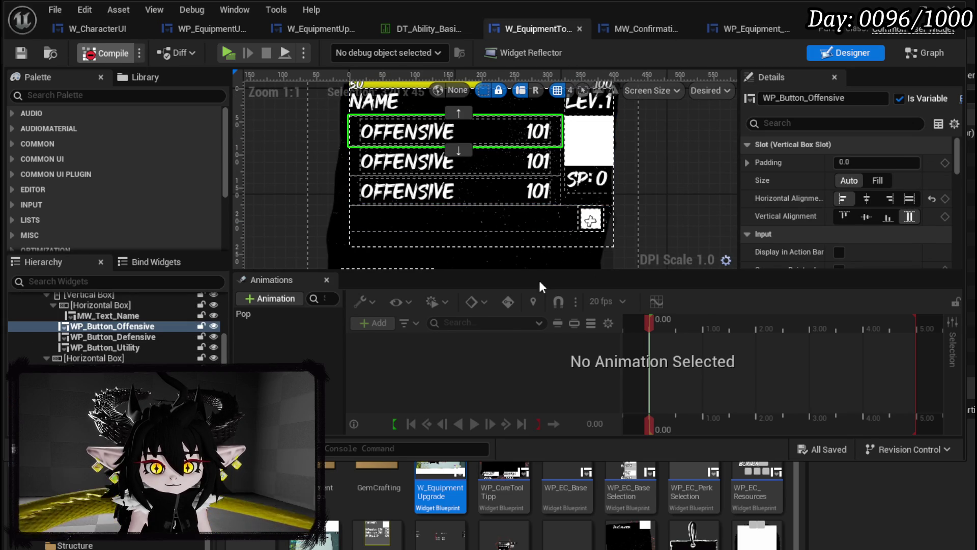
{"action": "left_click", "coordinate": [344, 307]}
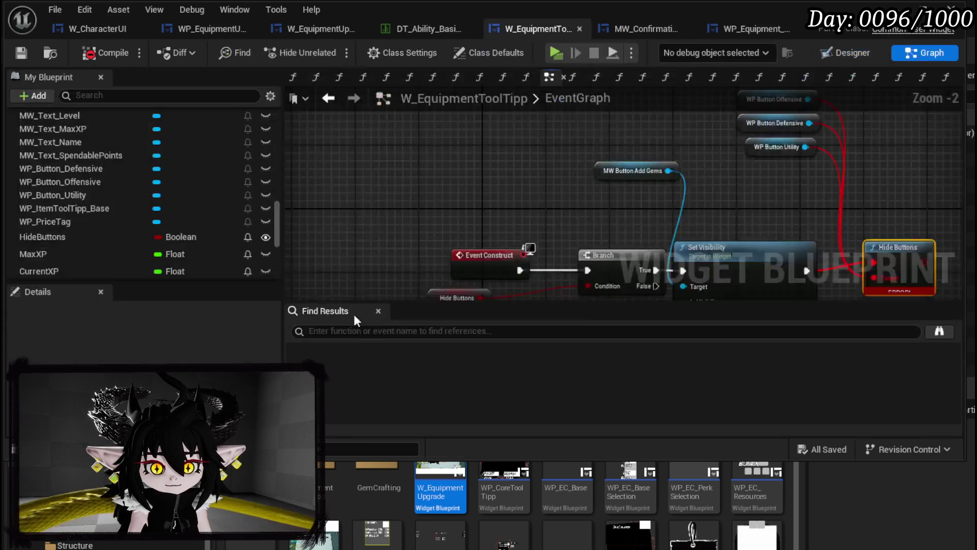
{"action": "left_click_drag", "start_coordinate": [457, 220], "coordinate": [563, 136]}
{"action": "key", "text": "Delete"}
{"action": "mouse_move", "coordinate": [575, 232]}
{"action": "left_mouse_down"}
{"action": "mouse_move", "coordinate": [605, 300]}
{"action": "mouse_move", "coordinate": [509, 285]}
{"action": "mouse_move", "coordinate": [444, 252]}
{"action": "left_mouse_up"}
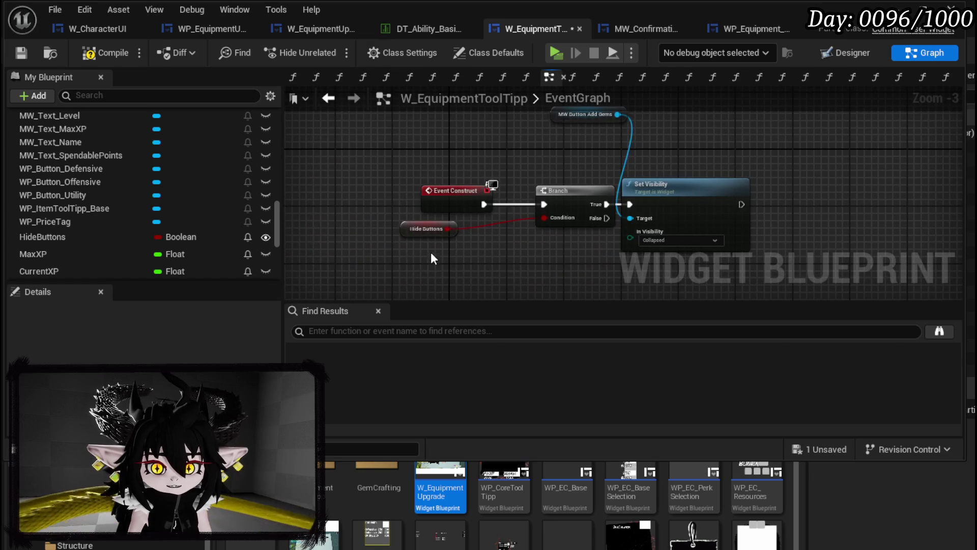
{"action": "left_click", "coordinate": [92, 54]}
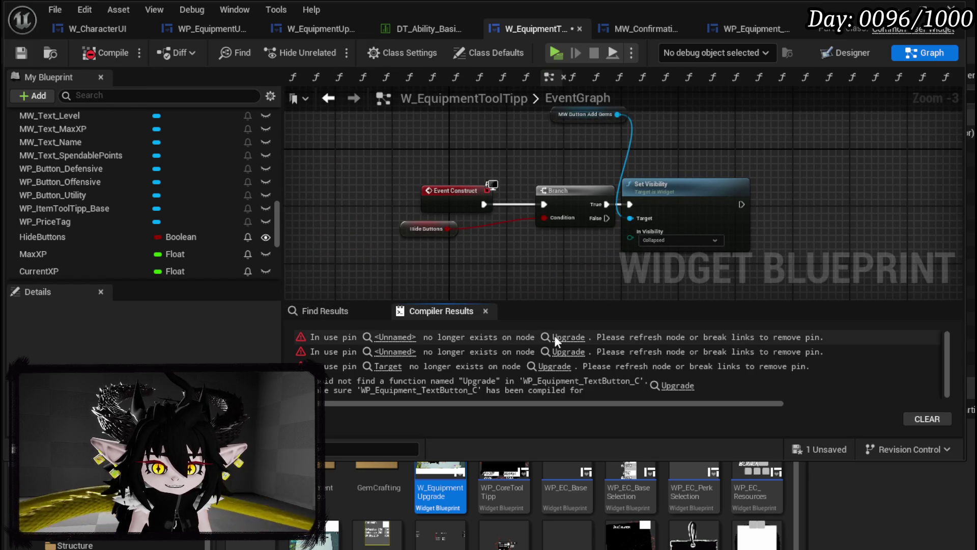
Remove the WP Button nodes and broken Upgrade call, save, and start a game preview.
{"action": "left_click", "coordinate": [566, 337]}
{"action": "mouse_move", "coordinate": [511, 253]}
{"action": "left_mouse_down"}
{"action": "mouse_move", "coordinate": [473, 231]}
{"action": "mouse_move", "coordinate": [444, 247]}
{"action": "mouse_move", "coordinate": [646, 248]}
{"action": "left_mouse_up"}
{"action": "scroll", "coordinate": [468, 230], "scroll_direction": "down", "scroll_amount": 2}
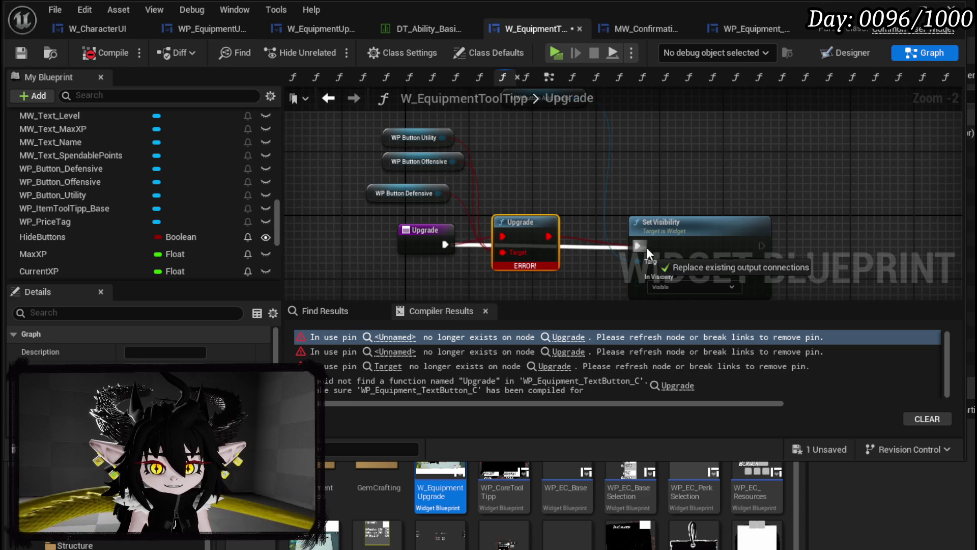
{"action": "scroll", "coordinate": [543, 210], "scroll_direction": "down", "scroll_amount": 1}
{"action": "left_click_drag", "start_coordinate": [355, 224], "coordinate": [481, 156]}
{"action": "key", "text": "Delete"}
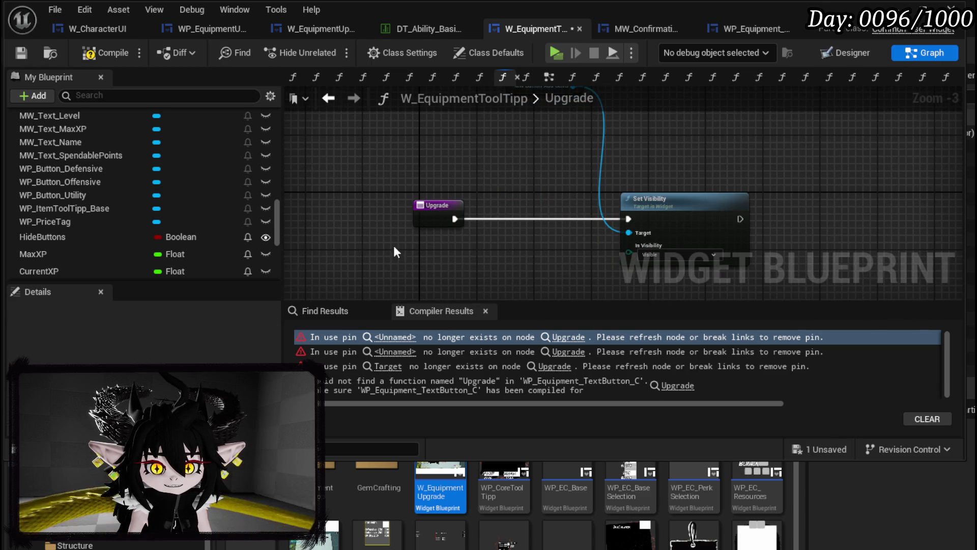
{"action": "left_click", "coordinate": [23, 53]}
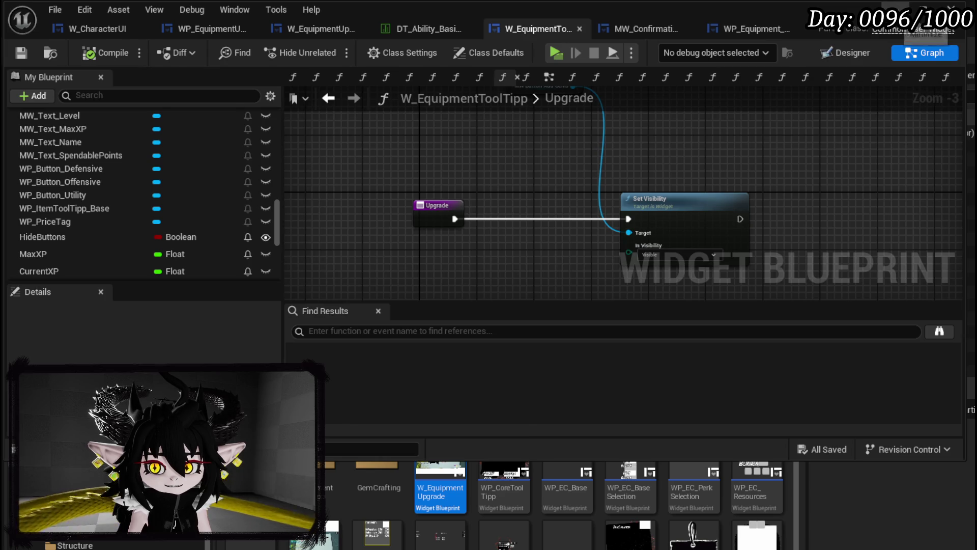
{"action": "key", "text": "alt+Tab"}
{"action": "key", "text": "alt+p"}
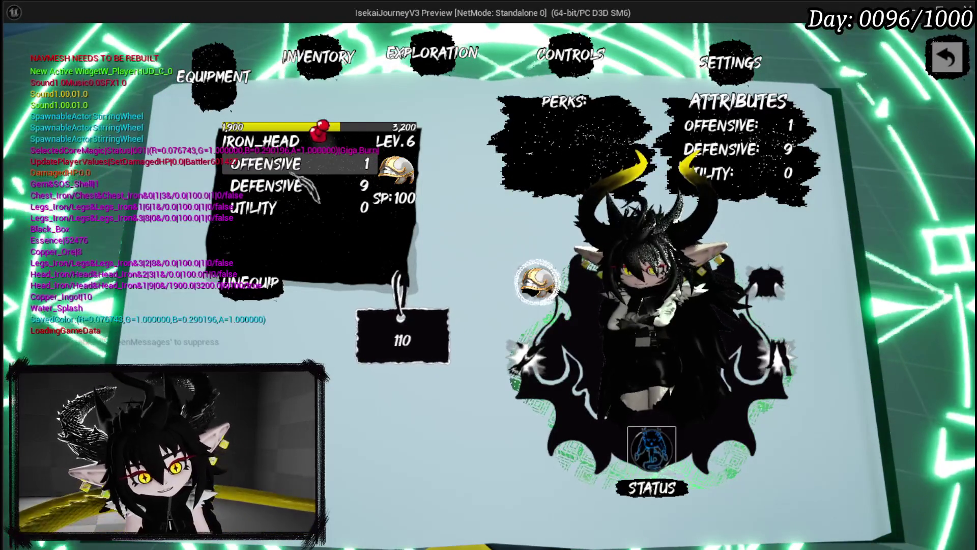
Inspect the equipment stat tooltips, then open Iron_Head's stats from the inventory.
{"action": "mouse_move", "coordinate": [777, 122]}
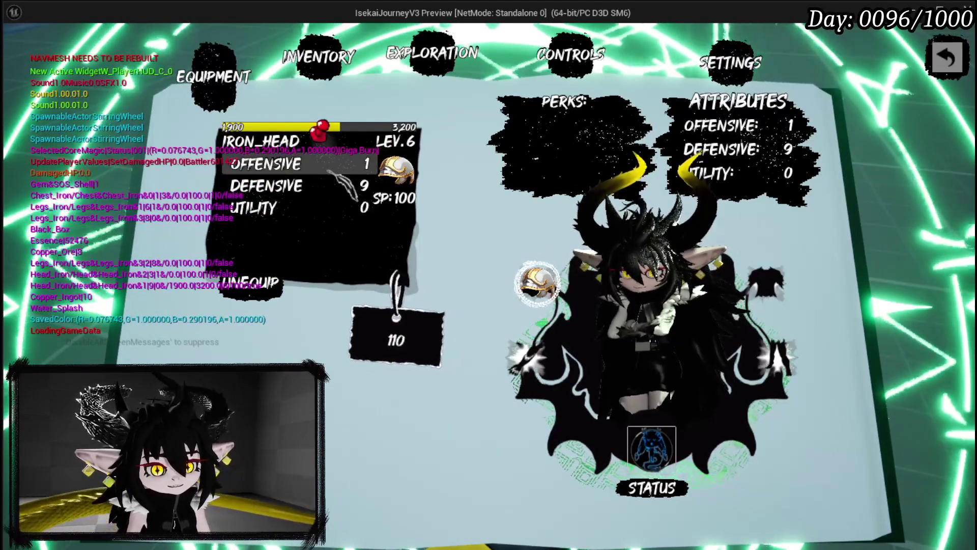
{"action": "mouse_move", "coordinate": [732, 135]}
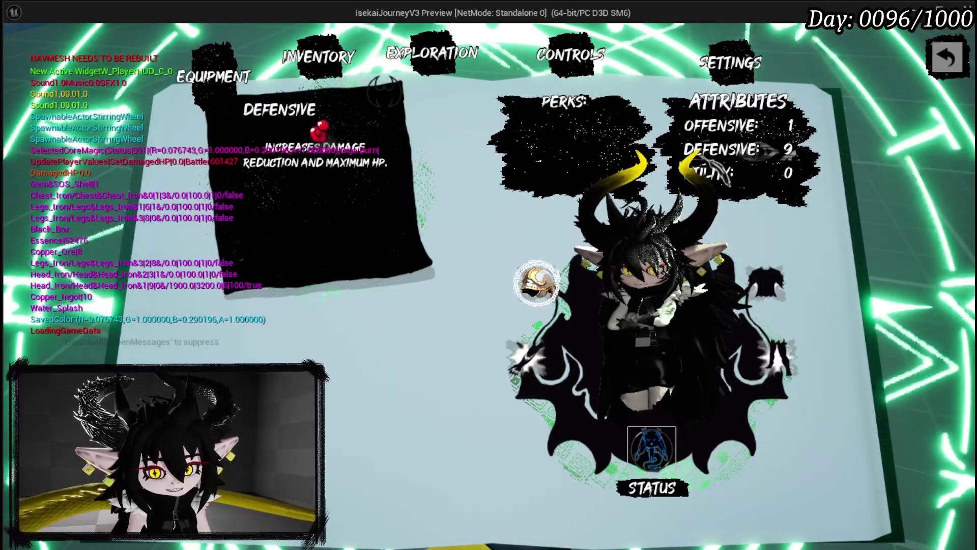
{"action": "mouse_move", "coordinate": [712, 173]}
{"action": "left_click", "coordinate": [326, 61]}
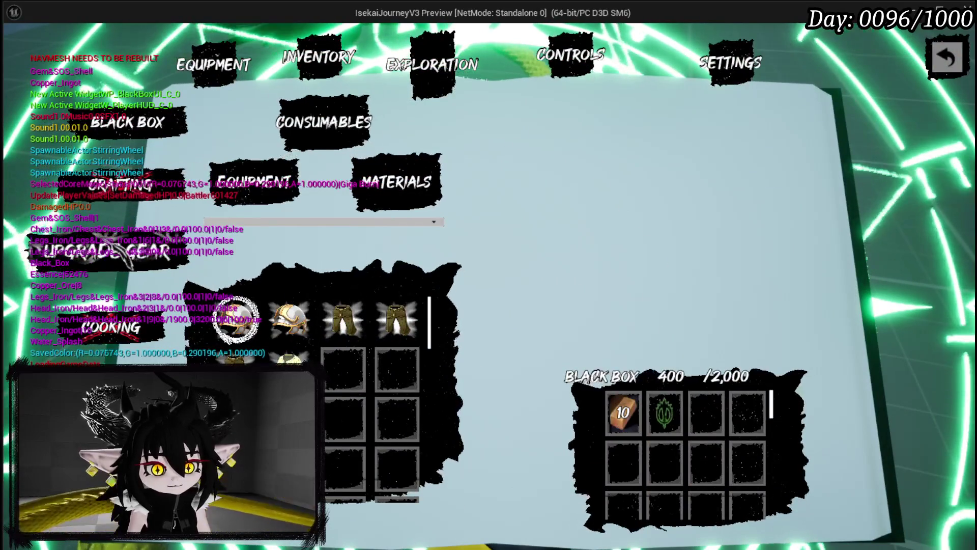
{"action": "left_click", "coordinate": [286, 165]}
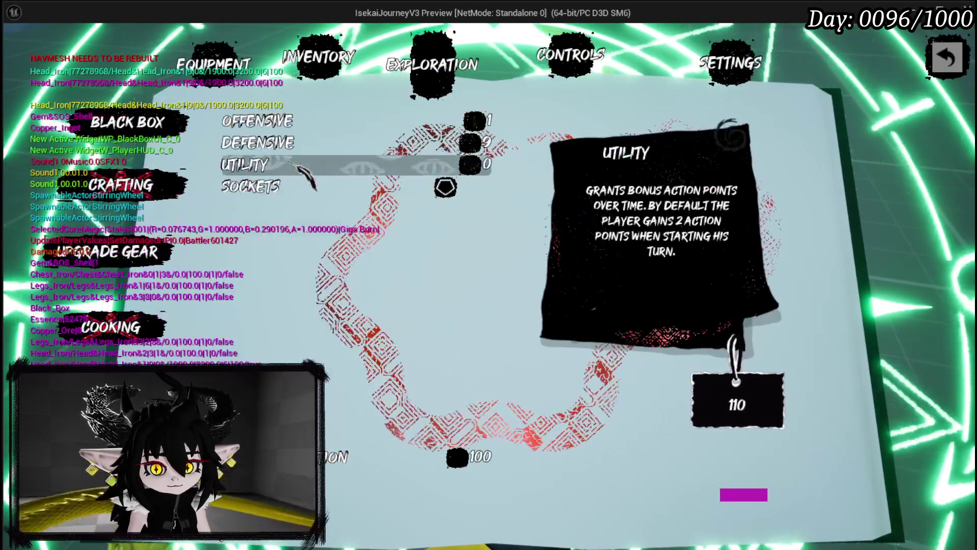
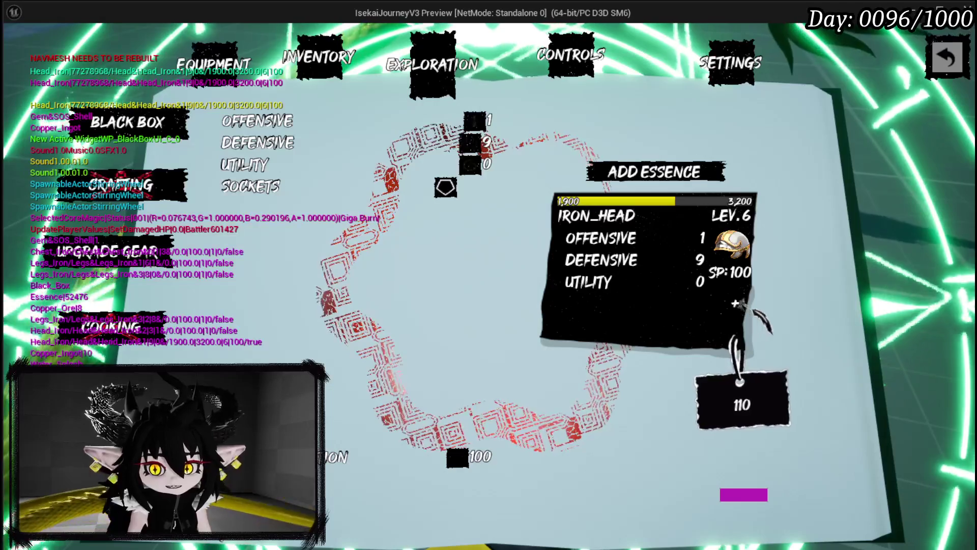
Check the 30, 60 and 120 socket buttons in the running game, then stop the preview and save the level.
{"action": "left_click", "coordinate": [735, 304]}
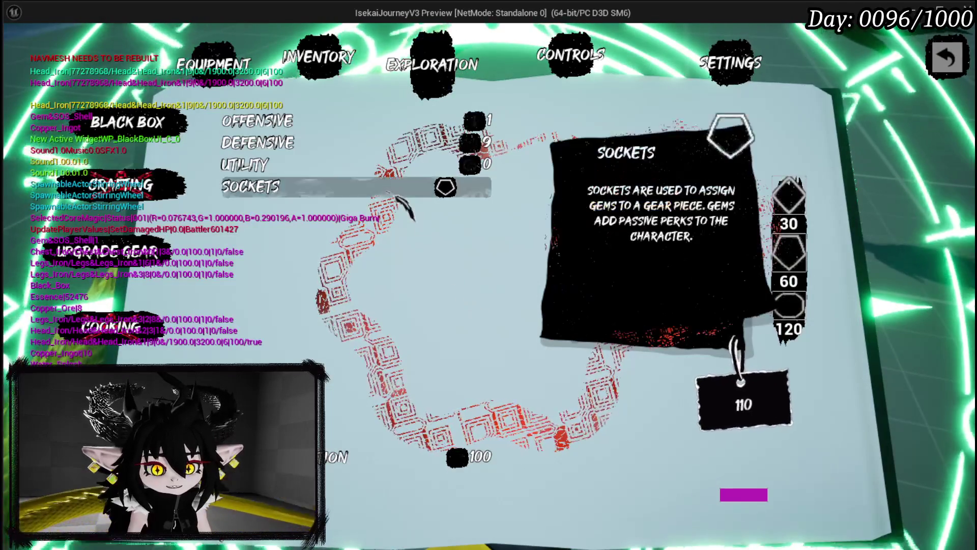
{"action": "left_click", "coordinate": [445, 187]}
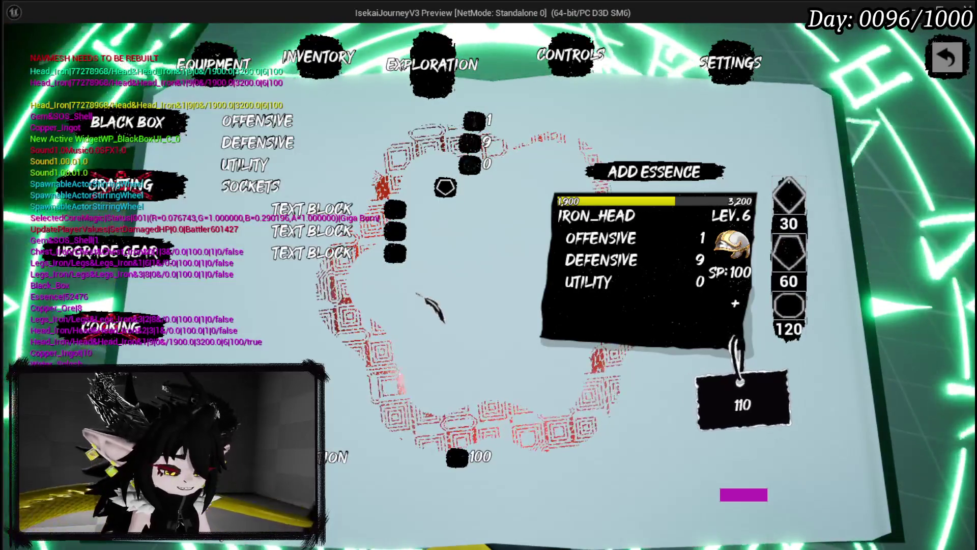
{"action": "key", "text": "Escape"}
{"action": "left_click", "coordinate": [18, 50]}
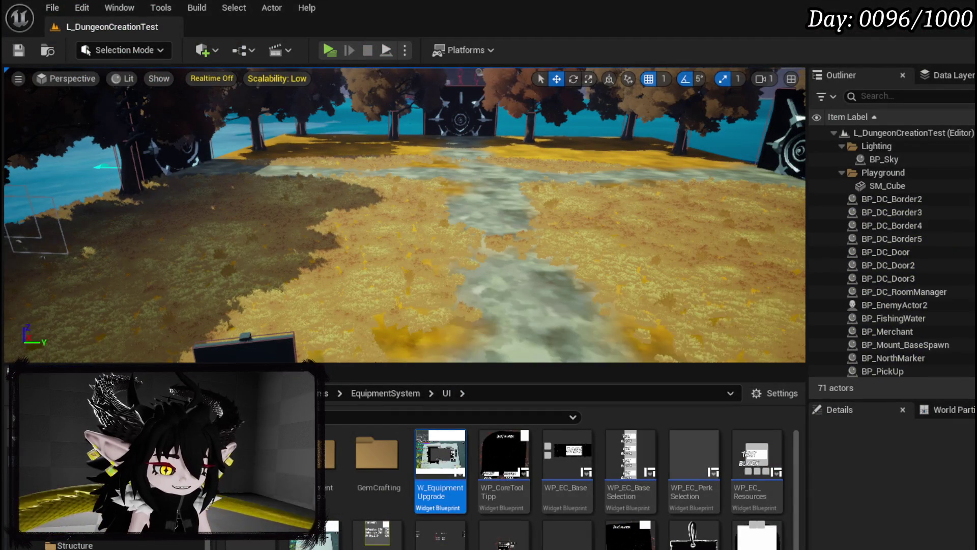
Show WP_EquipmentUpgradeTree in the Designer view and select its first socket slot row.
{"action": "key", "text": "alt+Tab"}
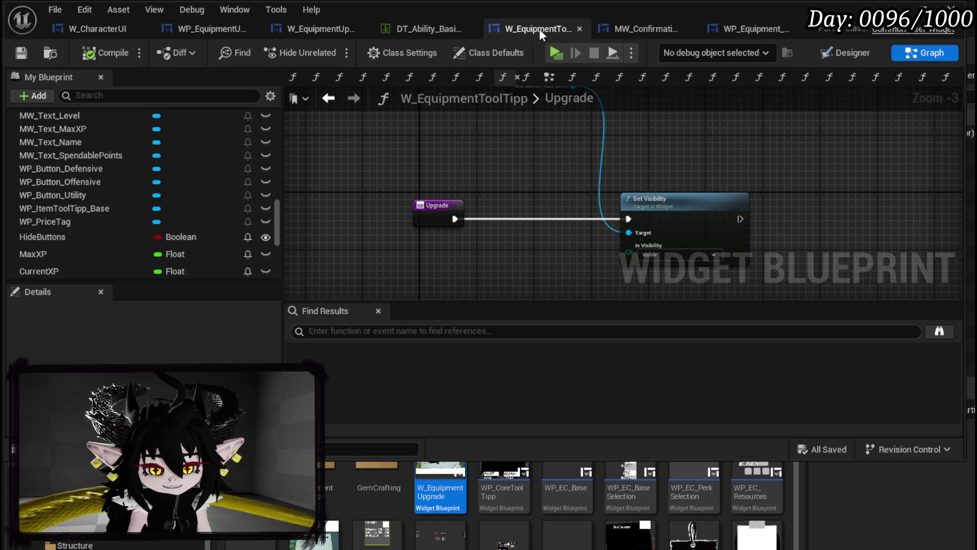
{"action": "left_click", "coordinate": [308, 30]}
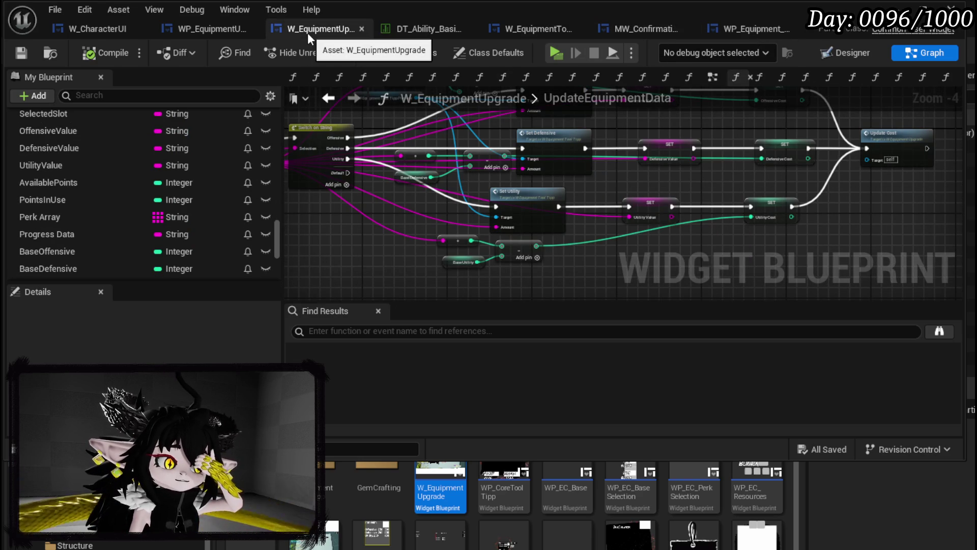
{"action": "left_click", "coordinate": [228, 28]}
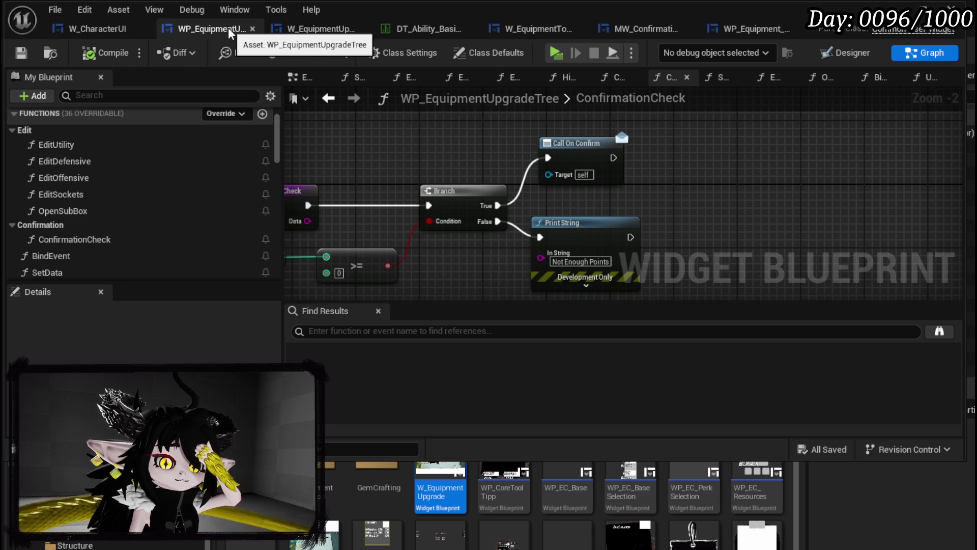
{"action": "left_click", "coordinate": [843, 53]}
{"action": "scroll", "coordinate": [524, 132], "scroll_direction": "up", "scroll_amount": 5}
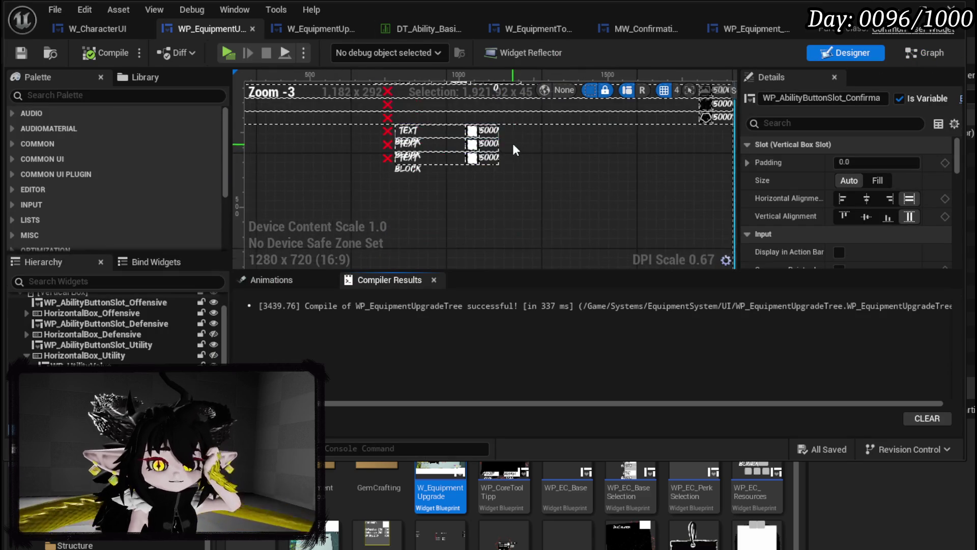
{"action": "left_click", "coordinate": [458, 114]}
Change the third socket slot's Name from 90 to 120 and compile WP_EquipmentUpgradeTree.
{"action": "scroll", "coordinate": [901, 216], "scroll_direction": "down", "scroll_amount": 3}
{"action": "scroll", "coordinate": [897, 209], "scroll_direction": "down", "scroll_amount": 10}
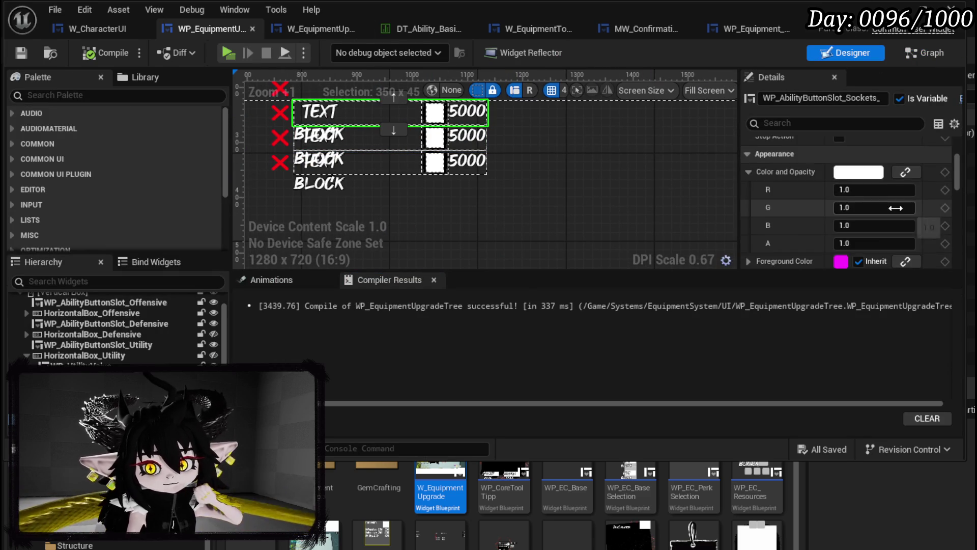
{"action": "scroll", "coordinate": [894, 206], "scroll_direction": "down", "scroll_amount": 3}
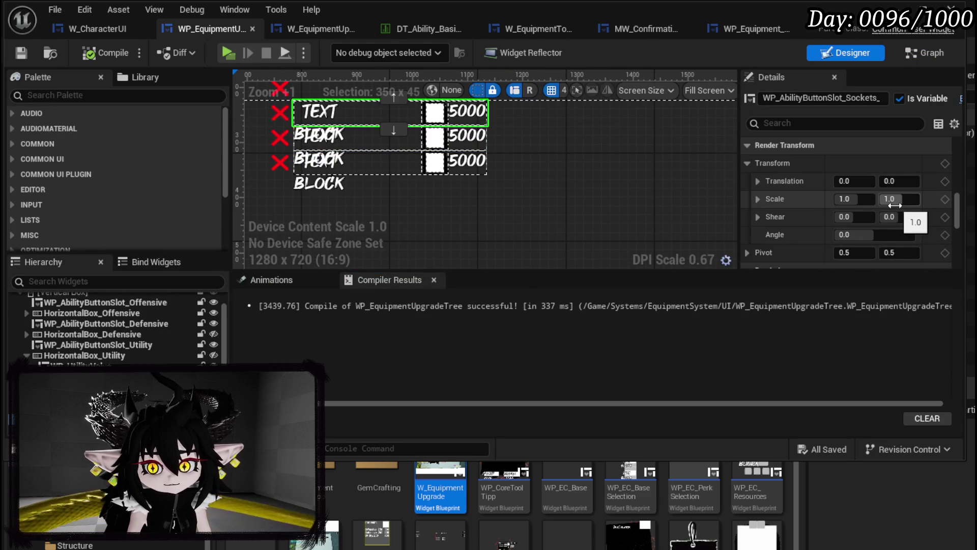
{"action": "scroll", "coordinate": [895, 206], "scroll_direction": "down", "scroll_amount": 10}
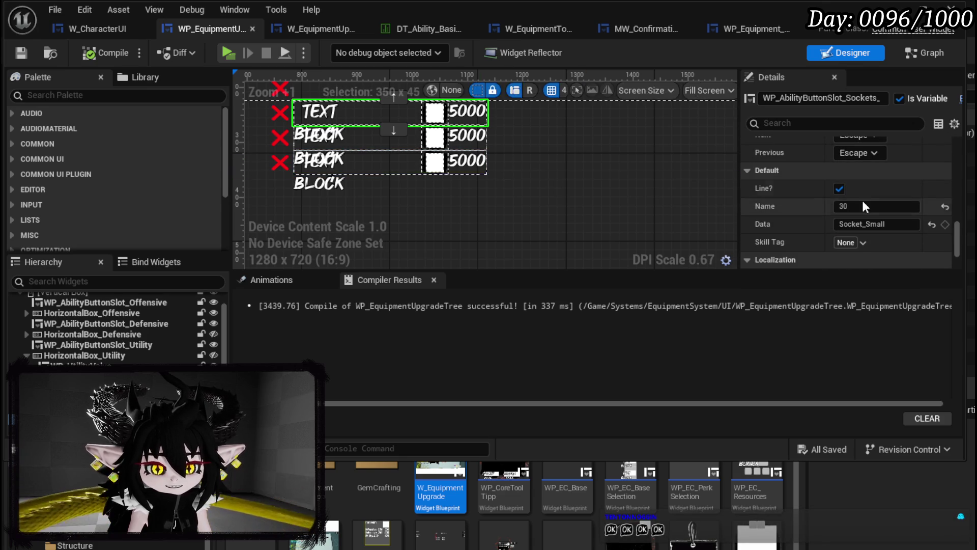
{"action": "left_click_drag", "start_coordinate": [381, 145], "coordinate": [432, 183]}
{"action": "left_click", "coordinate": [432, 200]}
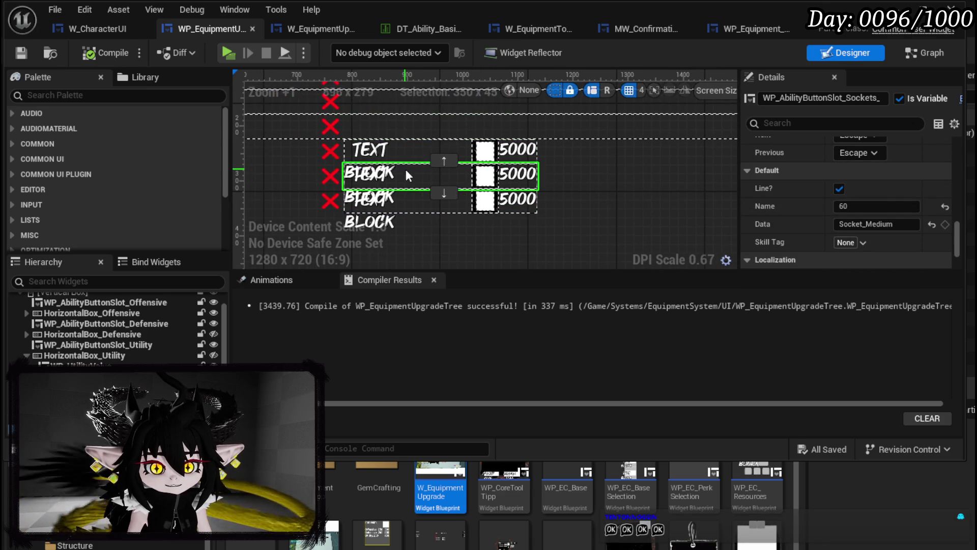
{"action": "left_click", "coordinate": [862, 209]}
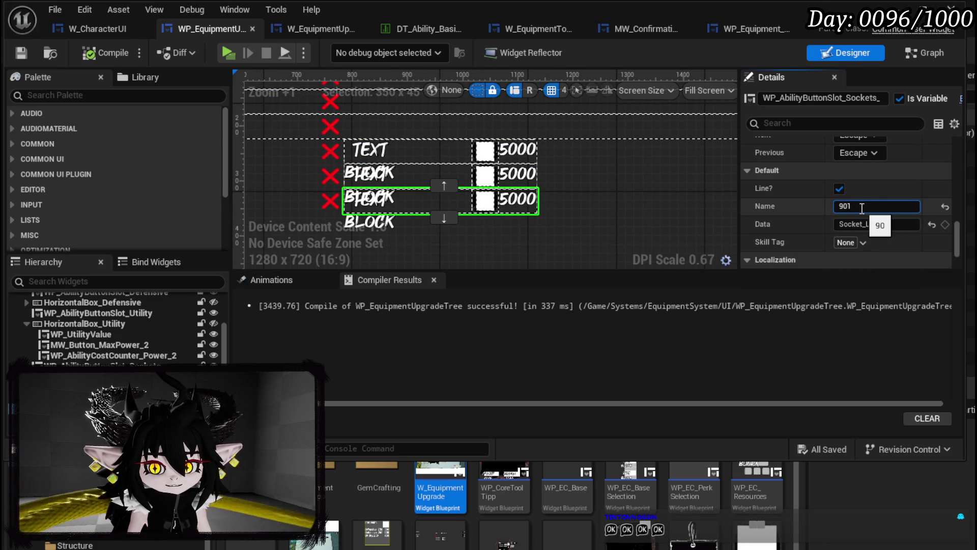
{"action": "type", "text": "20"}
{"action": "key", "text": "Return"}
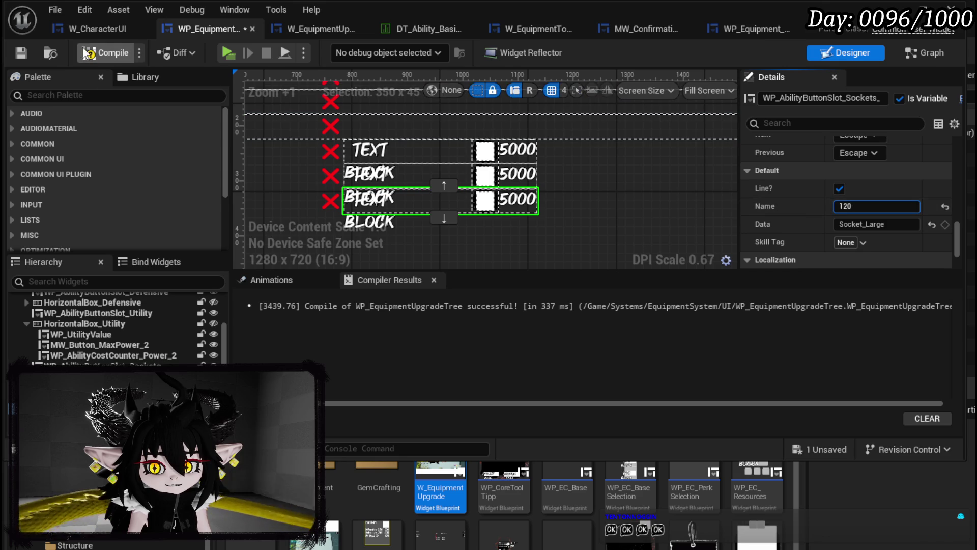
{"action": "left_click", "coordinate": [18, 53]}
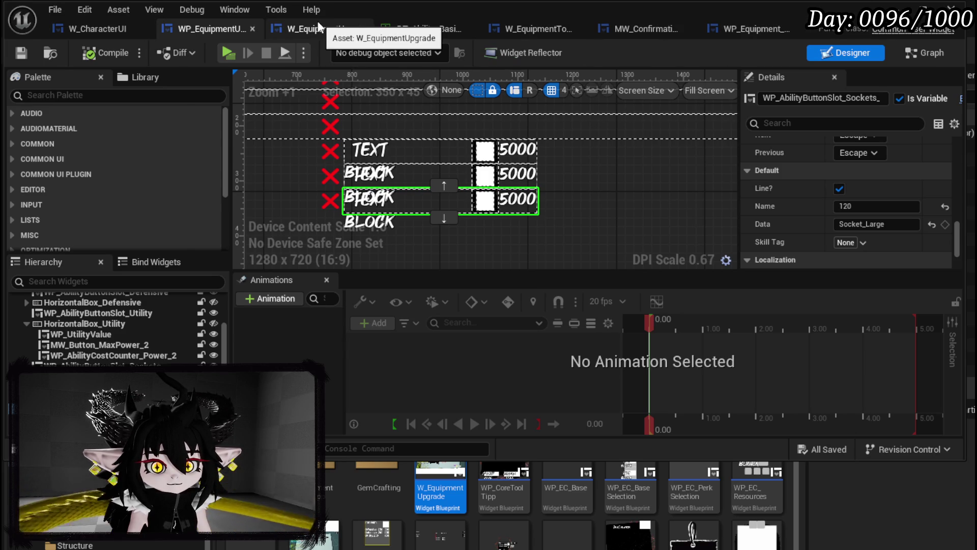
{"action": "left_click", "coordinate": [305, 30]}
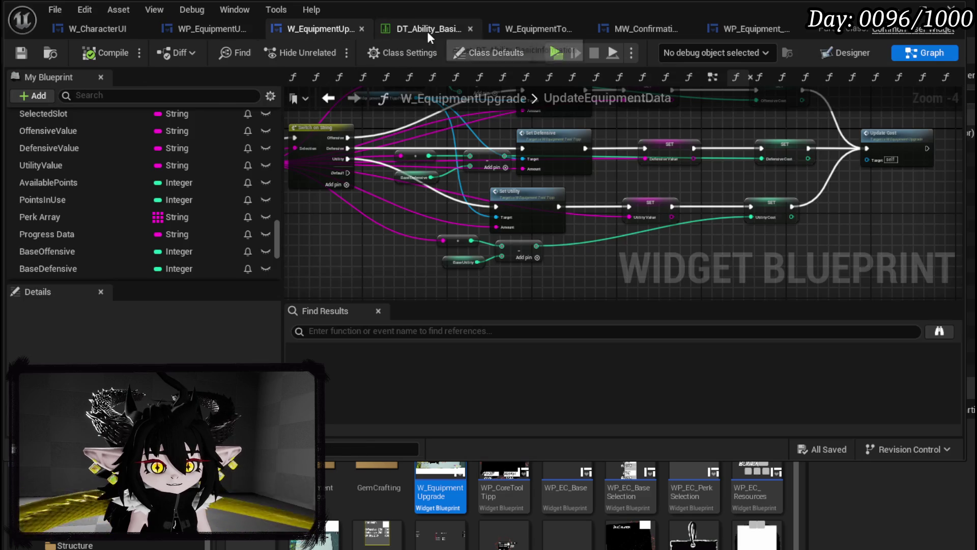
Inspect the W_EquipmentUpgrade graph and MW_ConfirmationBox, then save the W_EquipmentToolTipp blueprint.
{"action": "mouse_move", "coordinate": [602, 135]}
{"action": "left_mouse_down"}
{"action": "mouse_move", "coordinate": [605, 204]}
{"action": "mouse_move", "coordinate": [636, 193]}
{"action": "mouse_move", "coordinate": [620, 134]}
{"action": "mouse_move", "coordinate": [646, 166]}
{"action": "mouse_move", "coordinate": [653, 157]}
{"action": "left_mouse_up"}
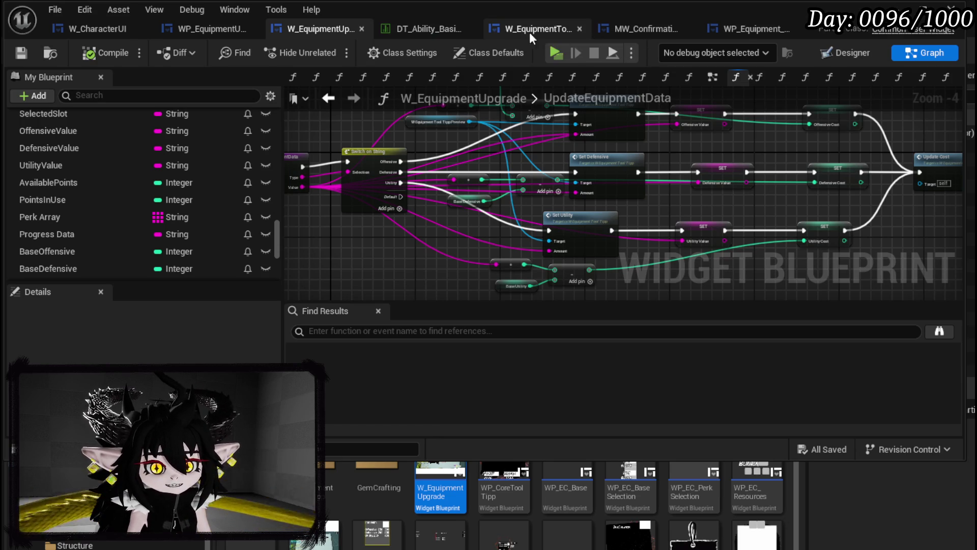
{"action": "left_click", "coordinate": [651, 28]}
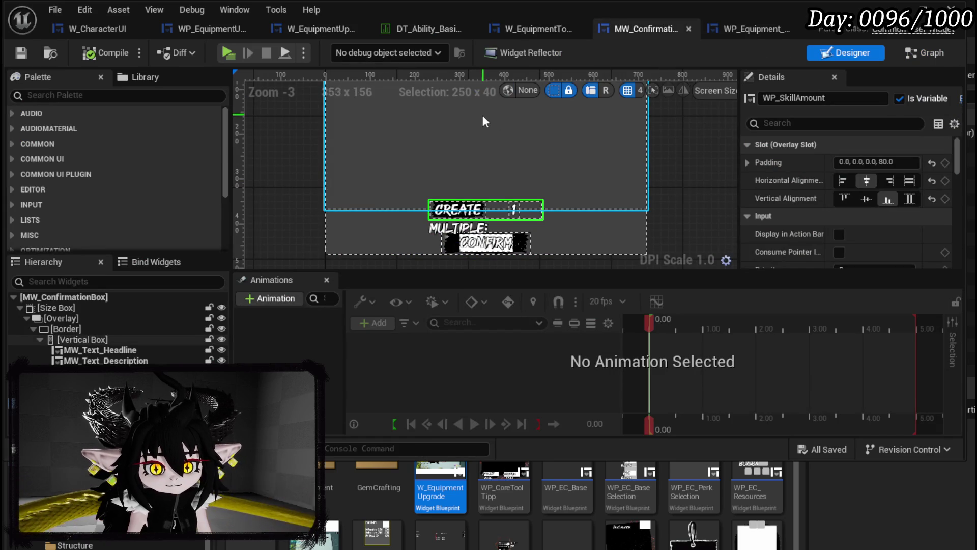
{"action": "scroll", "coordinate": [481, 122], "scroll_direction": "down", "scroll_amount": 2}
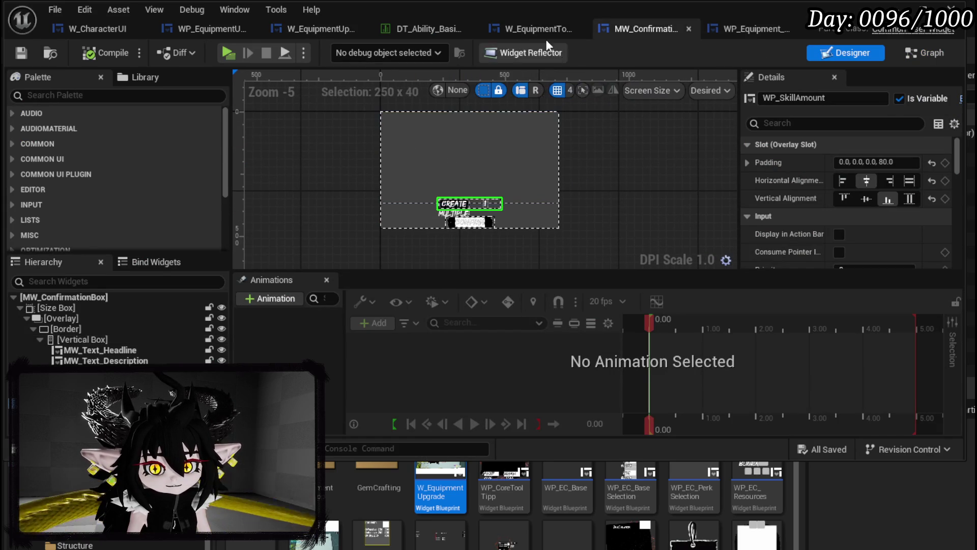
{"action": "left_click", "coordinate": [545, 29]}
{"action": "left_click", "coordinate": [20, 54]}
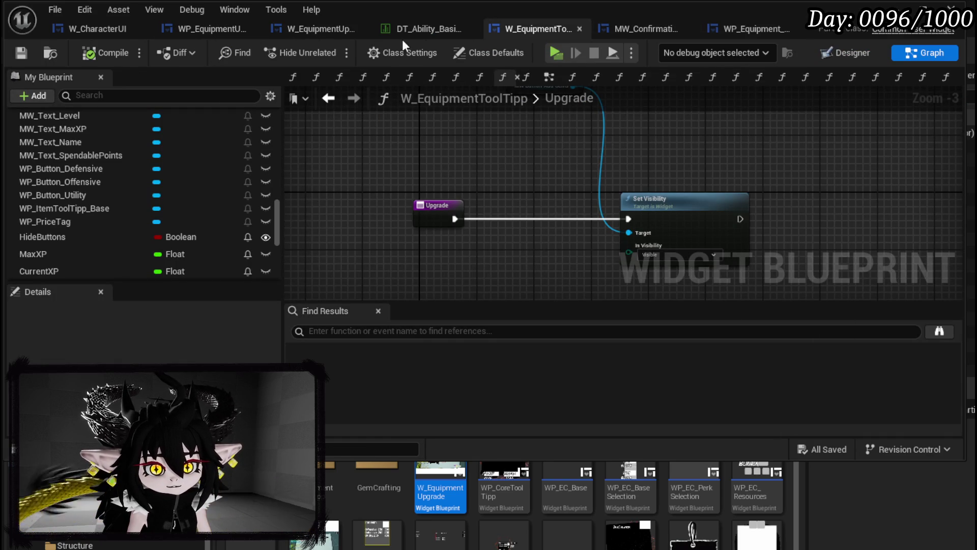
{"action": "left_click", "coordinate": [445, 27]}
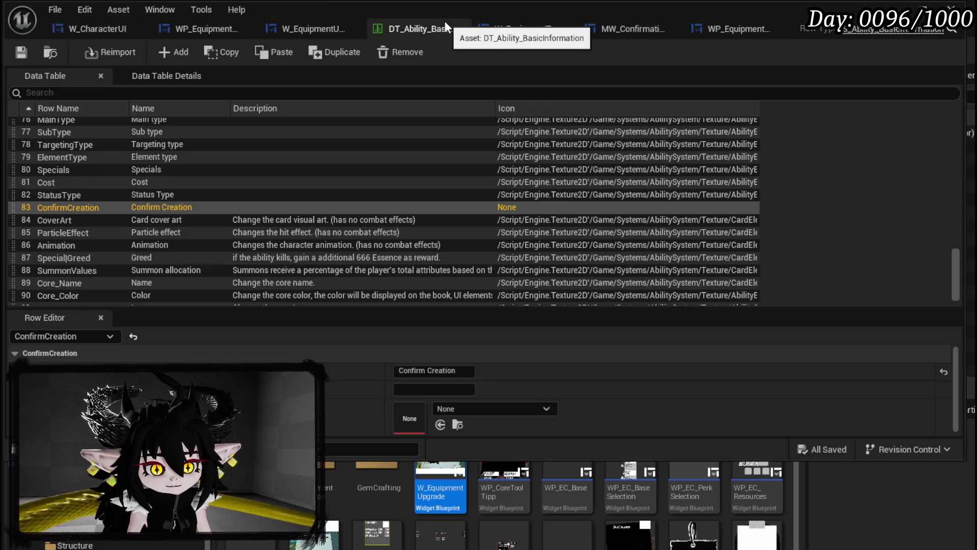
Add row 93, NewRow, to DT_Ability_BasicInformation below the Sockets row.
{"action": "scroll", "coordinate": [229, 188], "scroll_direction": "down", "scroll_amount": 2}
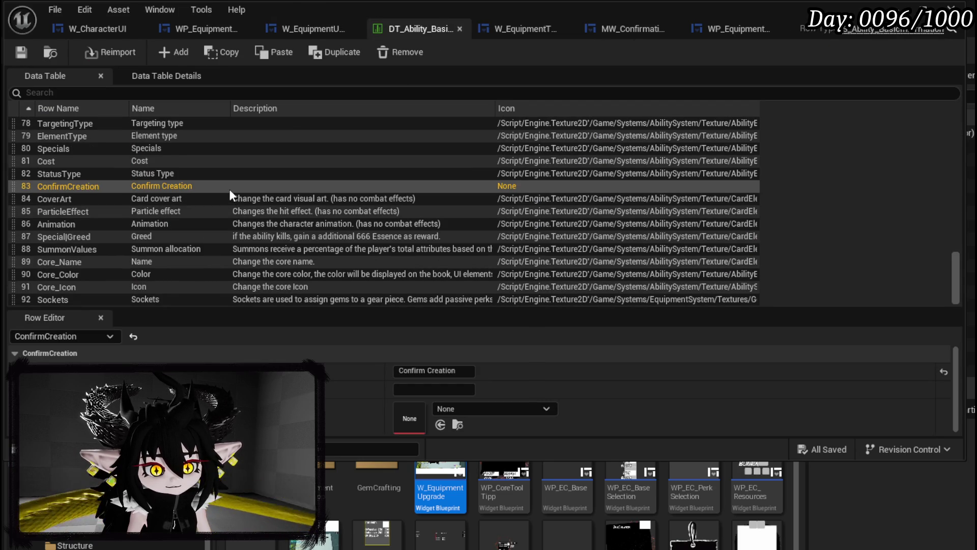
{"action": "scroll", "coordinate": [230, 192], "scroll_direction": "up", "scroll_amount": 10}
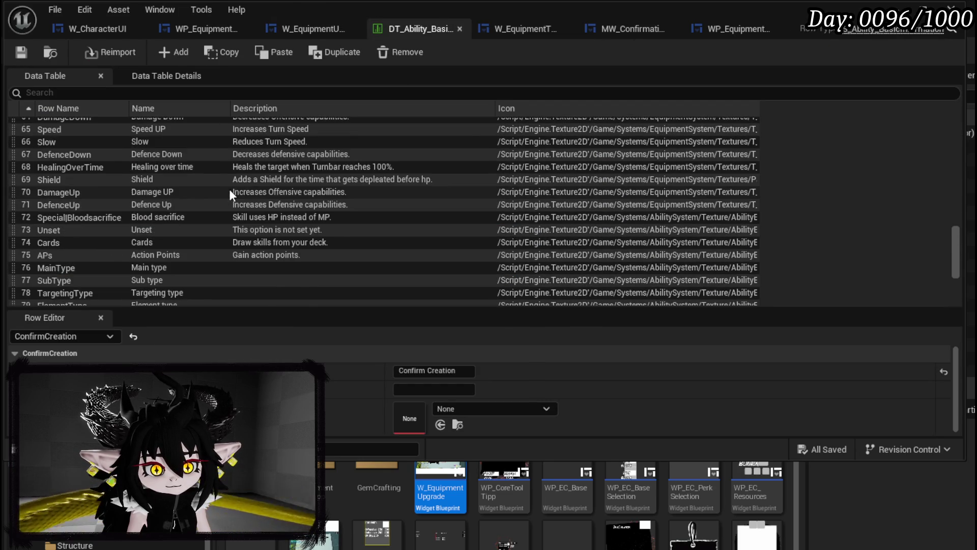
{"action": "scroll", "coordinate": [231, 193], "scroll_direction": "up", "scroll_amount": 8}
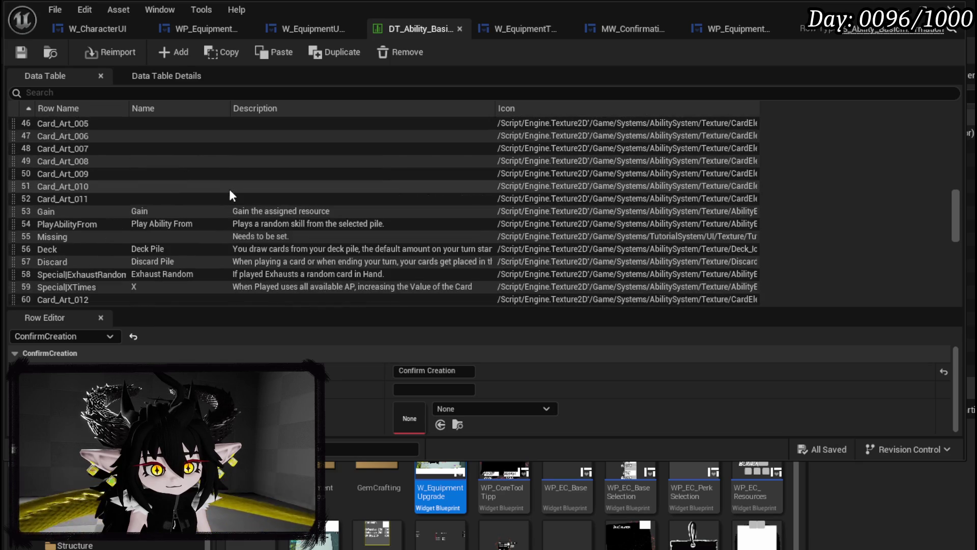
{"action": "scroll", "coordinate": [230, 193], "scroll_direction": "up", "scroll_amount": 8}
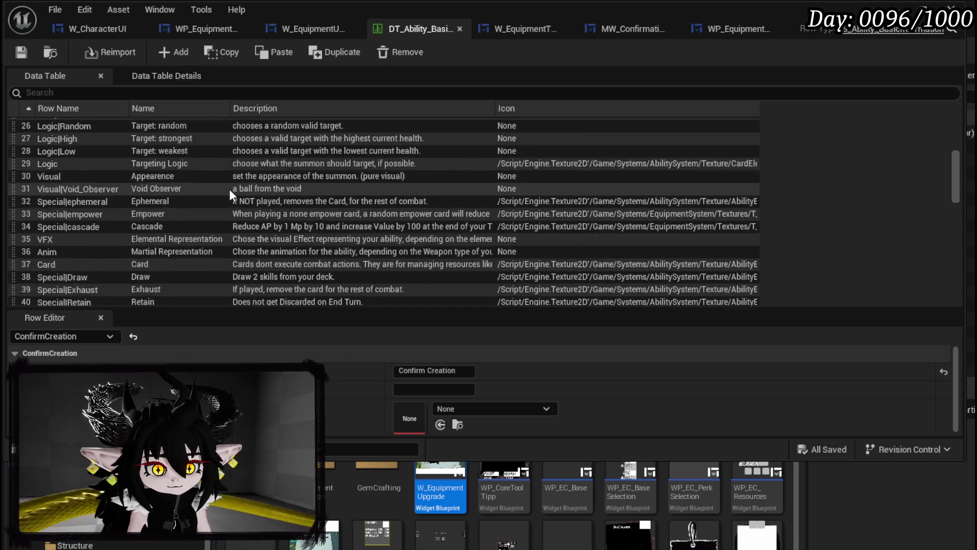
{"action": "scroll", "coordinate": [228, 188], "scroll_direction": "up", "scroll_amount": 5}
{"action": "scroll", "coordinate": [228, 188], "scroll_direction": "up", "scroll_amount": 2}
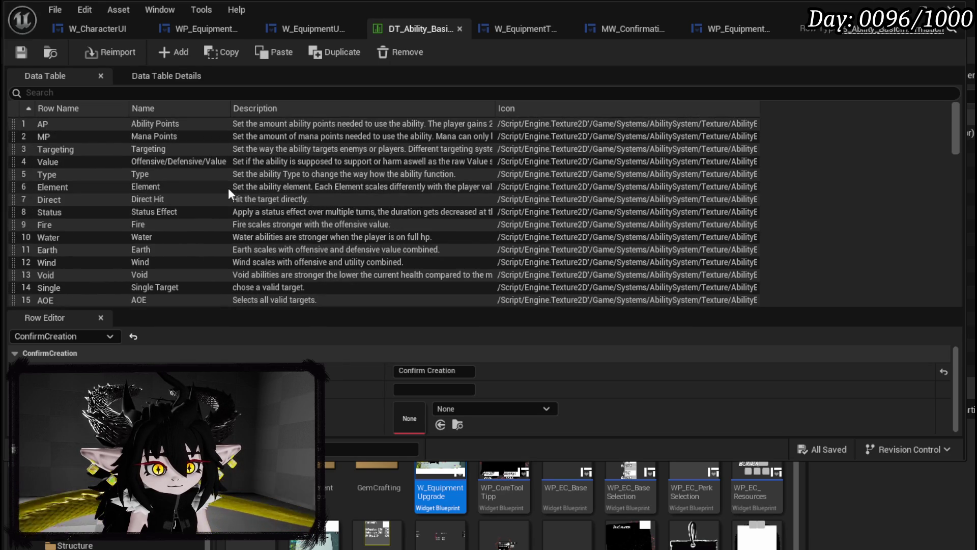
{"action": "scroll", "coordinate": [227, 187], "scroll_direction": "down", "scroll_amount": 14}
{"action": "scroll", "coordinate": [226, 187], "scroll_direction": "down", "scroll_amount": 14}
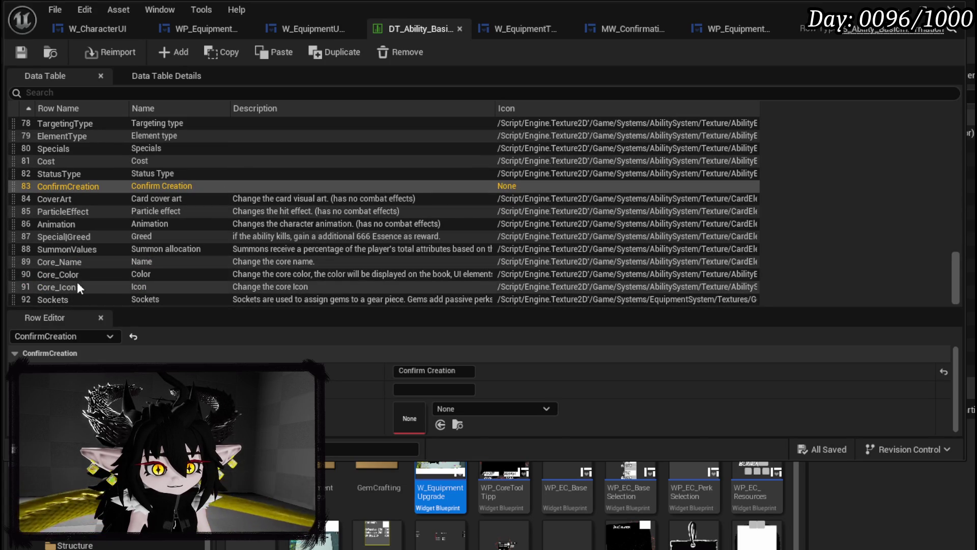
{"action": "left_click", "coordinate": [172, 51]}
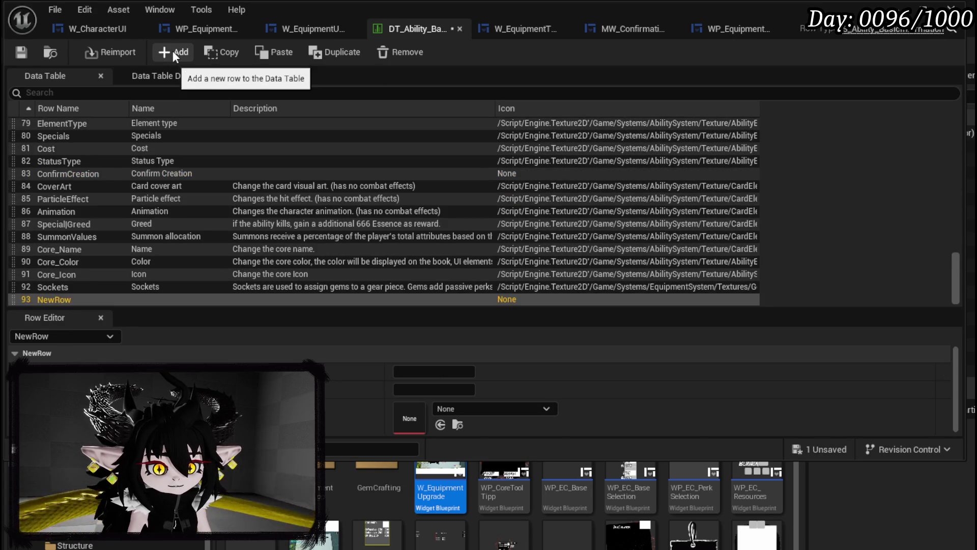
Name rows 93–95 Socket_Small, Socket_Medium and Socket_Large, then select Socket_Small's Name field.
{"action": "double_click", "coordinate": [56, 300]}
{"action": "type", "text": "Socket_Small"}
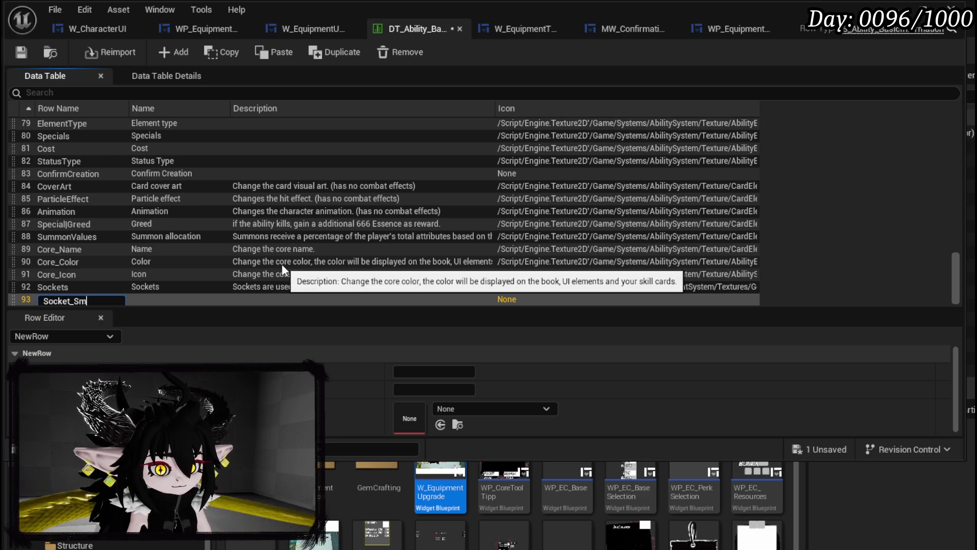
{"action": "key", "text": "Return"}
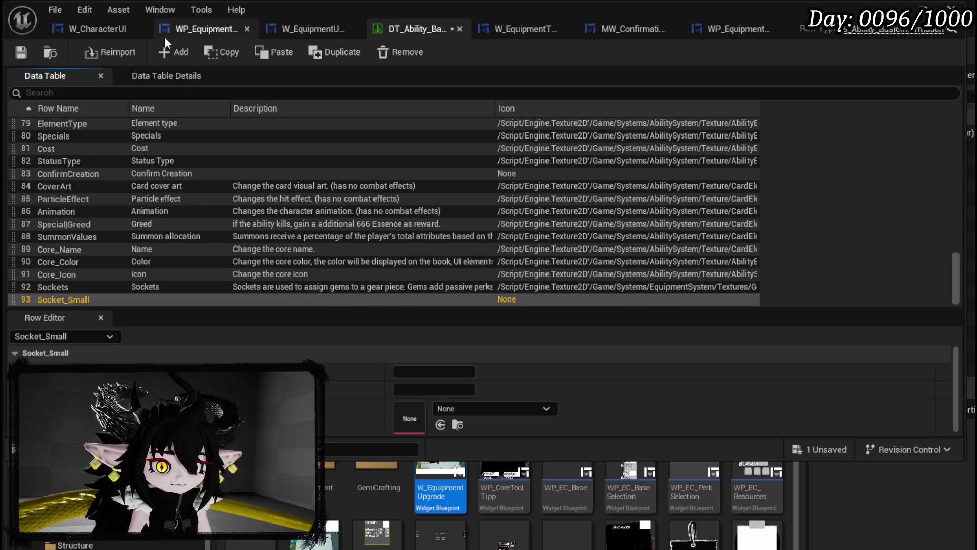
{"action": "left_click", "coordinate": [167, 47]}
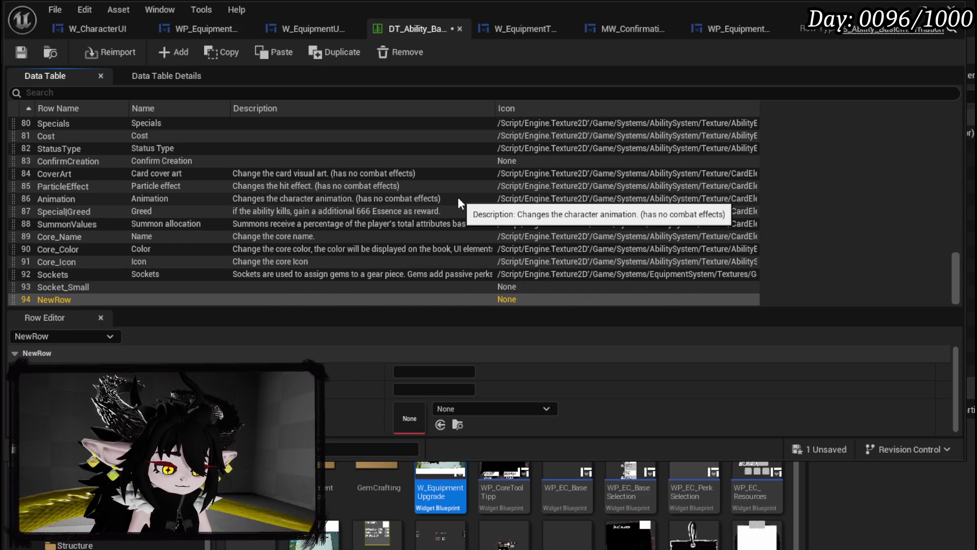
{"action": "double_click", "coordinate": [52, 299]}
{"action": "type", "text": "Socke"}
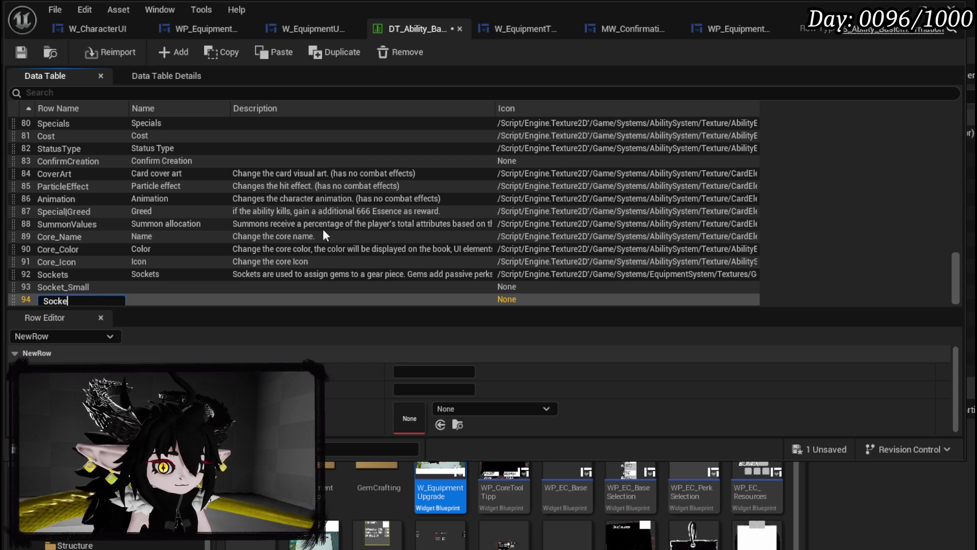
{"action": "type", "text": "t_Medium"}
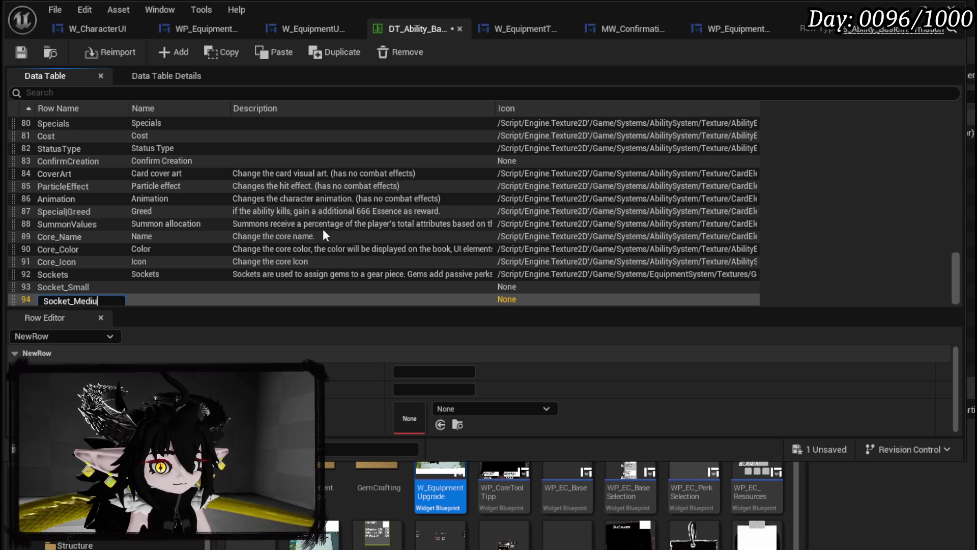
{"action": "key", "text": "Return"}
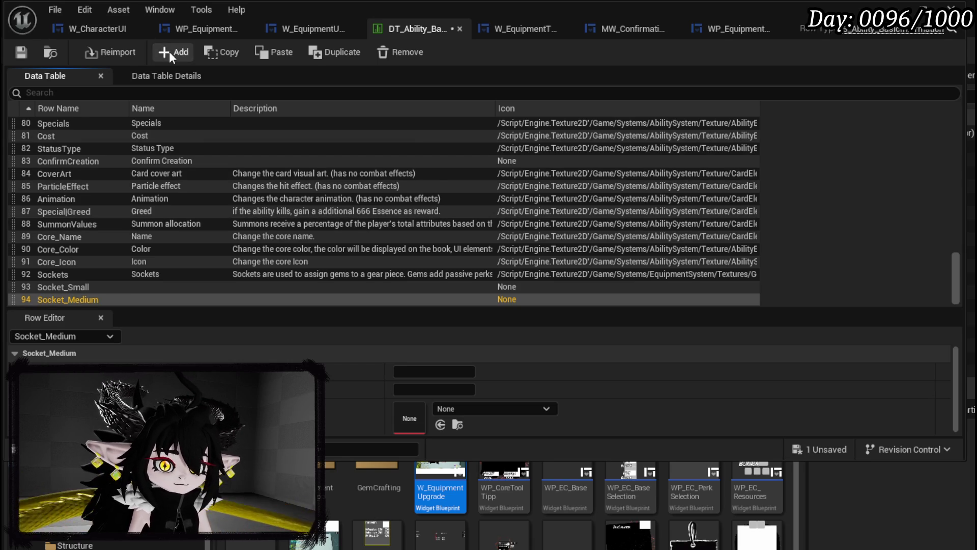
{"action": "left_click", "coordinate": [169, 52]}
{"action": "type", "text": "Socket_Large"}
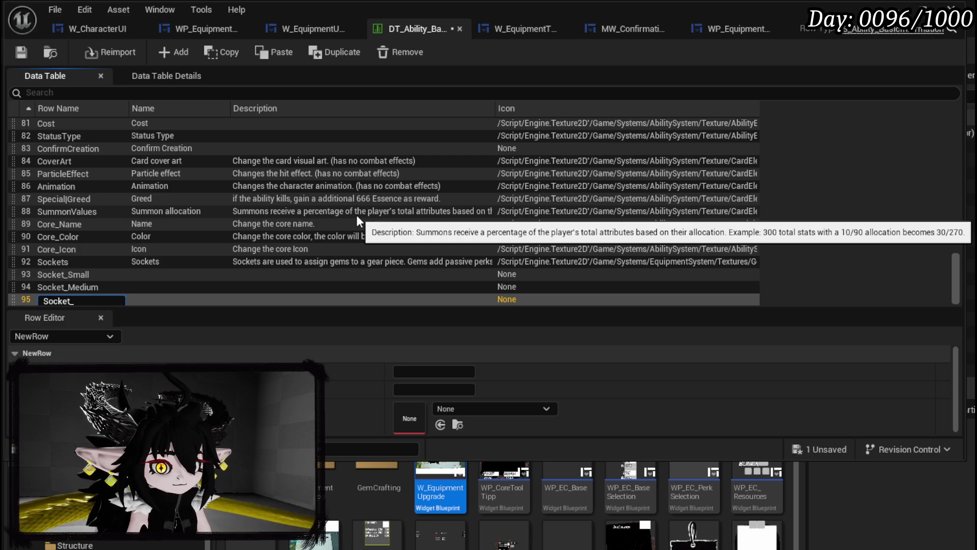
{"action": "key", "text": "Return"}
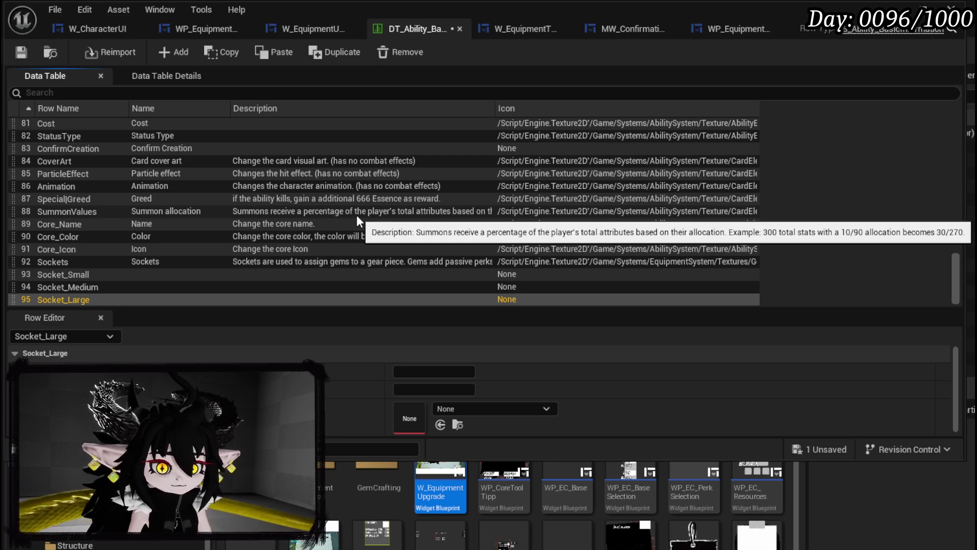
{"action": "left_click", "coordinate": [105, 274]}
{"action": "left_click", "coordinate": [434, 372]}
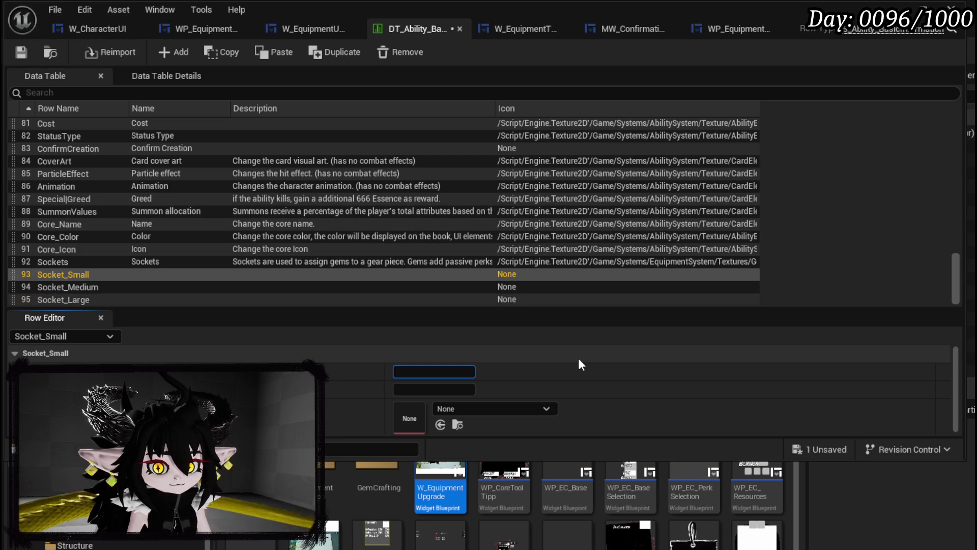
Give Socket_Small the Name Small and the icon GemSlotTex_Small.
{"action": "type", "text": "Small"}
{"action": "key", "text": "Return"}
{"action": "left_click", "coordinate": [497, 405]}
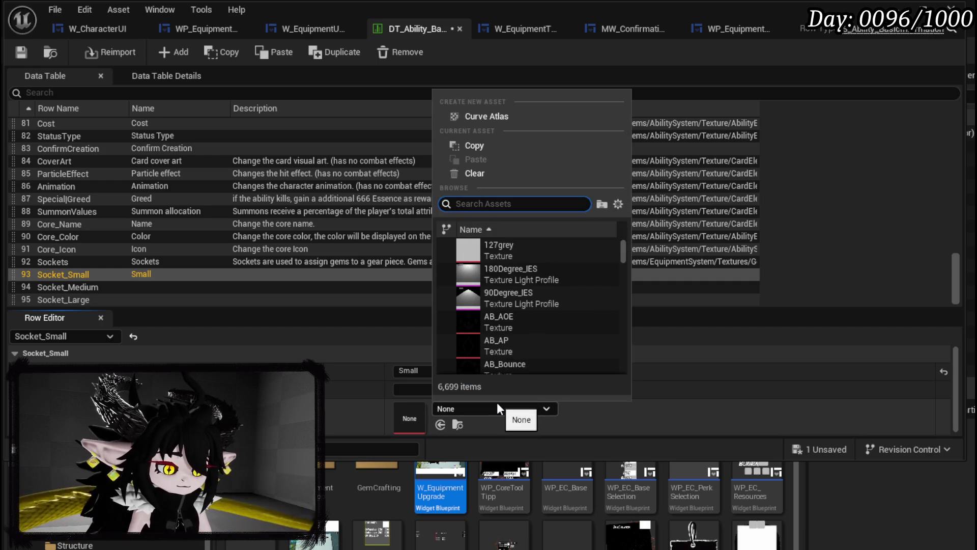
{"action": "type", "text": "Gem"}
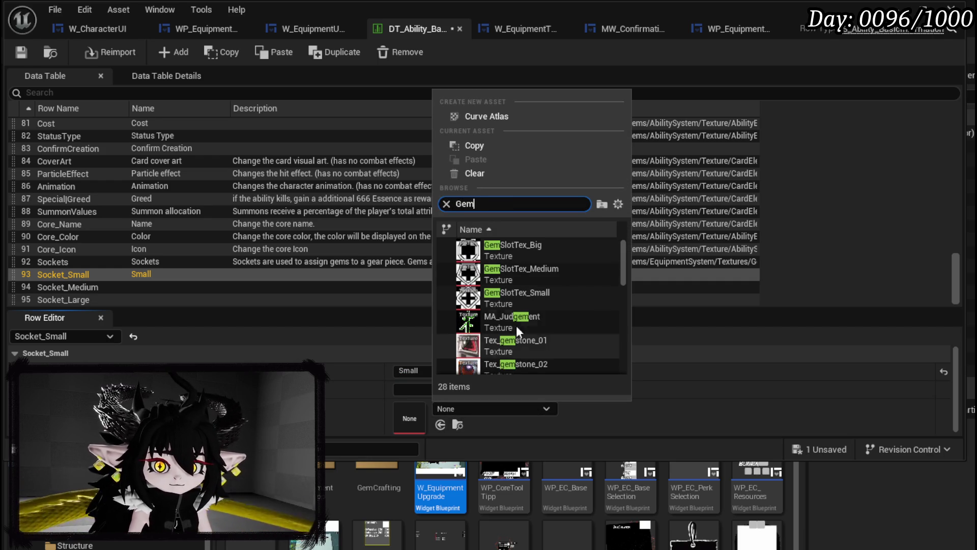
{"action": "mouse_move", "coordinate": [526, 257]}
{"action": "left_click", "coordinate": [505, 292]}
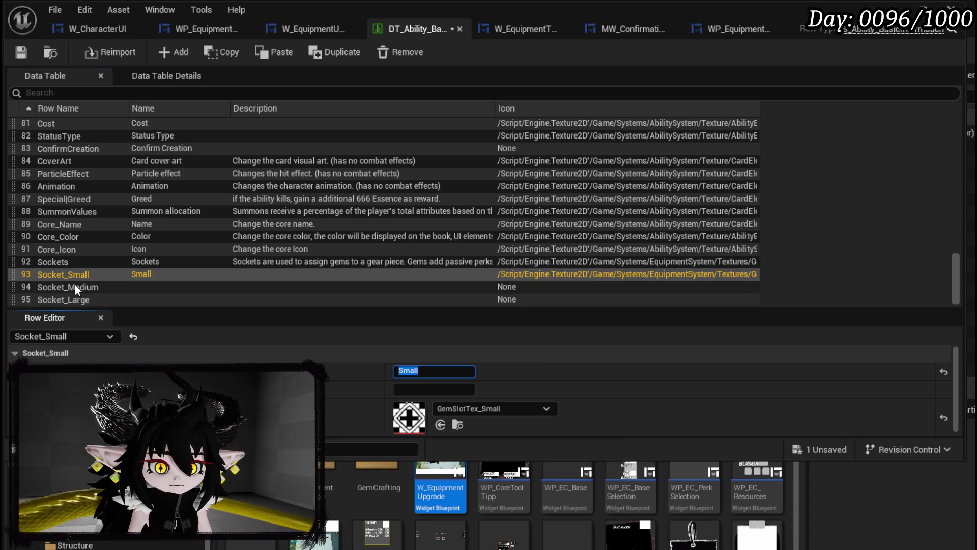
Set Socket_Medium's Name to Medium and bring up its Icon texture picker.
{"action": "left_click", "coordinate": [74, 282]}
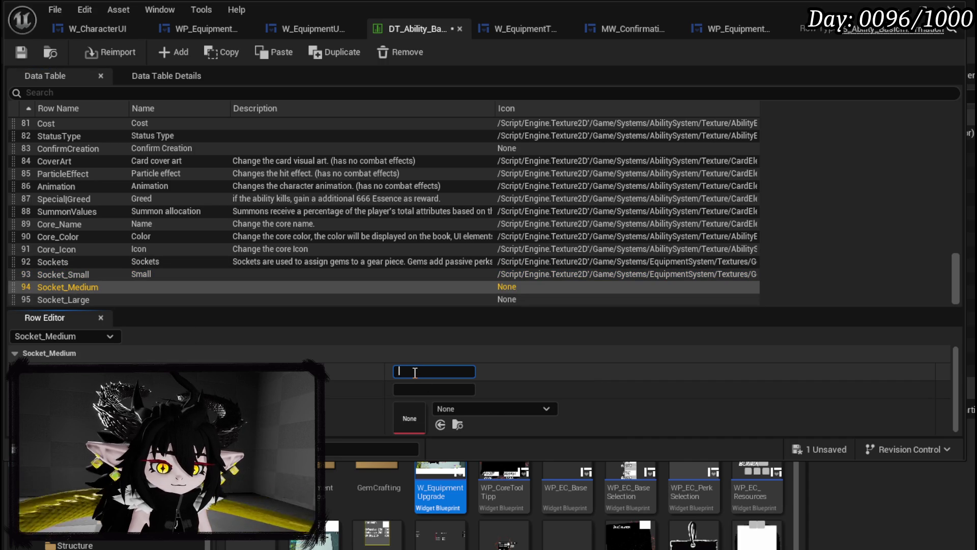
{"action": "type", "text": "Medium"}
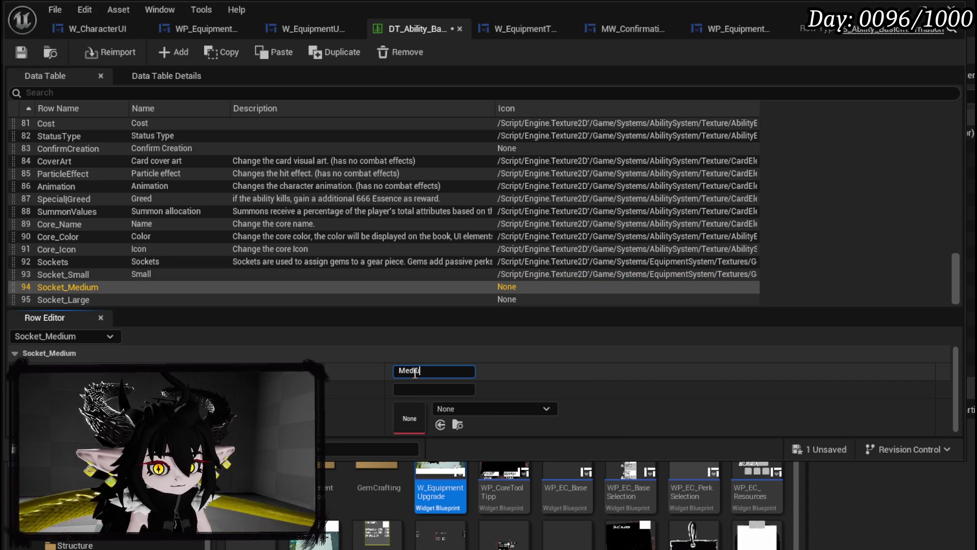
{"action": "key", "text": "Return"}
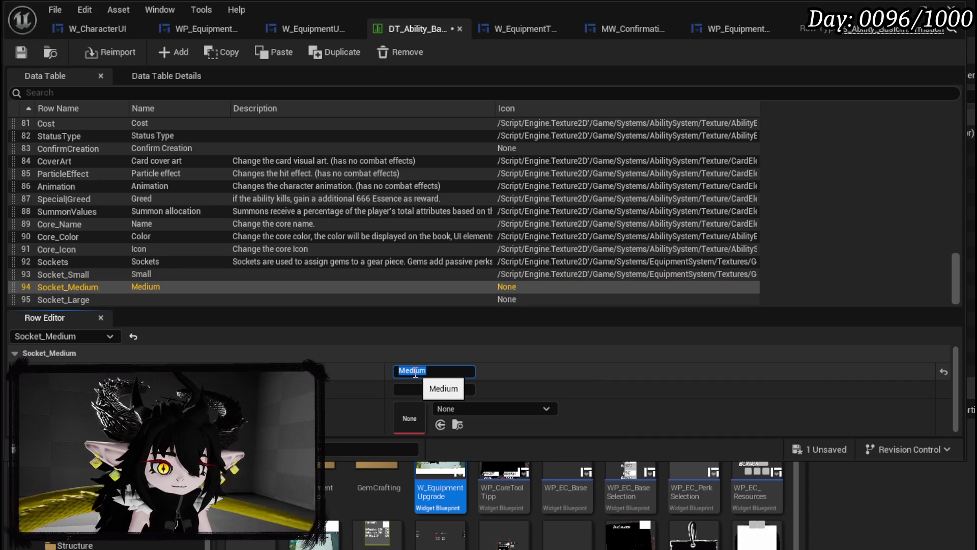
{"action": "left_click", "coordinate": [466, 404]}
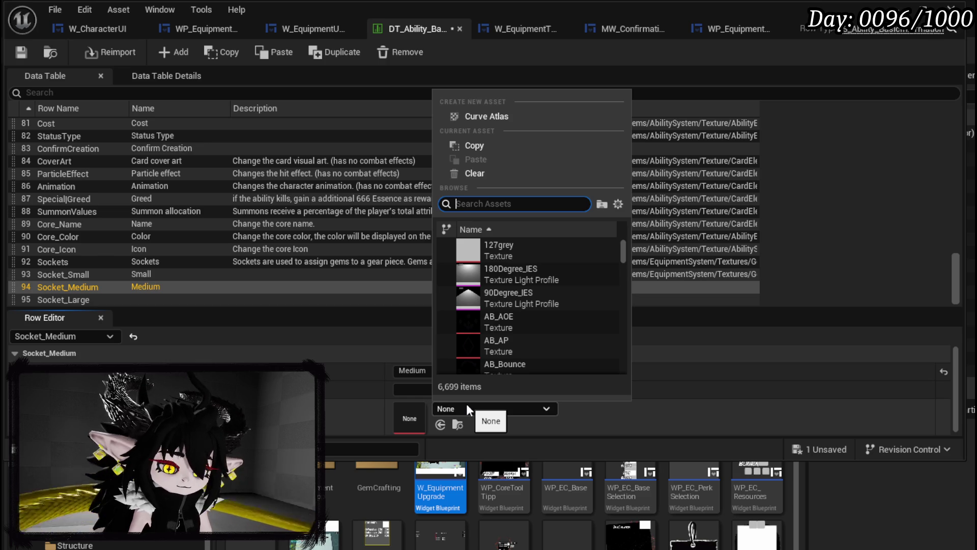